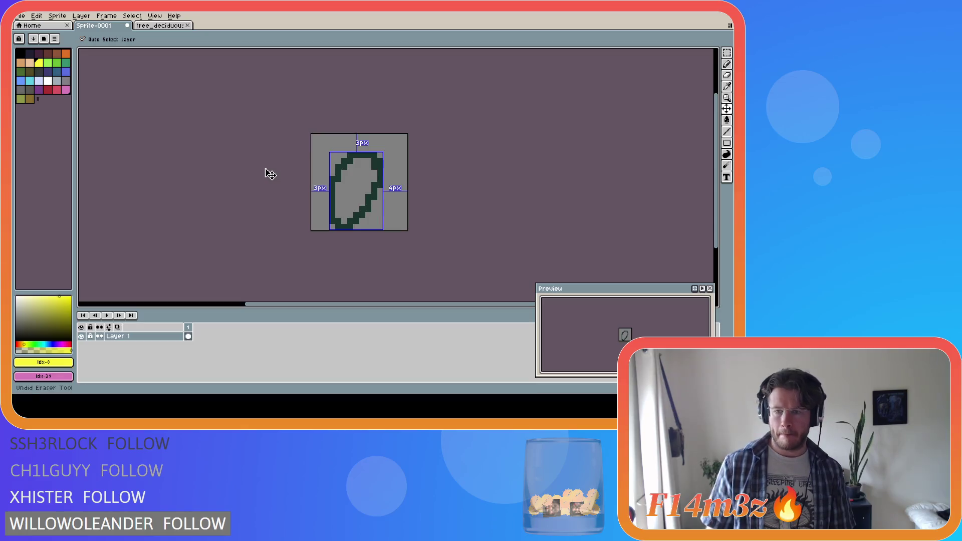
key(ctrl+z)
key(ctrl+z)
key(ctrl+z)
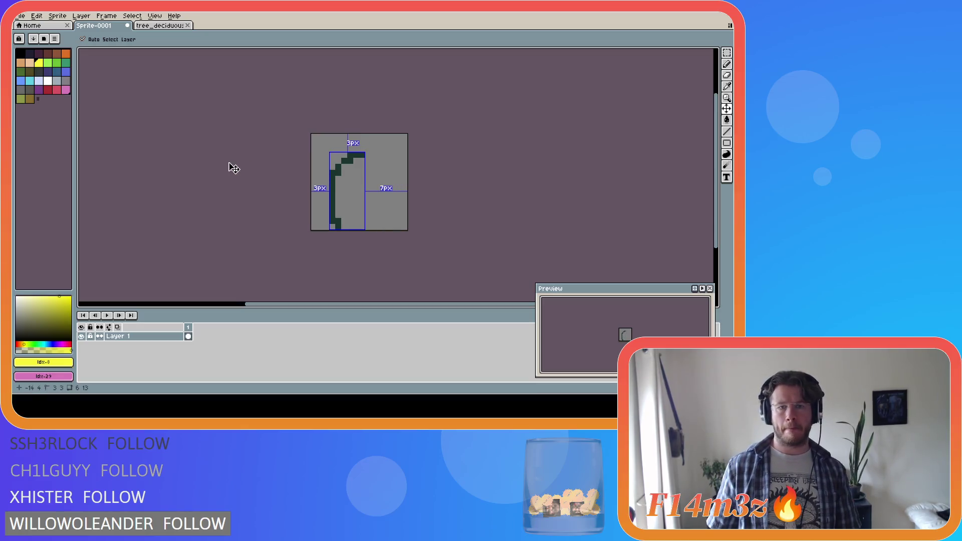
Step: Undo the leaf strokes to leave an empty sprite and load a different colour palette
click(56, 43)
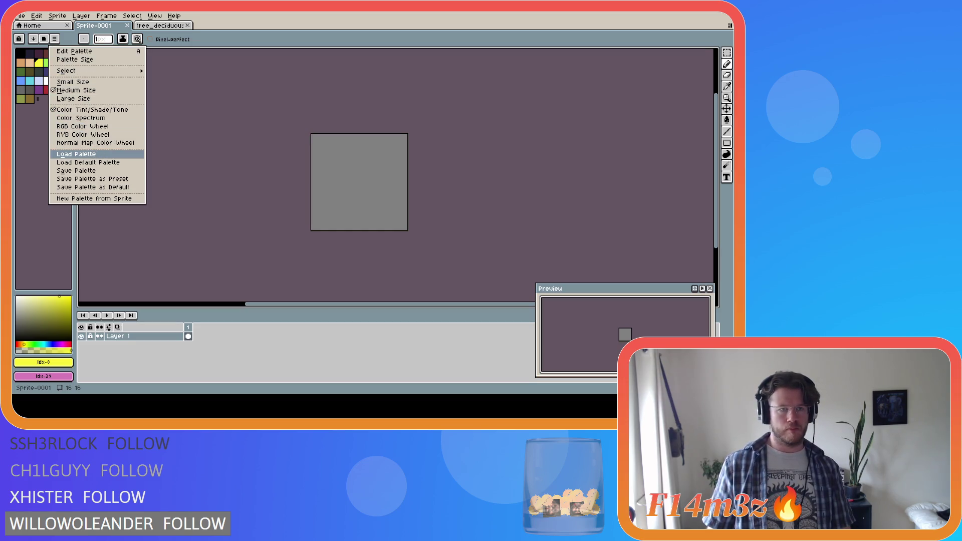
click(75, 163)
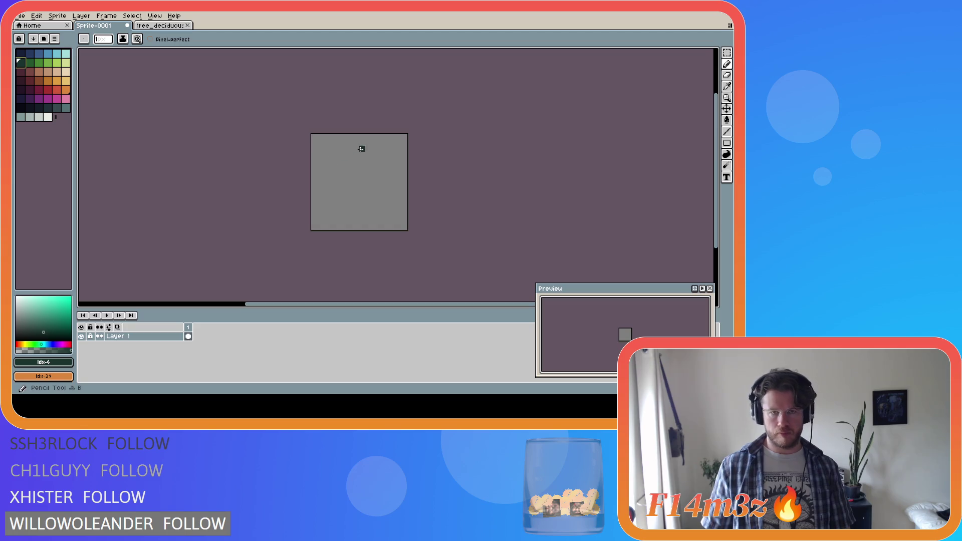
Step: Draw a tilted oval leaf outline in dark green, redoing the curves until smooth
mouse_move(357, 153)
mouse_down()
mouse_move(326, 207)
mouse_move(332, 228)
mouse_up()
key(ctrl+z)
drag(364, 155, 331, 230)
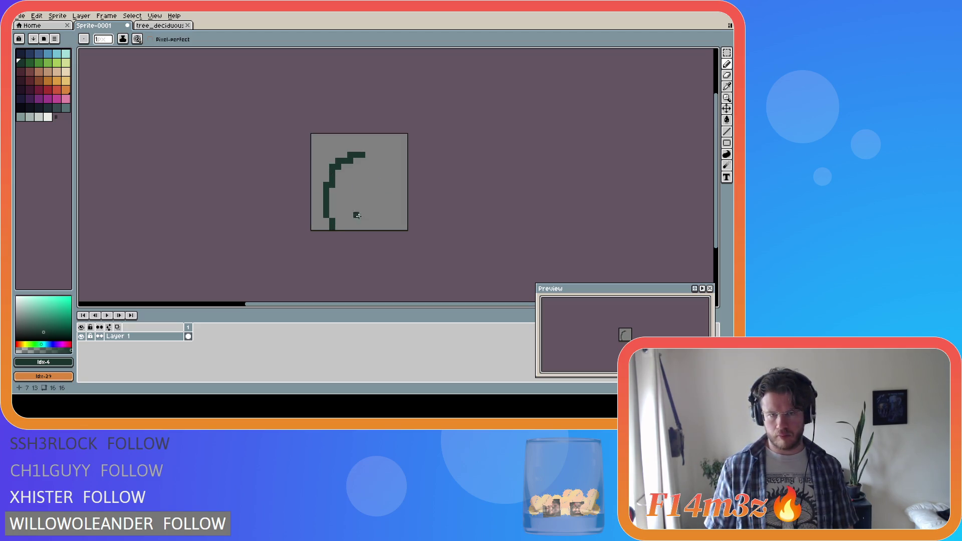
mouse_move(361, 158)
mouse_down()
mouse_move(362, 220)
mouse_move(335, 229)
mouse_up()
key(ctrl+z)
mouse_move(361, 159)
mouse_down()
mouse_move(386, 173)
mouse_move(334, 225)
mouse_move(345, 226)
mouse_move(339, 233)
mouse_up()
key(e)
key(b)
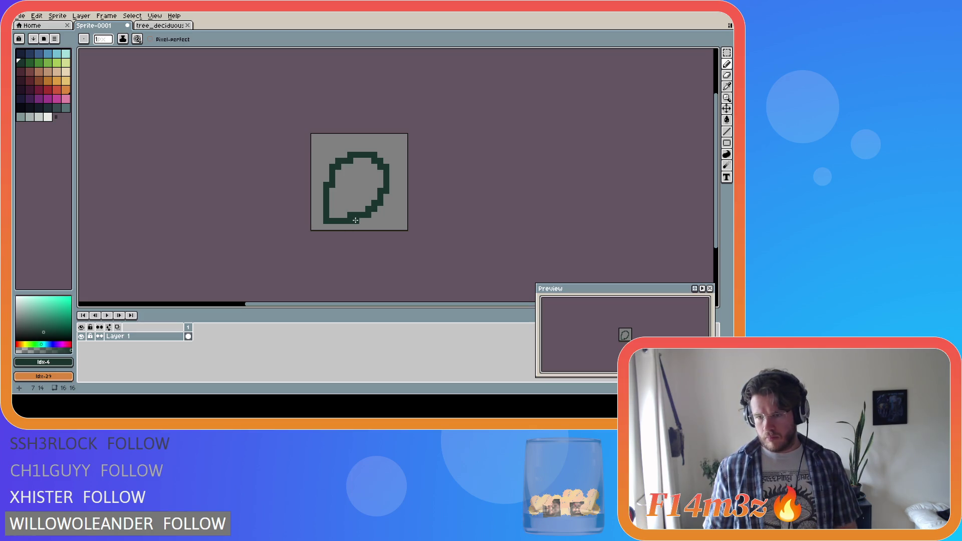
Step: Thicken the outline's left edge and bottom, then thin its lower-left edge
key(e)
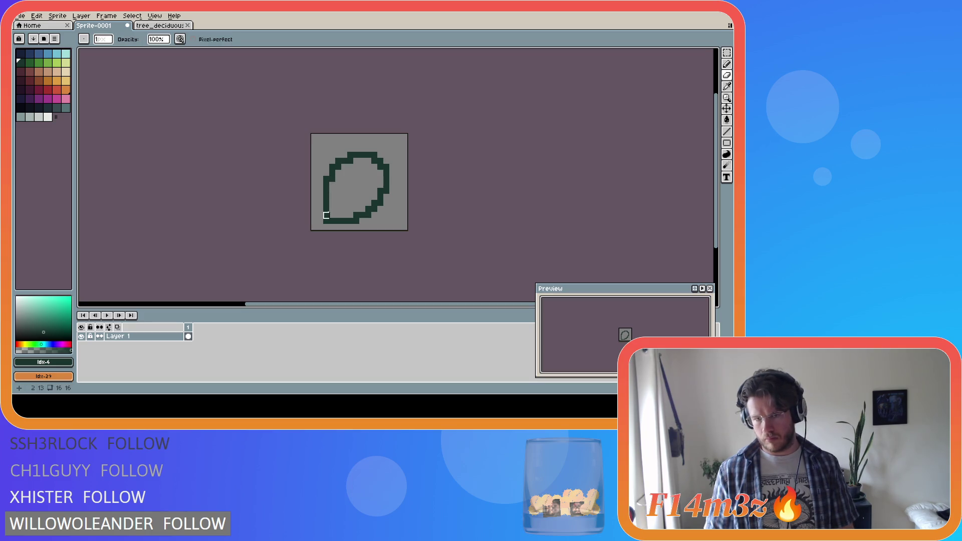
key(b)
drag(321, 196, 322, 216)
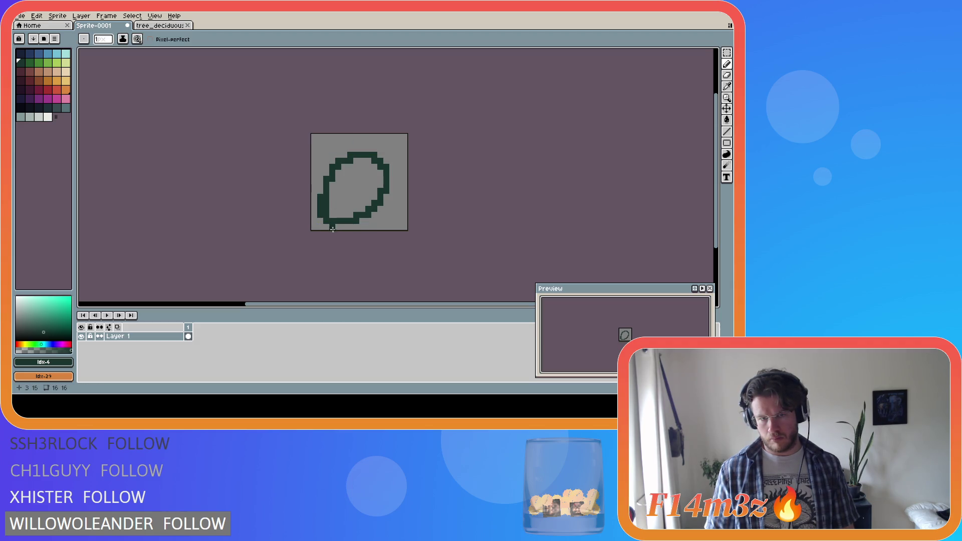
drag(331, 227, 348, 227)
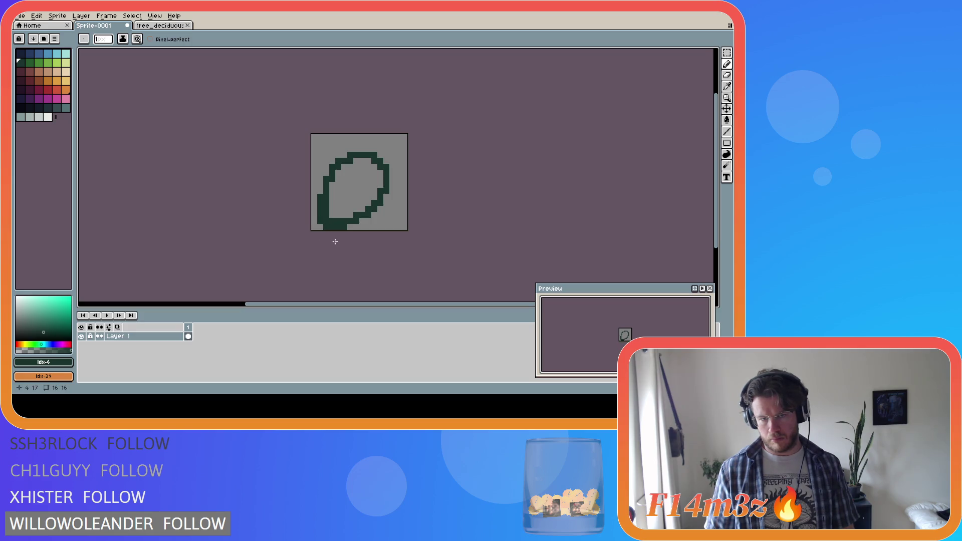
key(e)
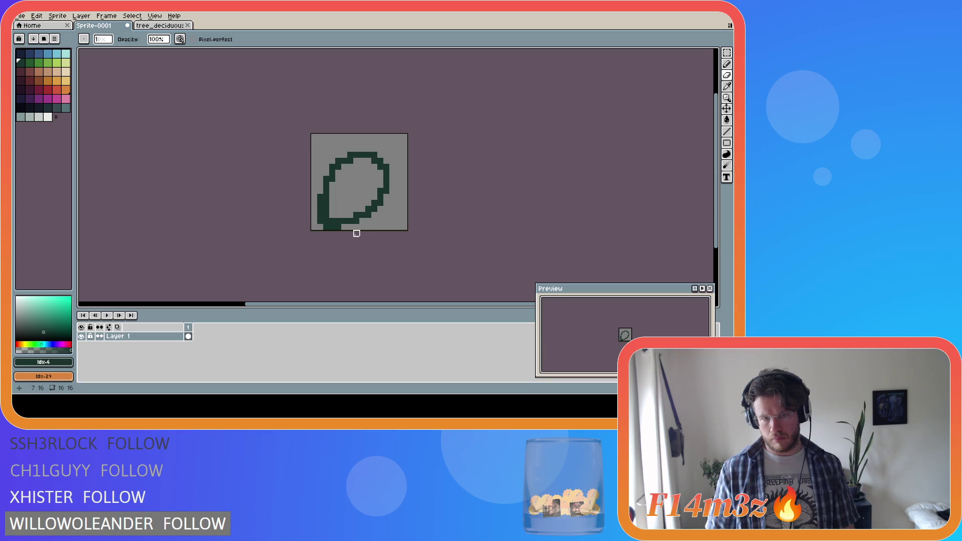
drag(332, 221, 327, 202)
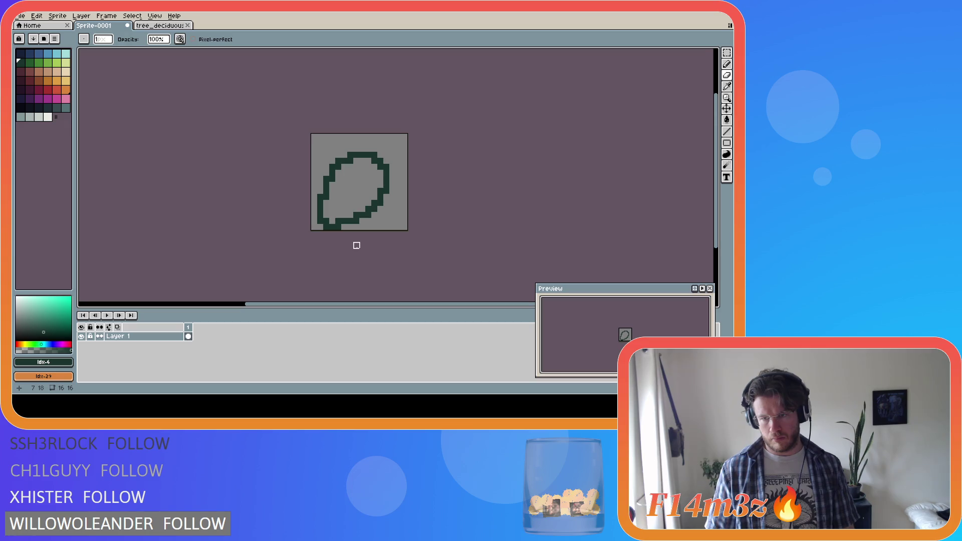
Step: Erase stray pixels around the outline's bottom-left corner, undoing the last erasures
key(b)
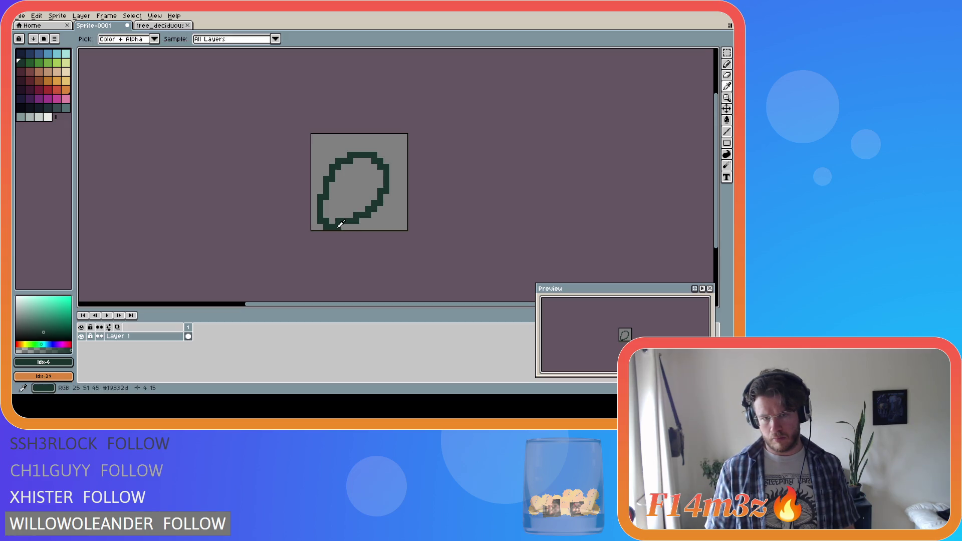
key(e)
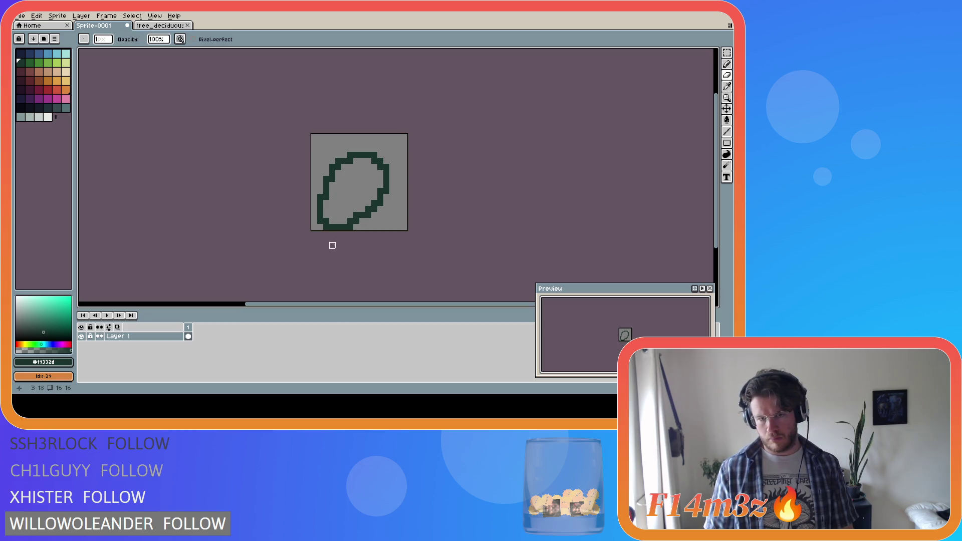
key(b)
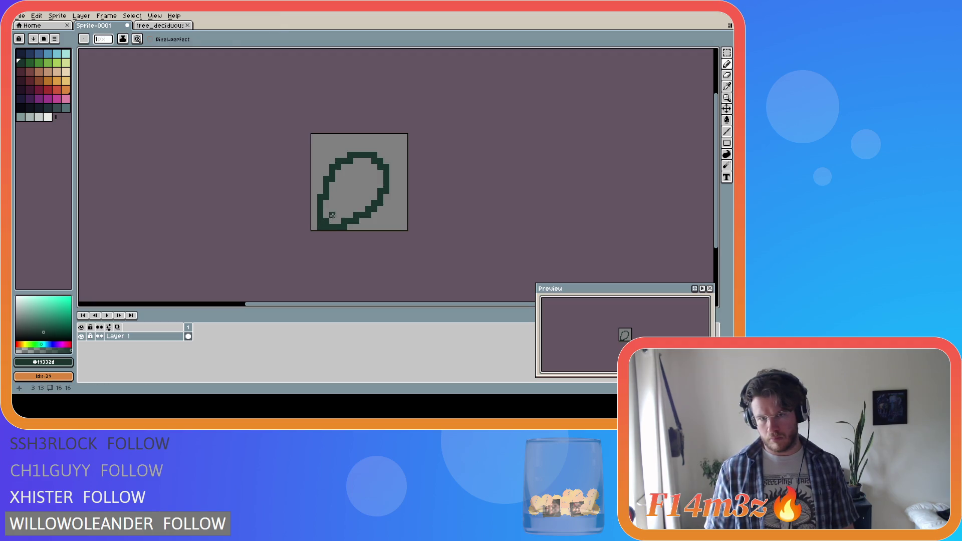
key(e)
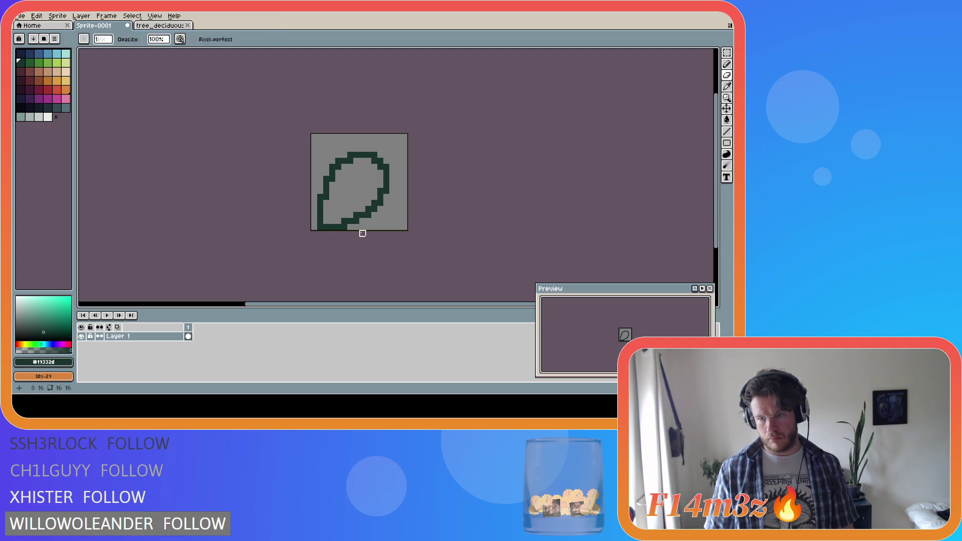
key(ctrl+z)
key(b)
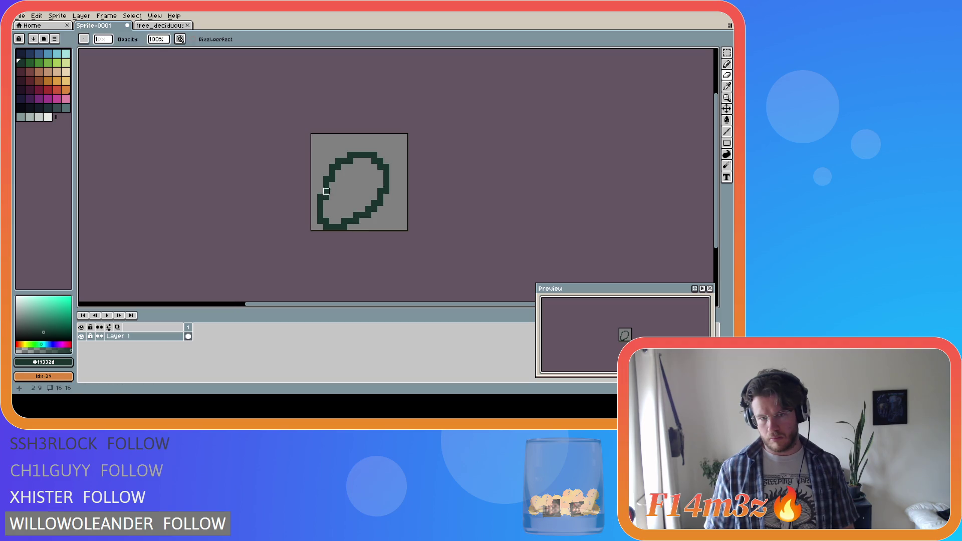
key(e)
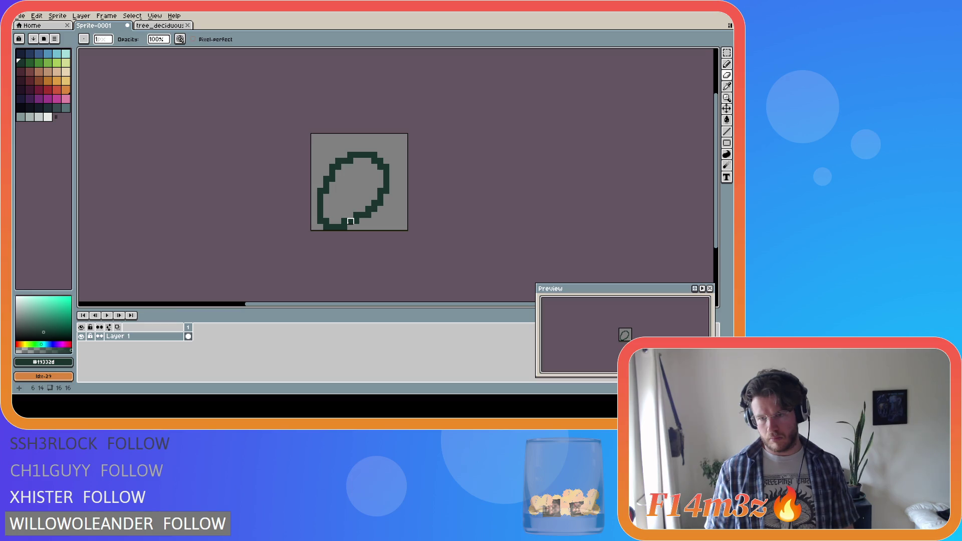
key(b)
key(e)
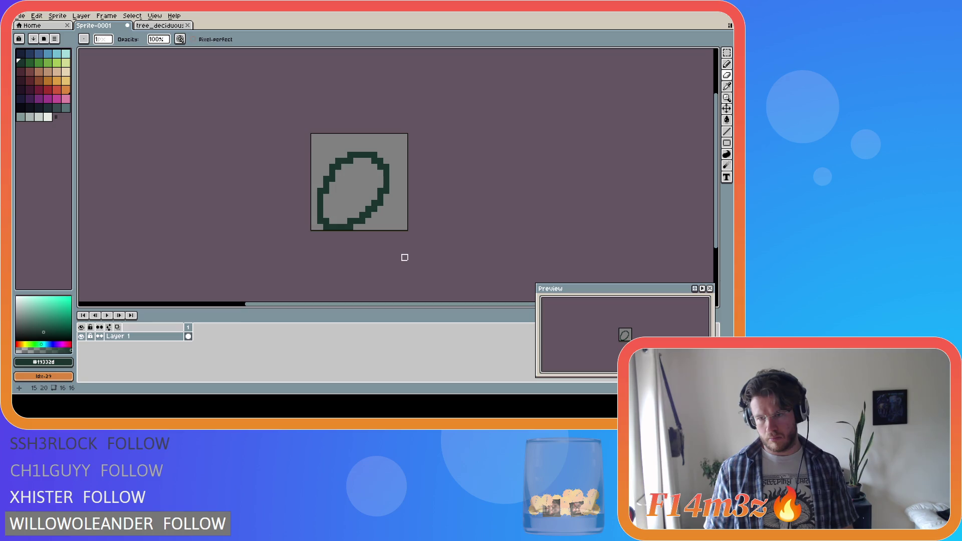
key(m)
key(ctrl+z)
key(ctrl+z)
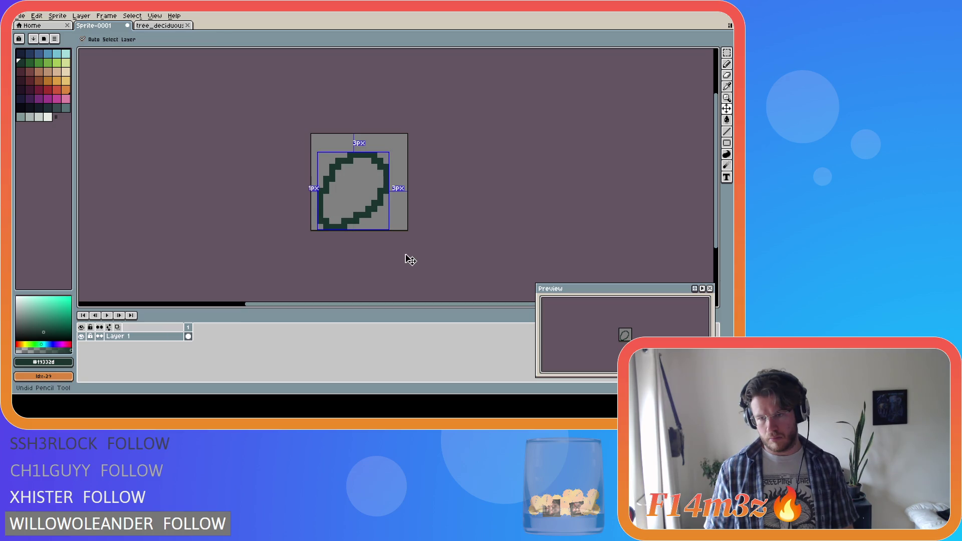
Step: Redo the two erased pixels and try a stem from the leaf's top corner, then undo it
key(e)
key(ctrl+y)
key(ctrl+y)
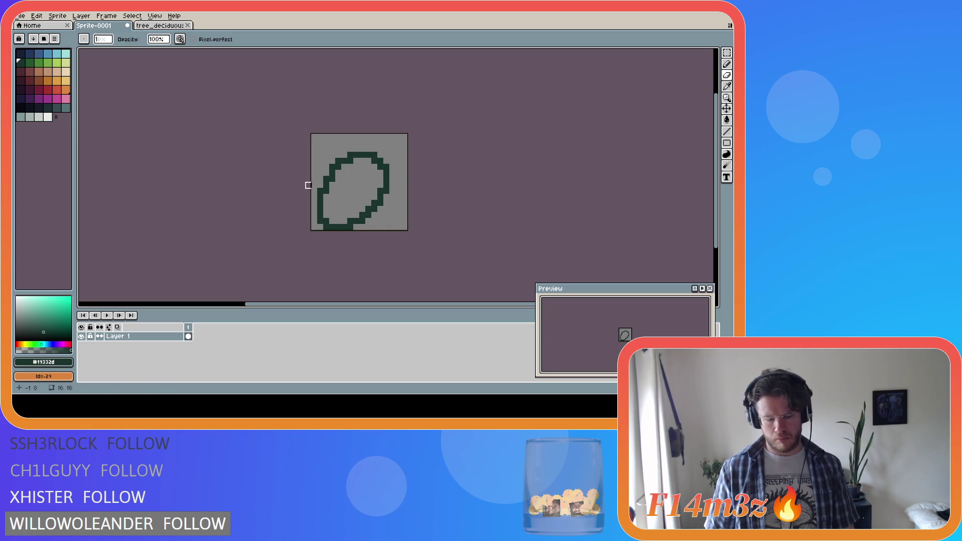
key(b)
mouse_move(382, 159)
mouse_down()
mouse_move(403, 142)
mouse_move(398, 160)
mouse_move(398, 148)
mouse_up()
key(ctrl+z)
key(ctrl+z)
key(ctrl+z)
key(ctrl+z)
key(ctrl+z)
key(ctrl+z)
Step: Undo the remaining outline edits and pick the first palette colour for drawing
key(ctrl+z)
key(ctrl+z)
key(ctrl+z)
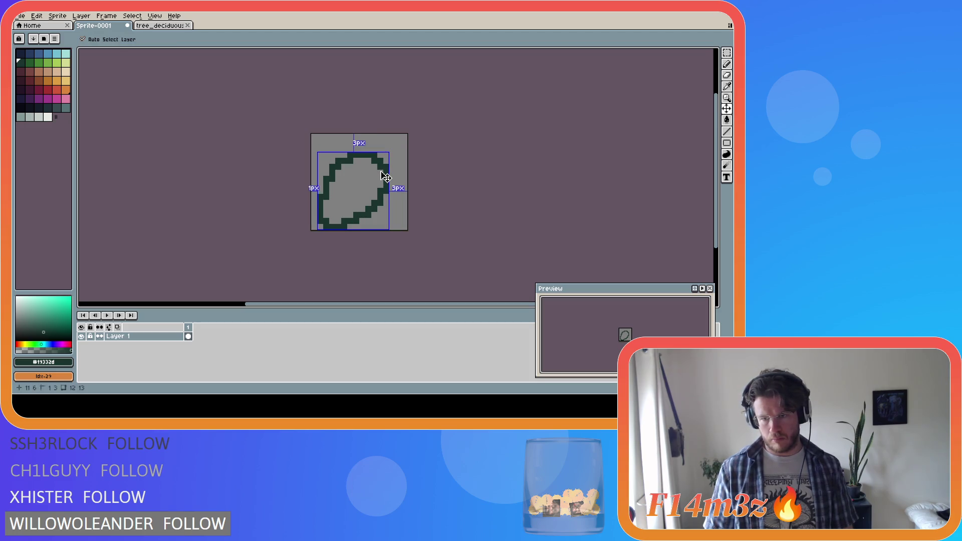
key(ctrl+z)
key(ctrl+z)
key(ctrl+z)
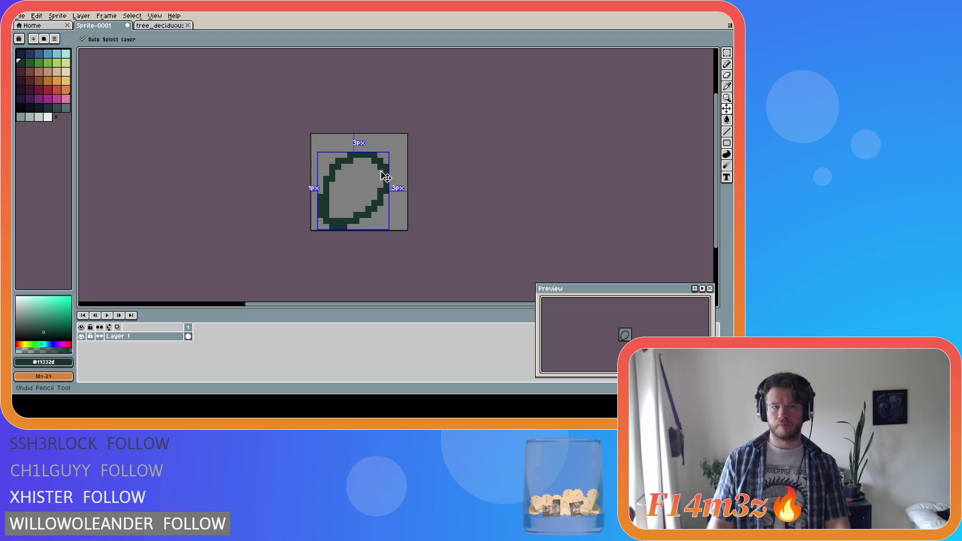
key(ctrl+z)
key(ctrl+z)
key(ctrl+z)
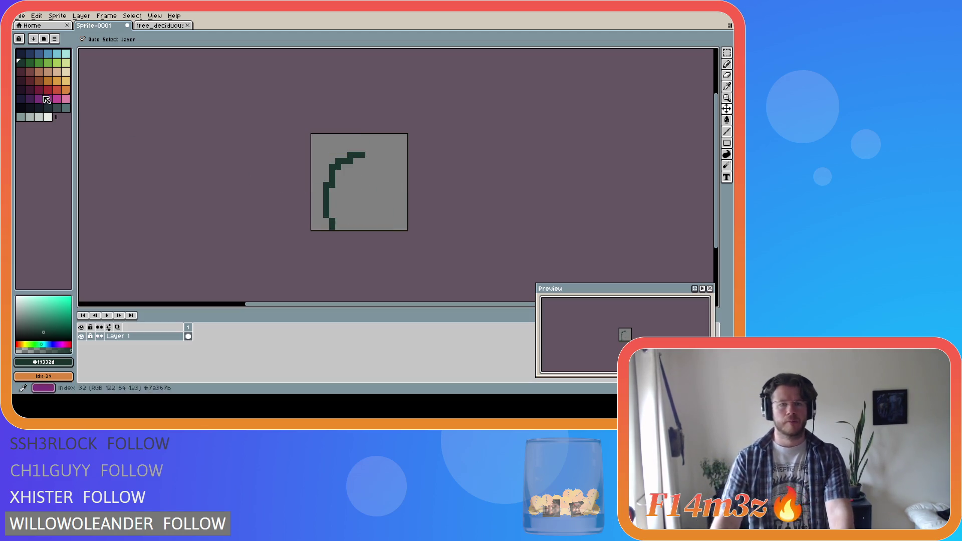
click(23, 65)
key(b)
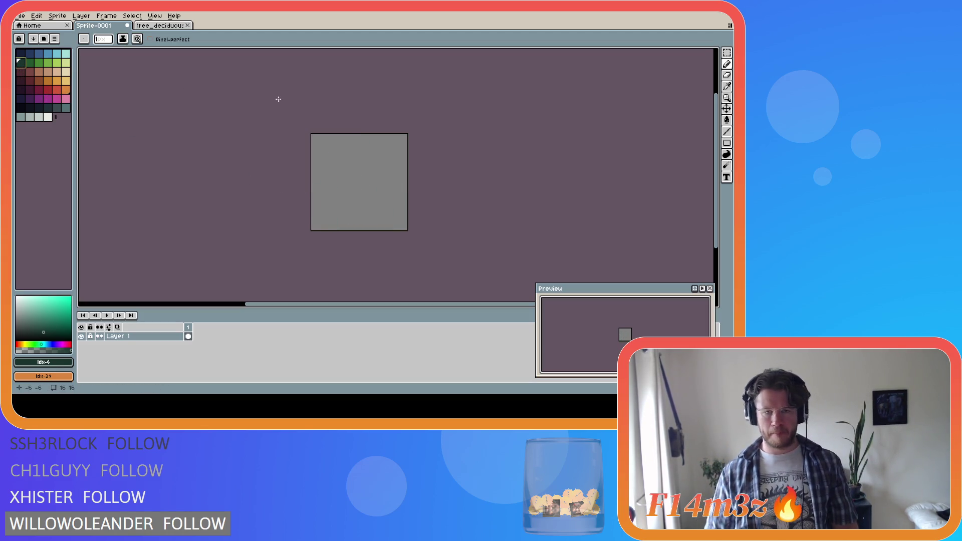
mouse_move(362, 155)
mouse_down()
mouse_move(345, 193)
mouse_move(356, 230)
mouse_up()
key(ctrl+z)
mouse_move(362, 152)
mouse_down()
mouse_move(365, 173)
mouse_move(348, 155)
mouse_move(331, 193)
mouse_up()
key(ctrl+z)
key(ctrl+z)
drag(349, 160, 333, 226)
key(ctrl+z)
drag(361, 150, 333, 216)
key(ctrl+z)
click(360, 160)
mouse_move(360, 161)
mouse_down()
mouse_move(340, 178)
mouse_move(346, 226)
mouse_up()
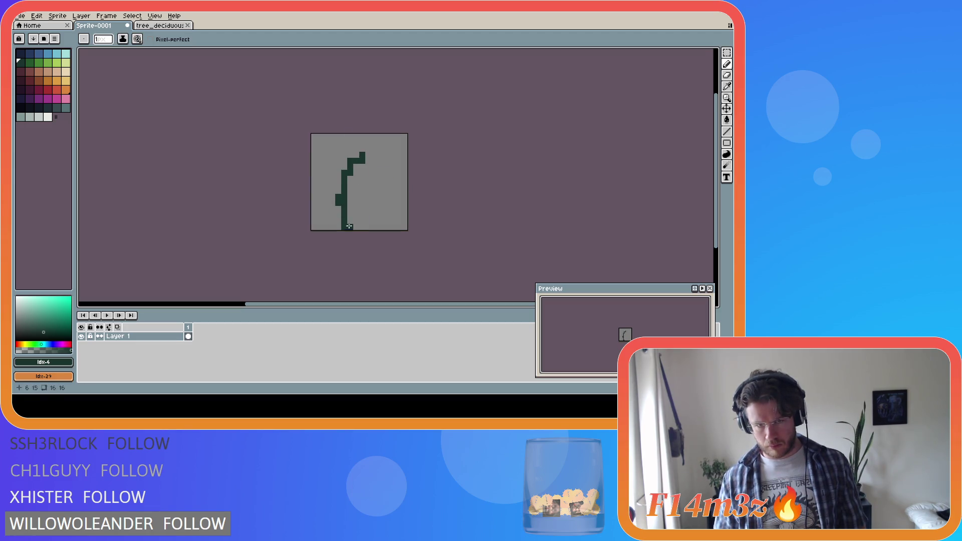
key(ctrl+z)
mouse_move(344, 167)
mouse_down()
mouse_move(376, 163)
mouse_move(382, 174)
mouse_move(341, 214)
mouse_up()
key(ctrl+z)
drag(344, 169, 344, 222)
key(ctrl+z)
mouse_move(344, 169)
mouse_down()
mouse_move(338, 197)
mouse_move(350, 222)
mouse_up()
click(380, 178)
drag(380, 179, 351, 224)
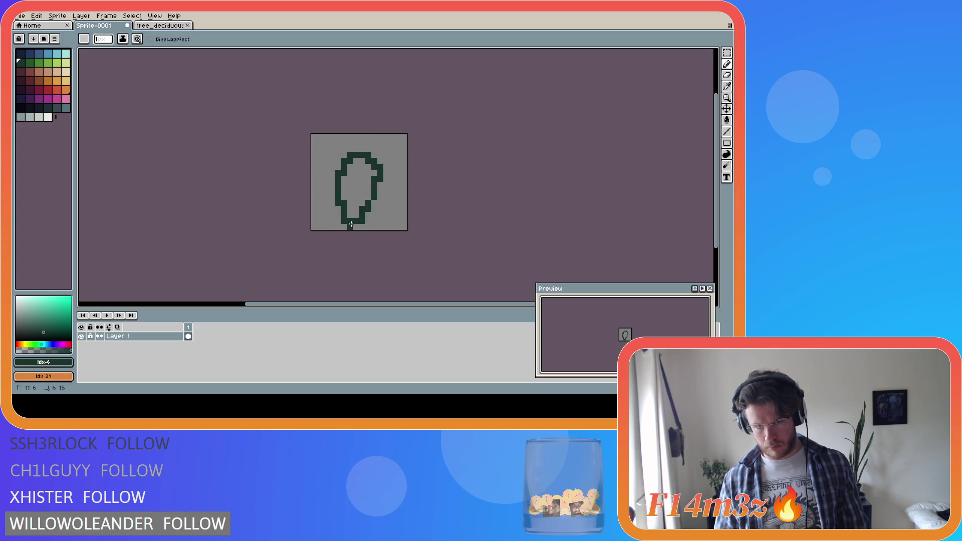
key(ctrl+z)
key(ctrl+z)
mouse_move(379, 176)
mouse_down()
mouse_move(363, 213)
mouse_move(349, 218)
mouse_up()
key(ctrl+z)
key(ctrl+z)
key(ctrl+z)
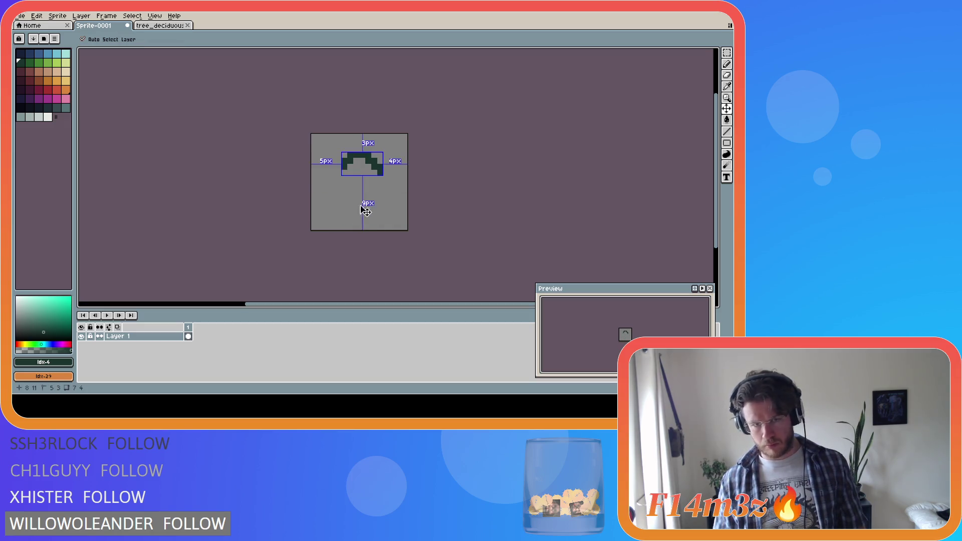
mouse_move(344, 154)
mouse_down()
mouse_move(389, 173)
mouse_move(329, 164)
mouse_move(389, 176)
mouse_move(362, 229)
mouse_up()
key(ctrl+z)
key(ctrl+z)
key(ctrl+z)
key(ctrl+z)
mouse_move(338, 159)
mouse_down()
mouse_move(342, 149)
mouse_move(387, 180)
mouse_move(354, 226)
mouse_move(338, 213)
mouse_move(339, 164)
mouse_up()
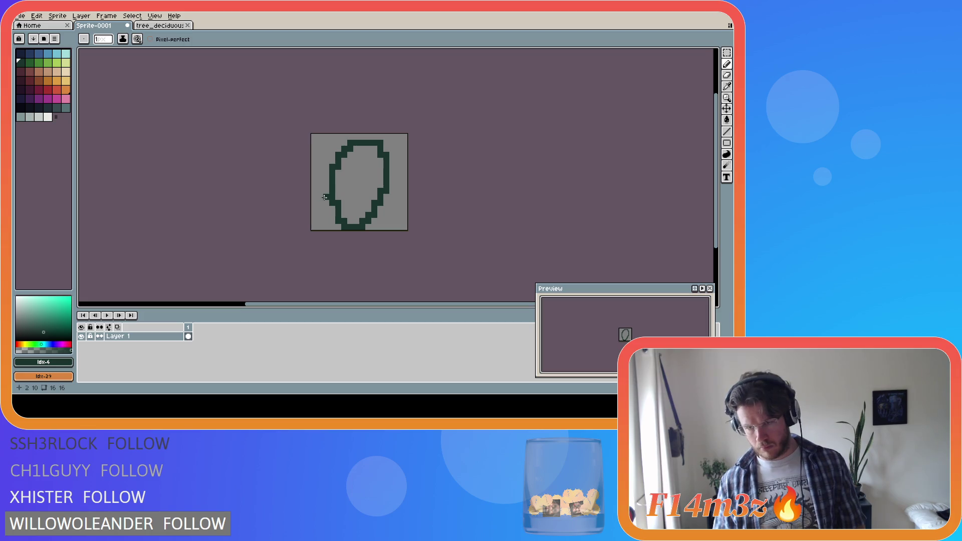
key(ctrl+a)
key(Delete)
key(ctrl+d)
mouse_move(344, 161)
mouse_down()
mouse_move(387, 161)
mouse_move(373, 219)
mouse_move(354, 229)
mouse_move(331, 193)
mouse_move(332, 168)
mouse_move(337, 160)
mouse_move(339, 227)
mouse_move(378, 216)
mouse_move(389, 165)
mouse_move(362, 159)
mouse_up()
key(v)
key(Delete)
key(b)
key(ctrl+a)
key(Delete)
key(ctrl+d)
key(ctrl+a)
key(Delete)
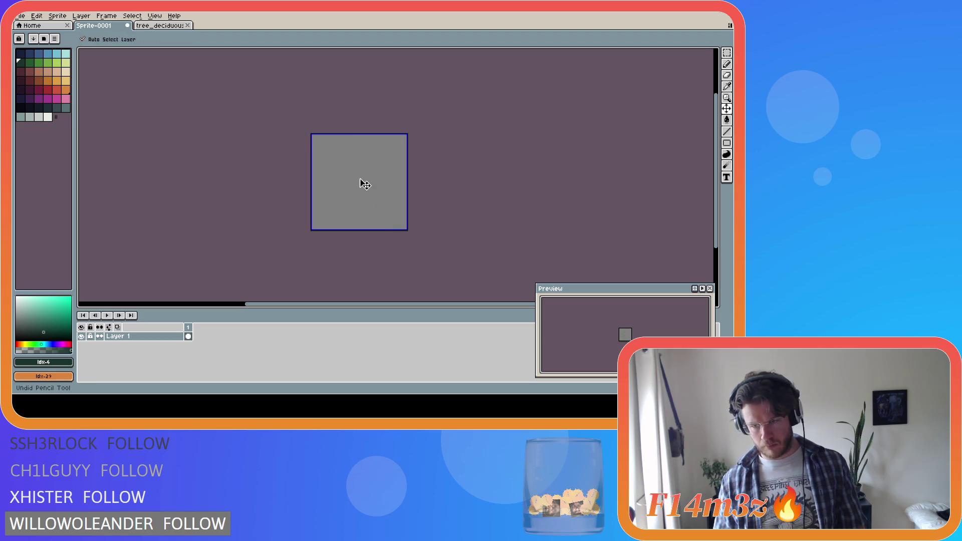
Step: Try a horizontal leaf stroke twice, clearing the whole sprite after each attempt
key(ctrl+d)
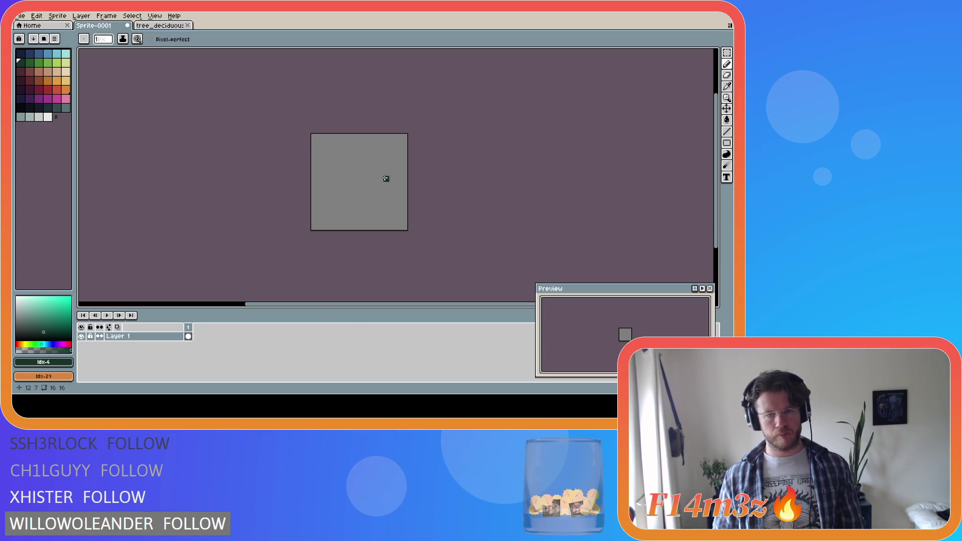
mouse_move(380, 173)
mouse_down()
mouse_move(338, 164)
mouse_move(317, 180)
mouse_up()
key(ctrl+a)
key(Delete)
key(ctrl+d)
mouse_move(380, 173)
mouse_down()
mouse_move(339, 161)
mouse_move(312, 180)
mouse_up()
key(ctrl+a)
key(Delete)
key(ctrl+d)
Step: Draw a leaf arc with a pointed right tip and top row, then undo them
mouse_move(380, 173)
mouse_down()
mouse_move(365, 161)
mouse_move(311, 180)
mouse_move(341, 210)
mouse_move(383, 190)
mouse_move(376, 184)
mouse_up()
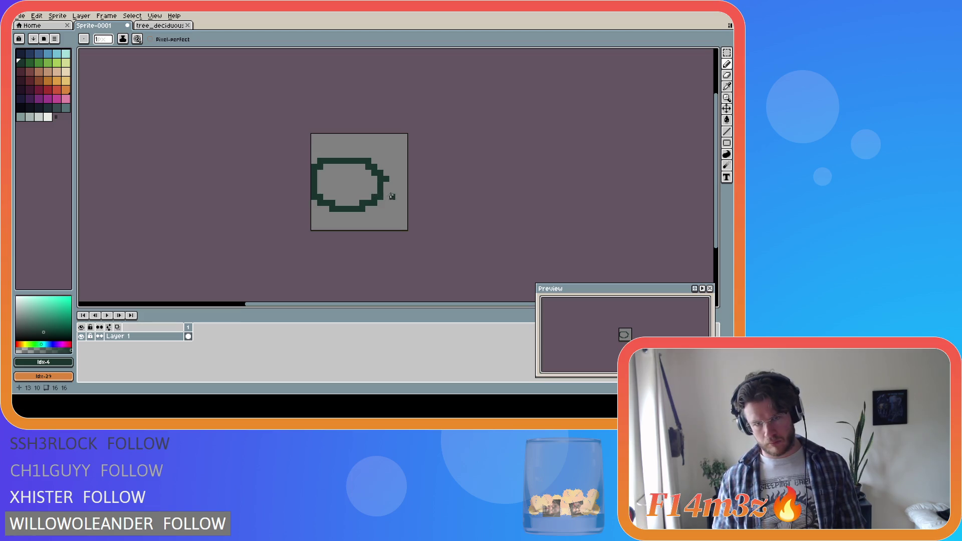
drag(382, 180, 393, 186)
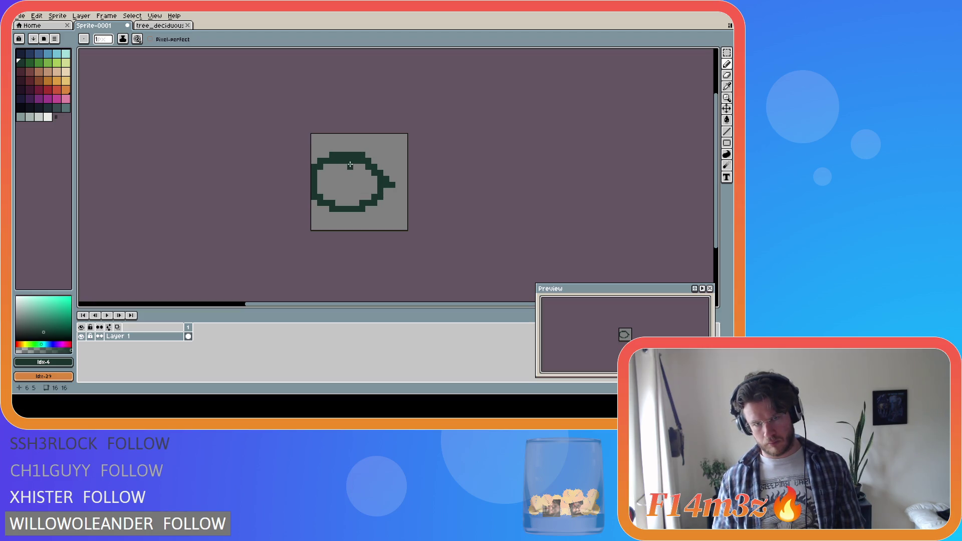
drag(333, 155, 353, 155)
key(e)
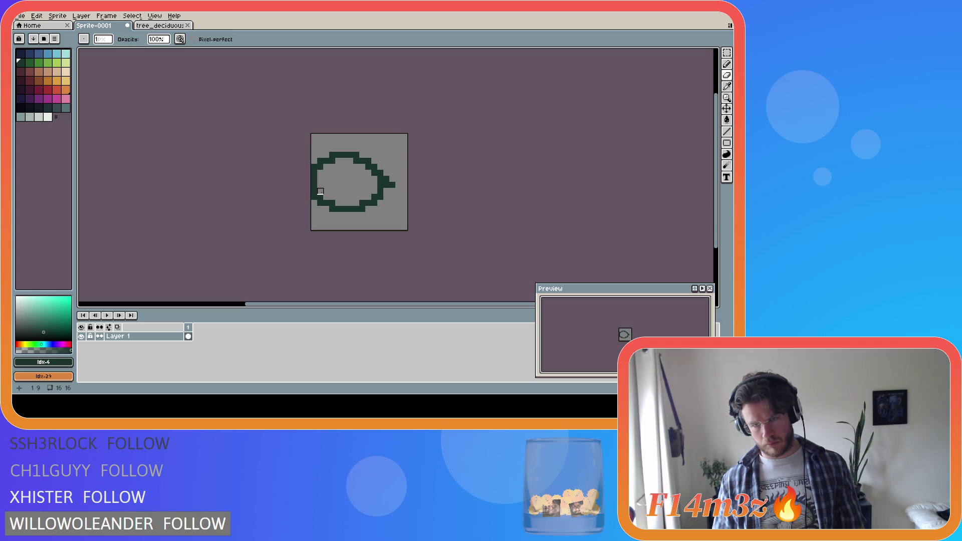
key(v)
key(ctrl+z)
key(ctrl+z)
key(ctrl+z)
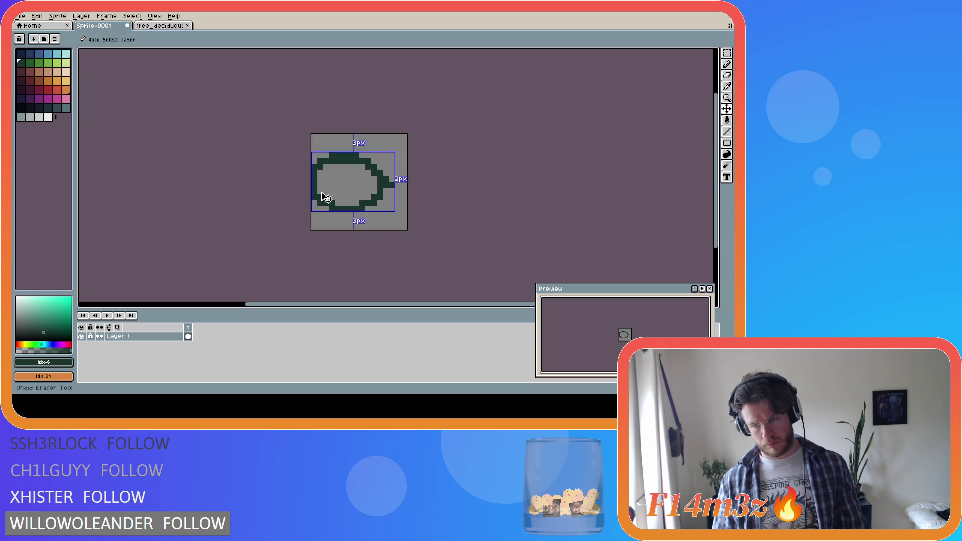
key(e)
Step: Redraw the dark green leaf outline with a right-side tail and a raised top bump
key(b)
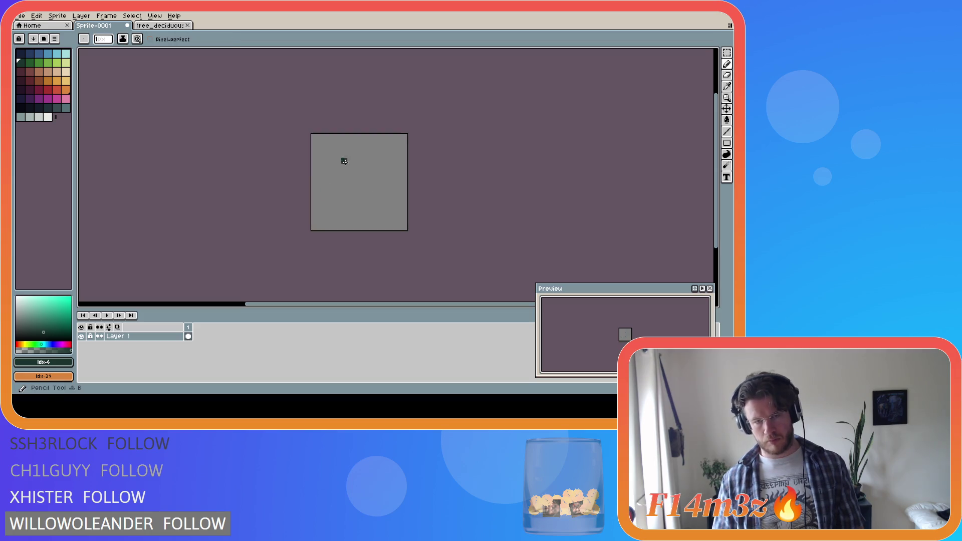
mouse_move(374, 174)
mouse_down()
mouse_move(383, 183)
mouse_move(376, 185)
mouse_up()
mouse_move(330, 155)
mouse_down()
mouse_move(359, 154)
mouse_move(351, 161)
mouse_up()
key(e)
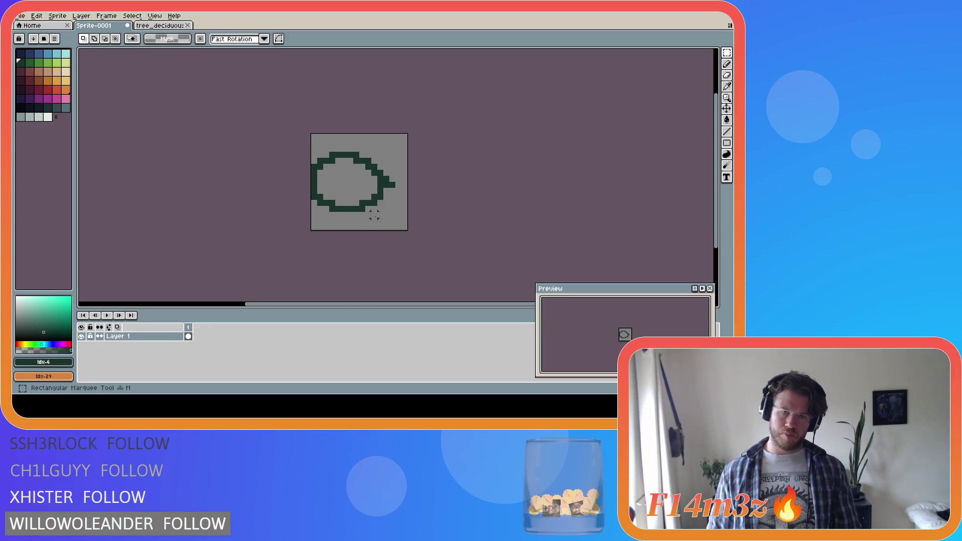
key(ctrl+a)
Step: Nudge the selected outline right, then fill the gaps along its left and lower-left edges
drag(348, 182, 362, 182)
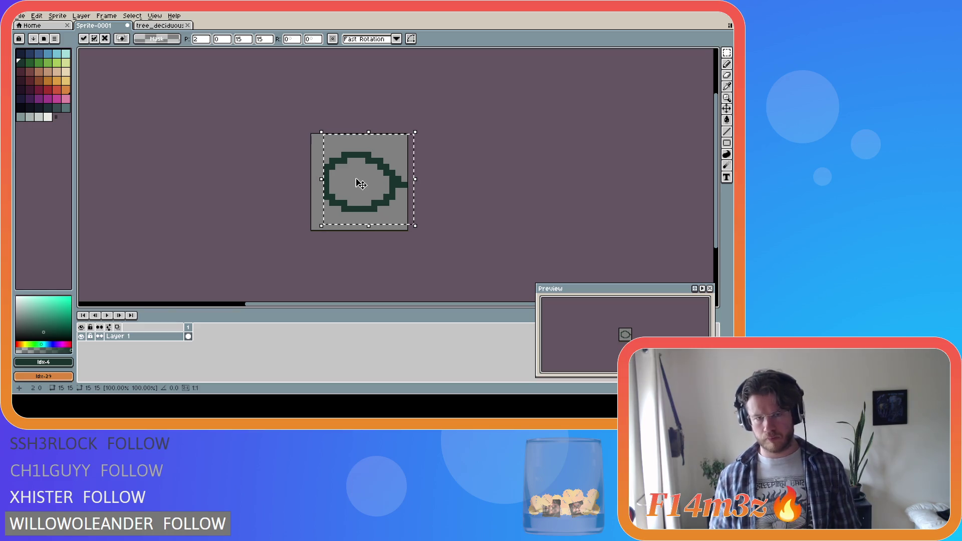
key(Return)
key(b)
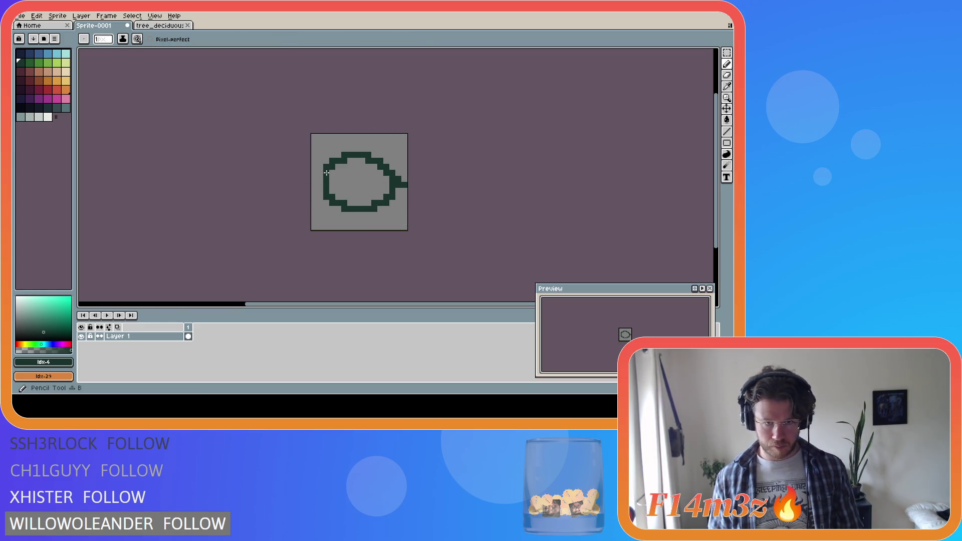
drag(314, 188, 324, 195)
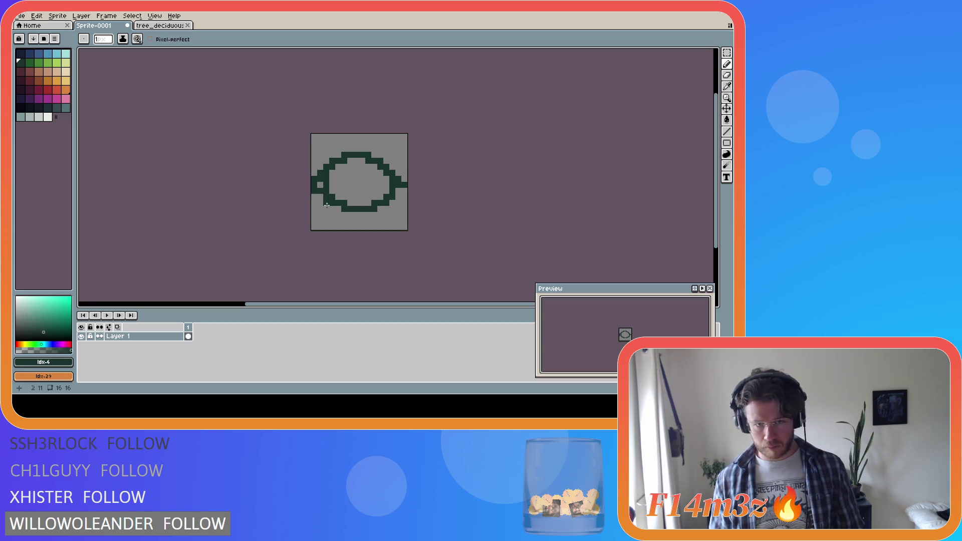
drag(328, 203, 338, 208)
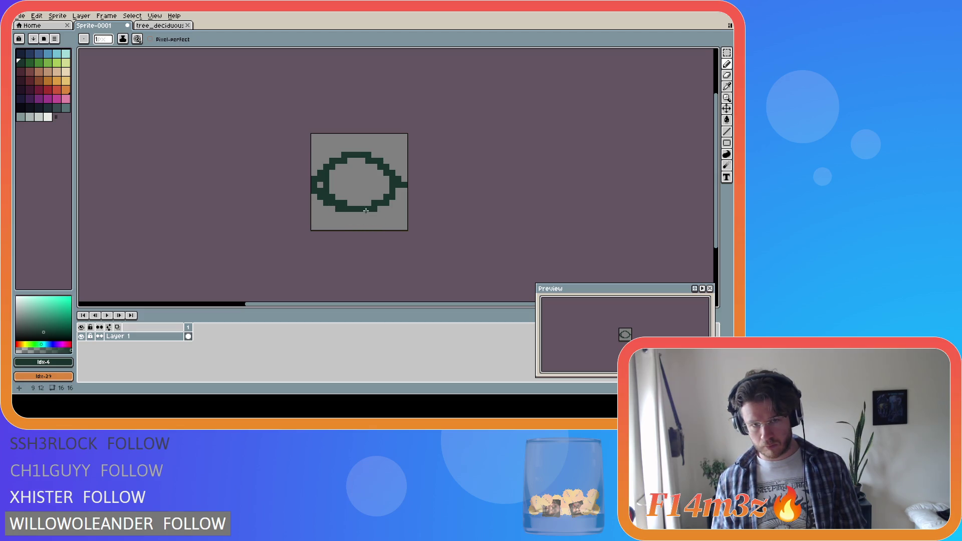
key(b)
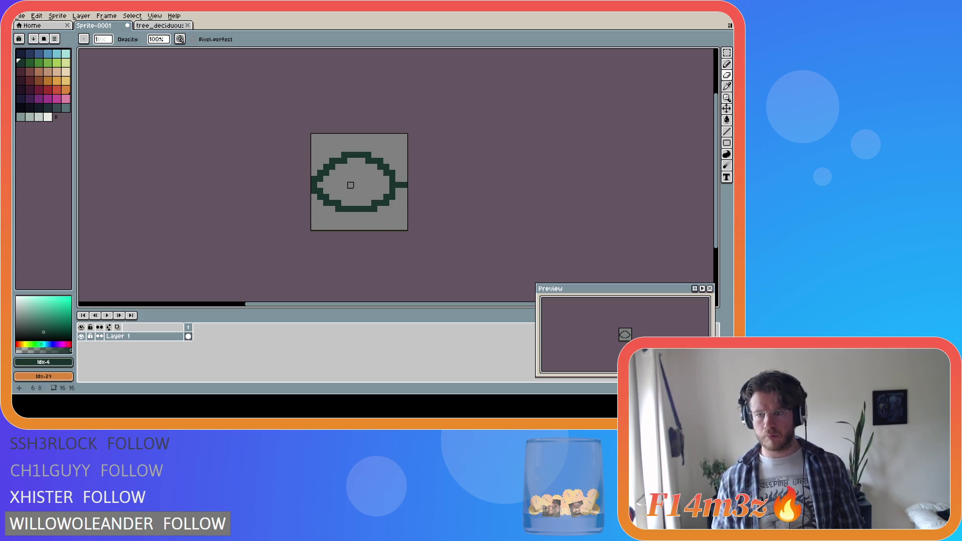
Step: Fill the leaf interior with medium green using the paint bucket, then select its top half
click(30, 62)
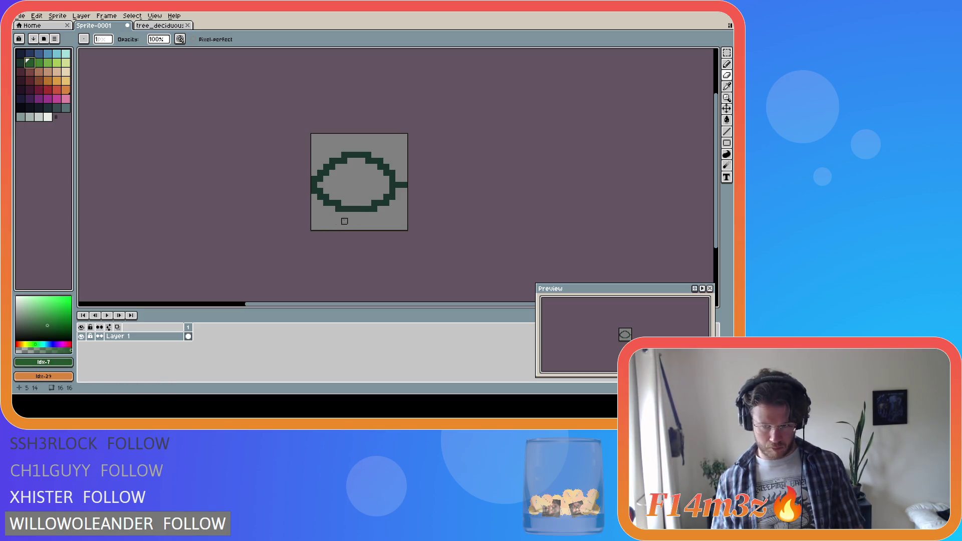
key(g)
click(368, 185)
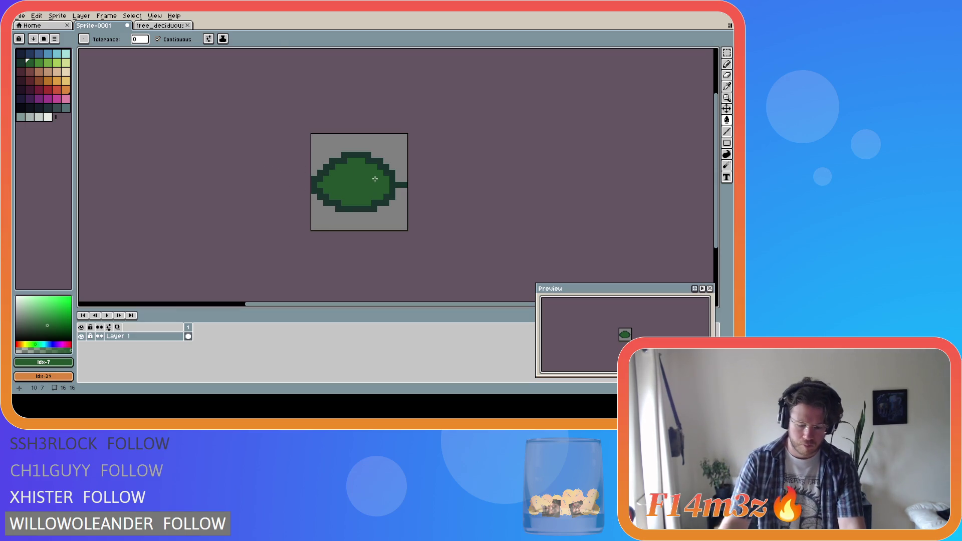
key(m)
drag(392, 178, 303, 155)
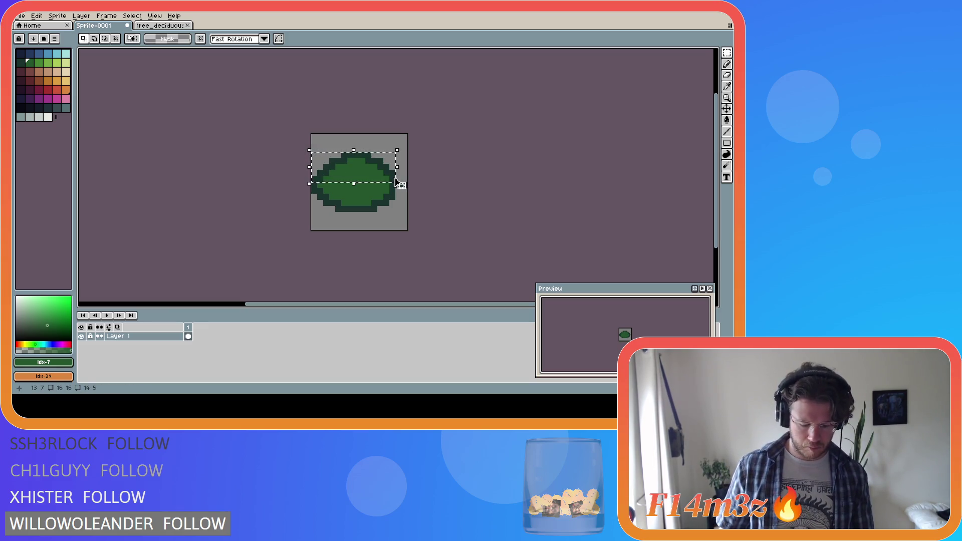
Step: Flip the selected top half vertically, try moving it down, then commit and deselect
key(shift+v)
key(shift+v)
key(Return)
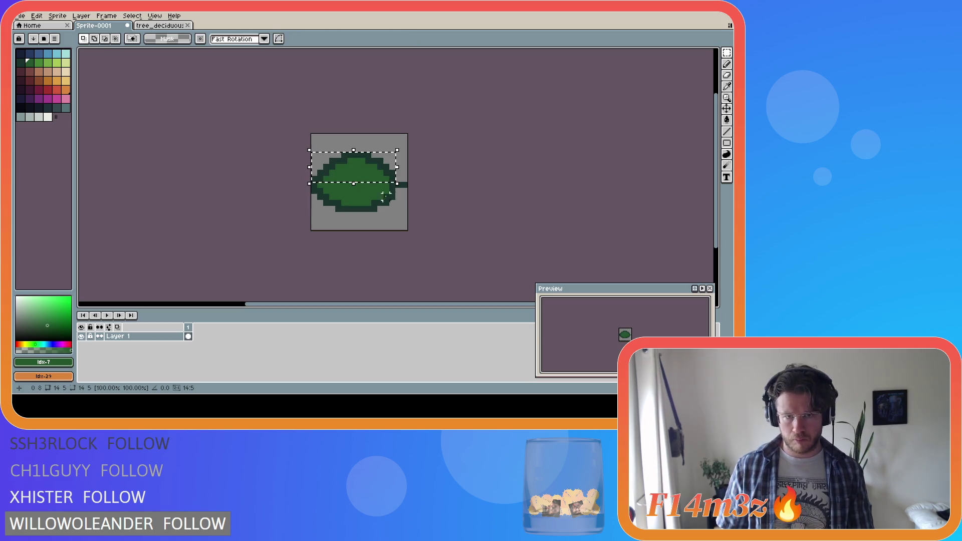
drag(368, 165, 367, 203)
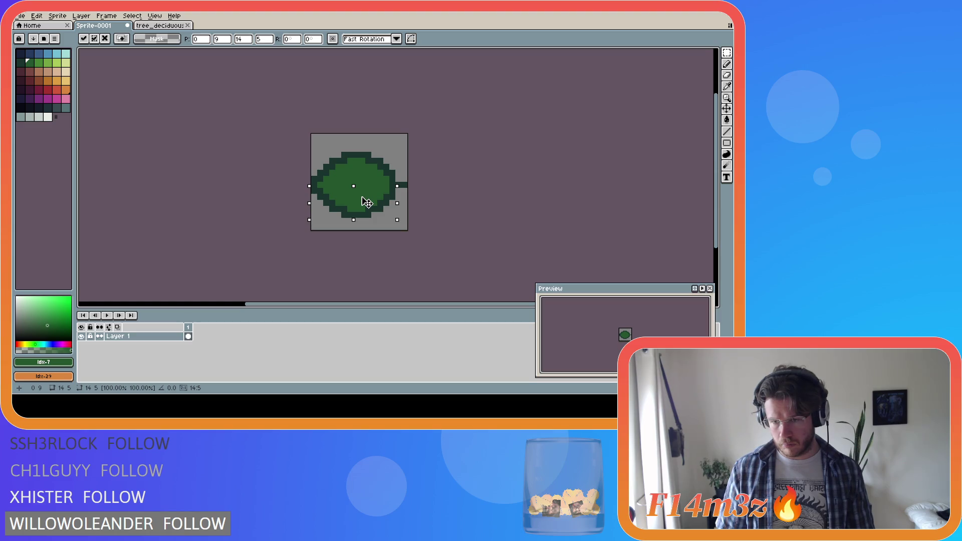
key(Escape)
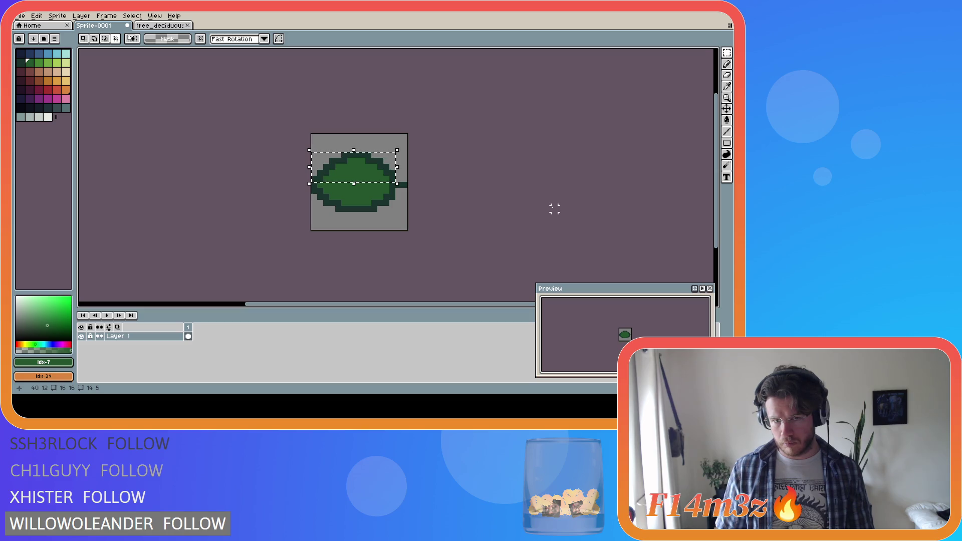
mouse_move(375, 178)
mouse_down()
mouse_move(378, 200)
mouse_move(375, 191)
mouse_move(370, 208)
mouse_move(355, 204)
mouse_move(366, 208)
mouse_up()
key(Escape)
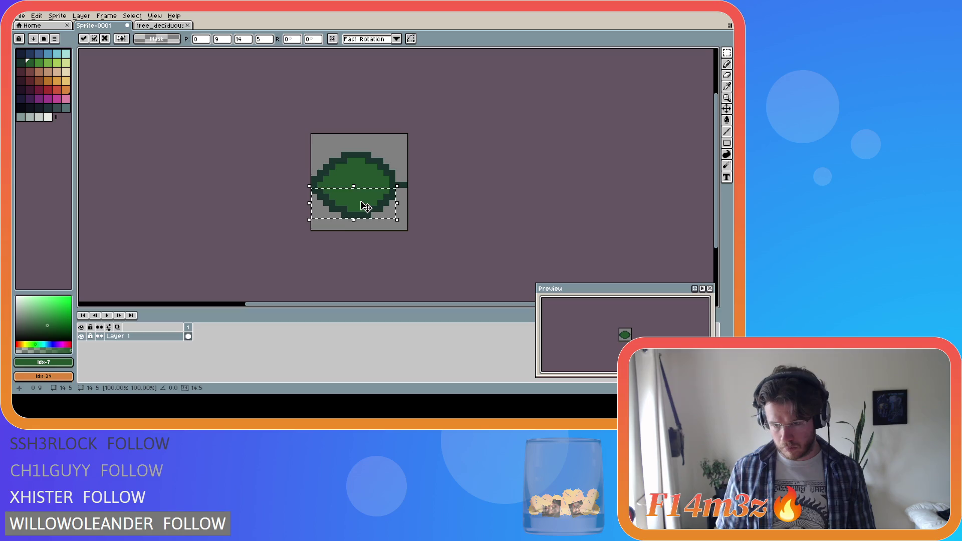
click(407, 220)
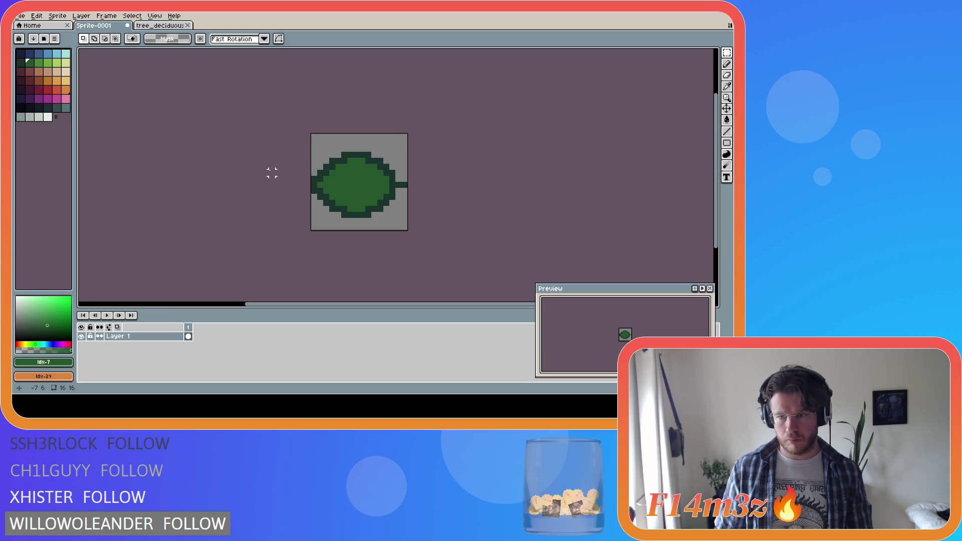
Step: Add a dark green stem pixel at the leaf's right edge
key(b)
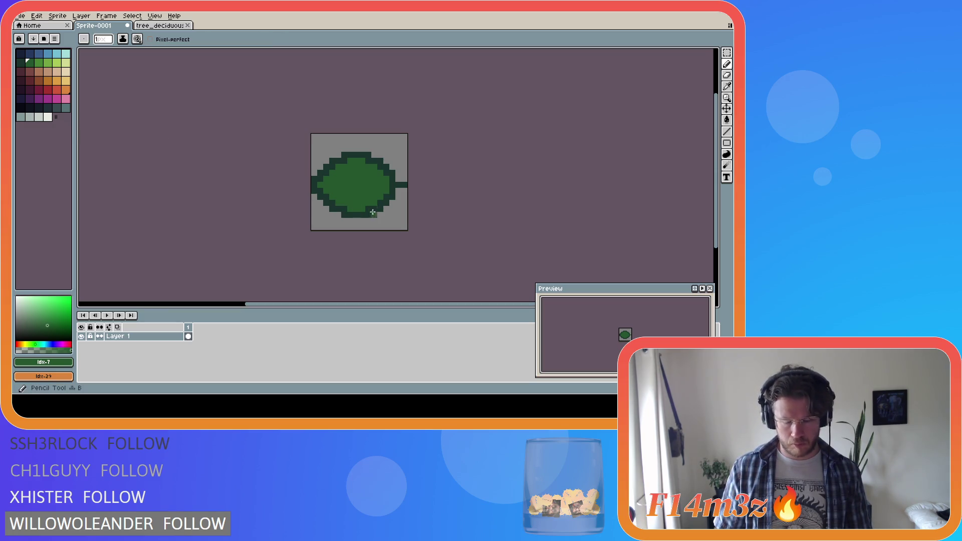
alt+click(395, 181)
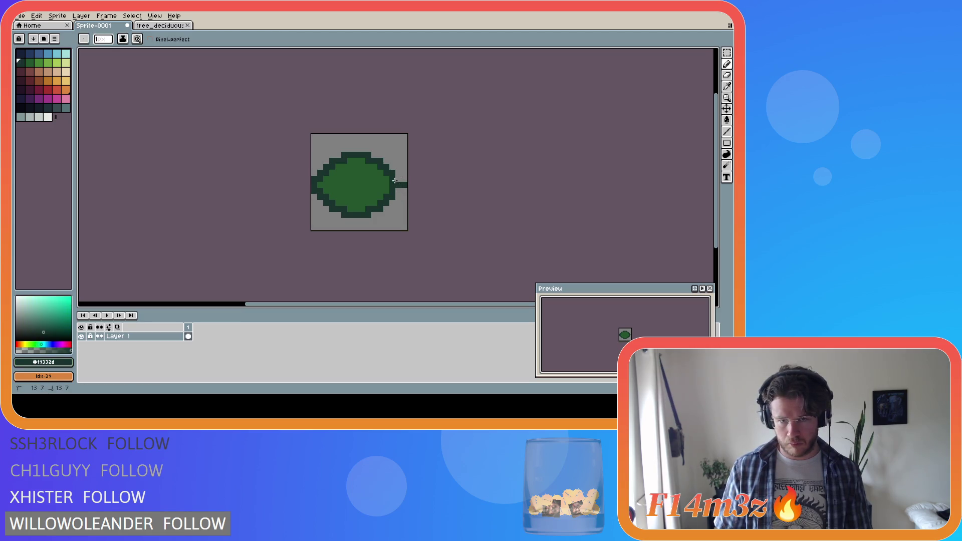
click(406, 184)
click(399, 191)
key(ctrl+z)
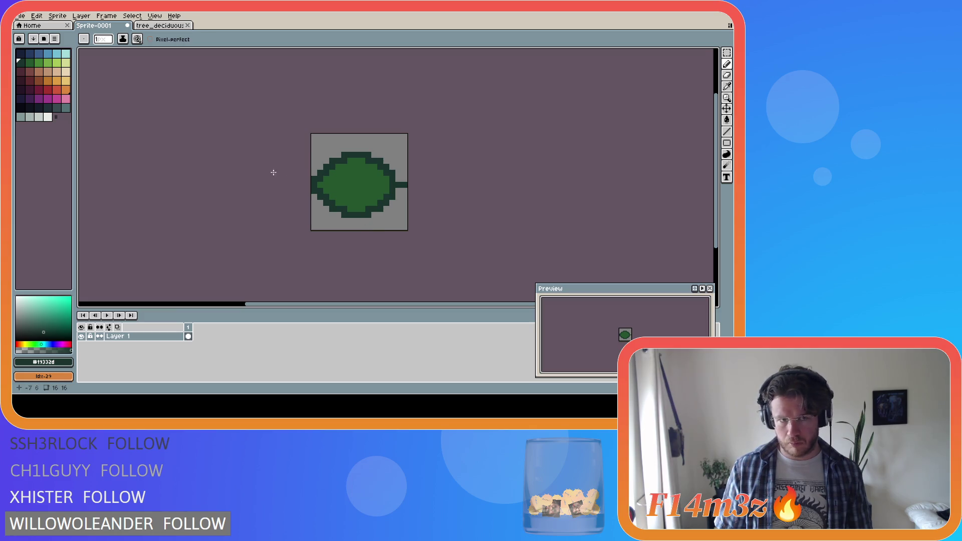
click(29, 62)
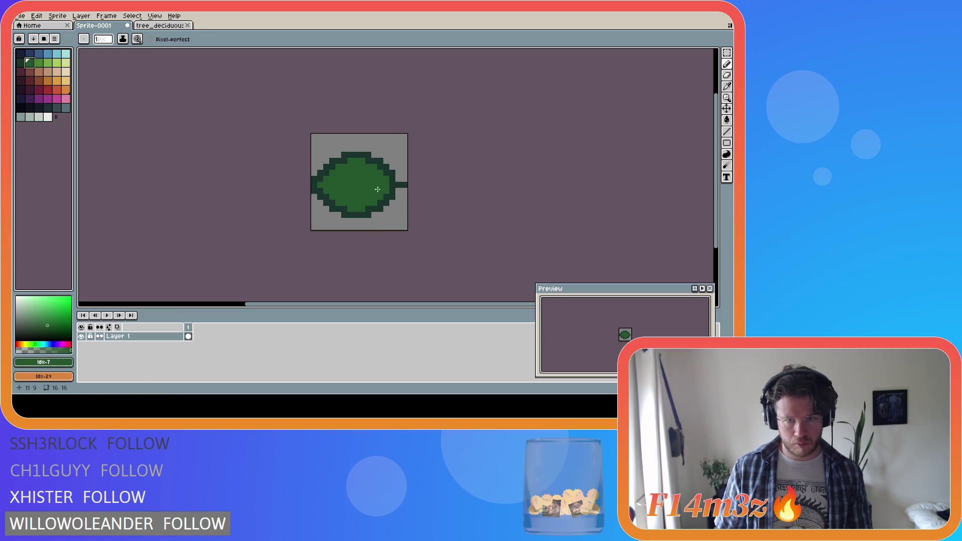
Step: Try several light-green midrib lines across the leaf, undoing each attempt
click(39, 62)
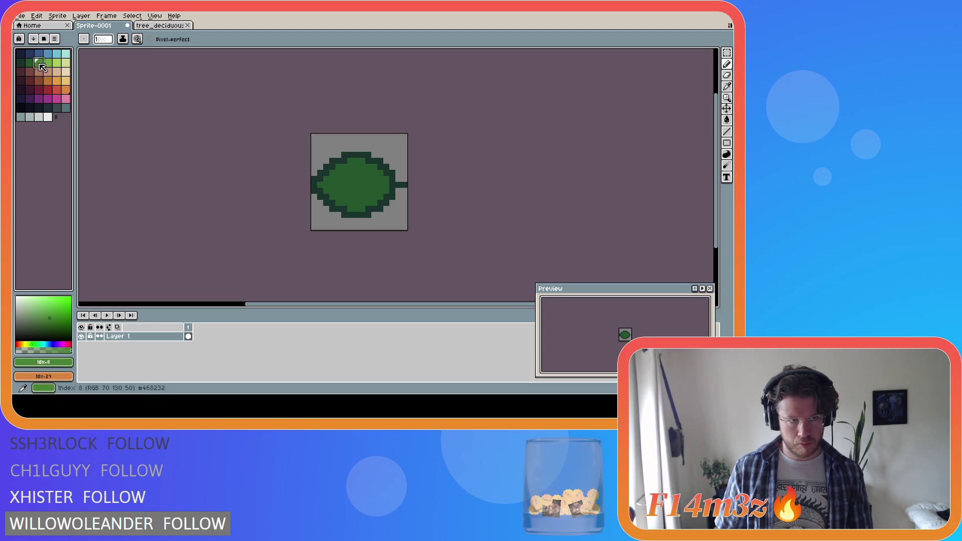
drag(385, 185, 323, 184)
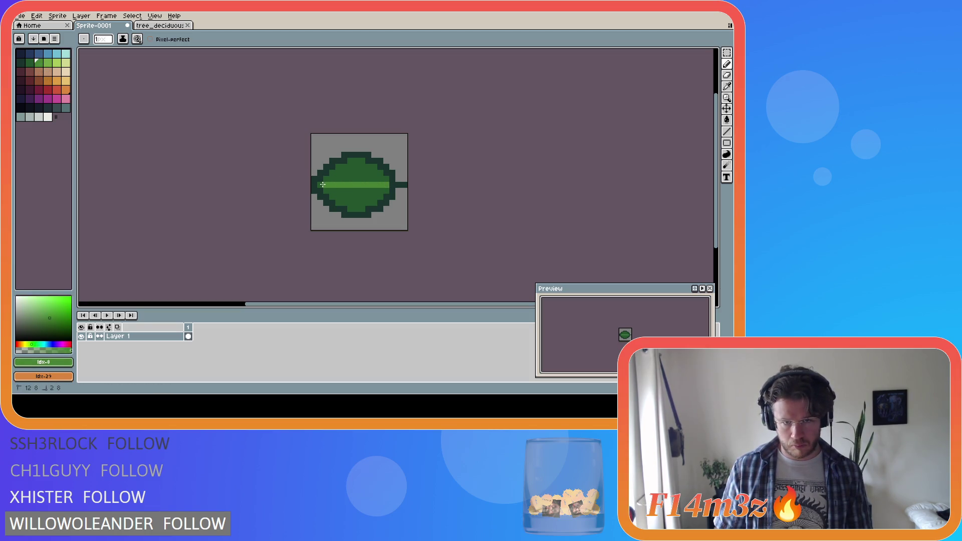
key(ctrl+z)
drag(386, 185, 324, 183)
key(ctrl+z)
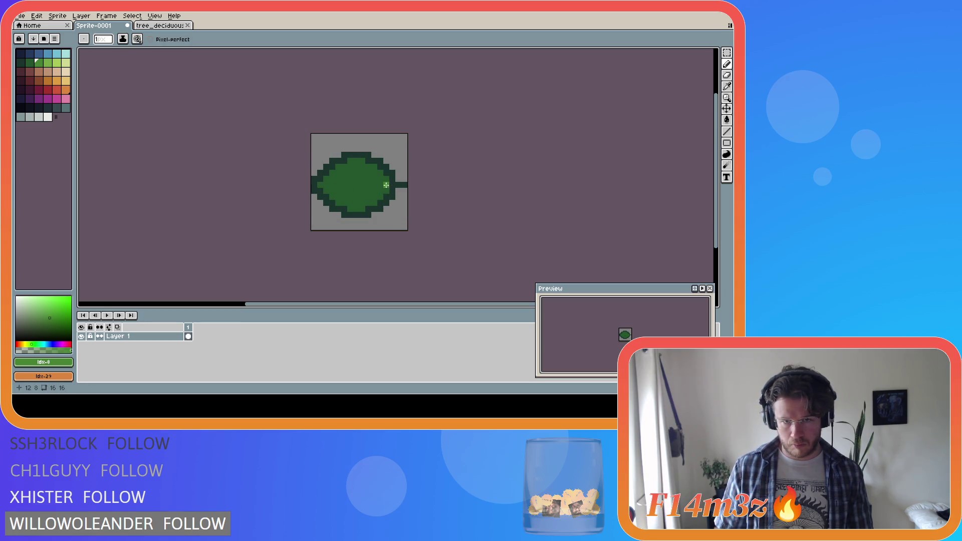
drag(387, 185, 327, 181)
key(ctrl+z)
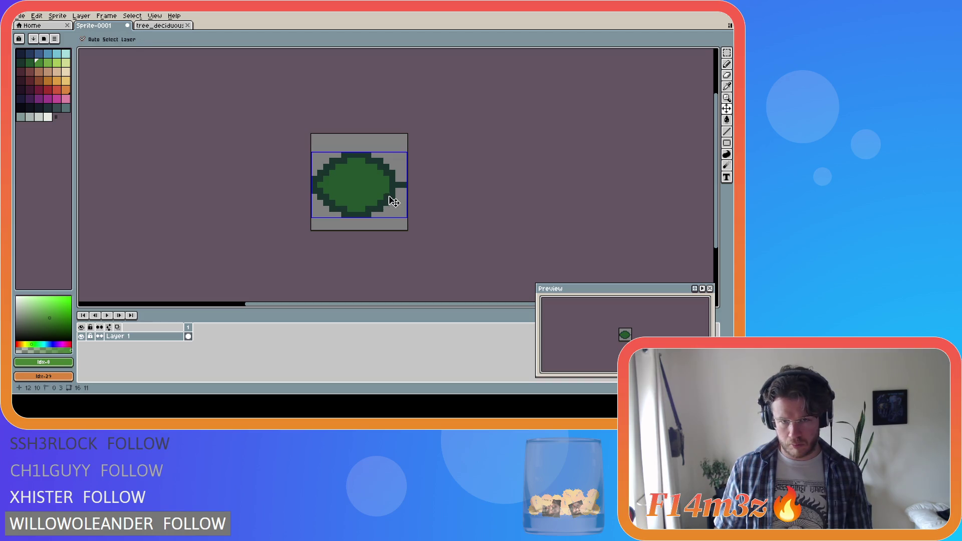
drag(375, 189, 345, 189)
key(ctrl+z)
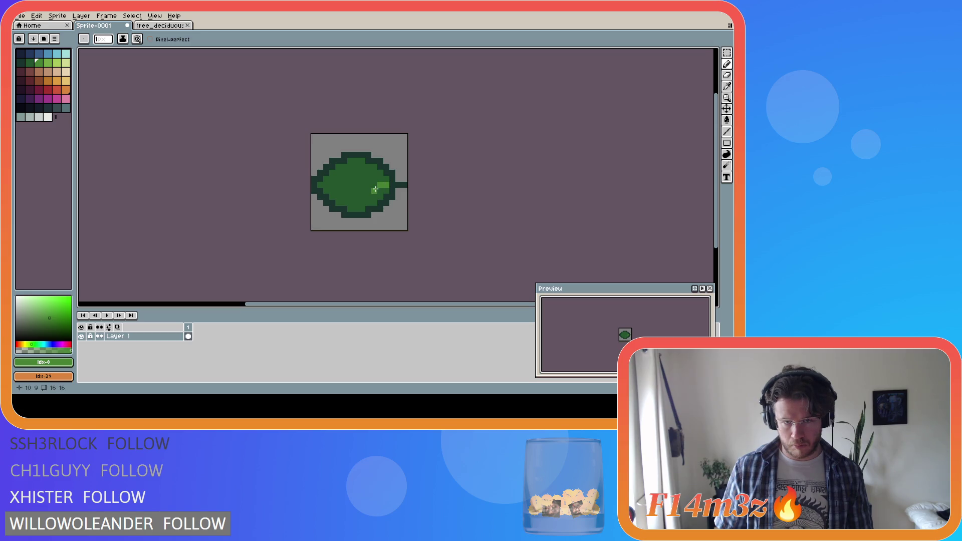
drag(375, 186, 317, 184)
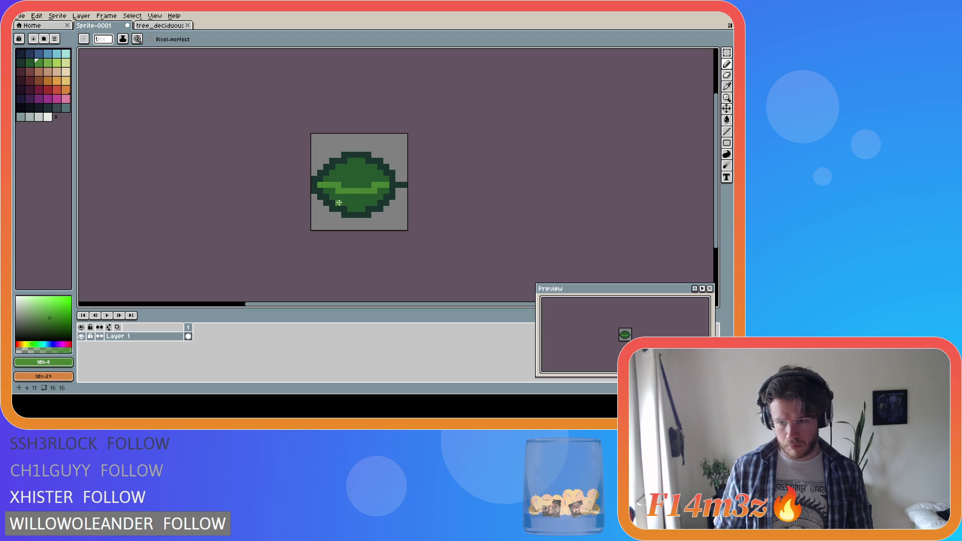
key(ctrl+z)
key(ctrl+z)
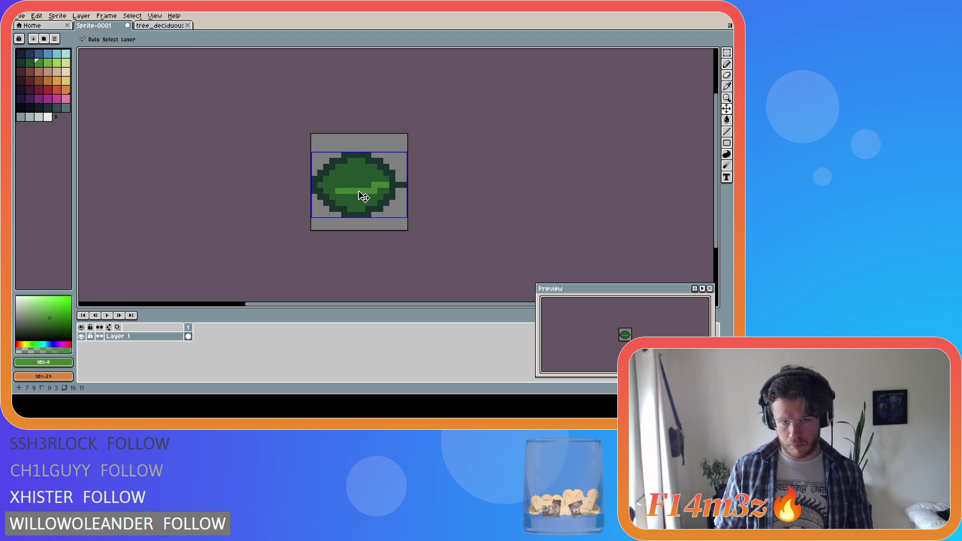
key(ctrl+y)
key(ctrl+y)
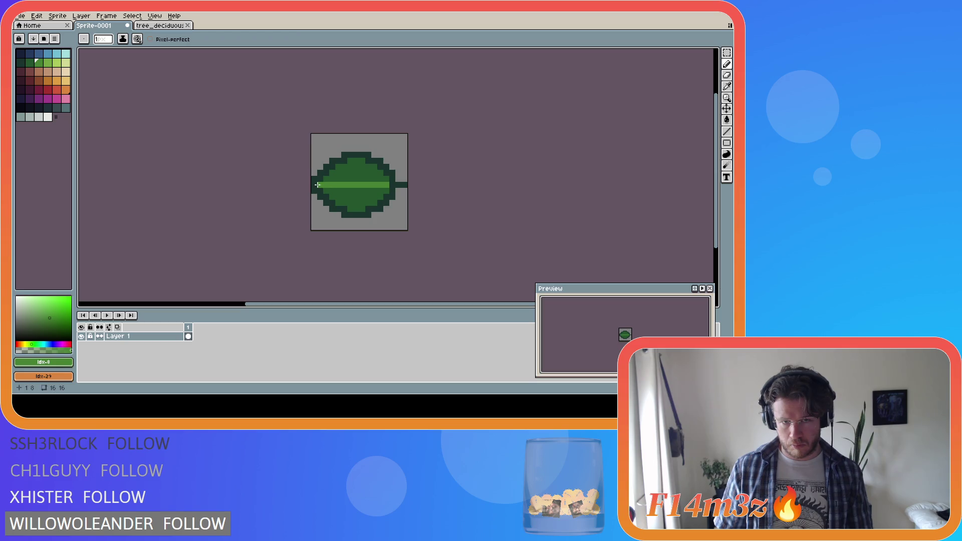
key(ctrl+z)
key(ctrl+z)
Step: Sketch light-green midrib and side veins, then undo all the vein strokes
mouse_move(334, 185)
mouse_down()
mouse_move(388, 185)
mouse_move(335, 168)
mouse_move(363, 165)
mouse_move(375, 180)
mouse_up()
key(ctrl+z)
key(ctrl+z)
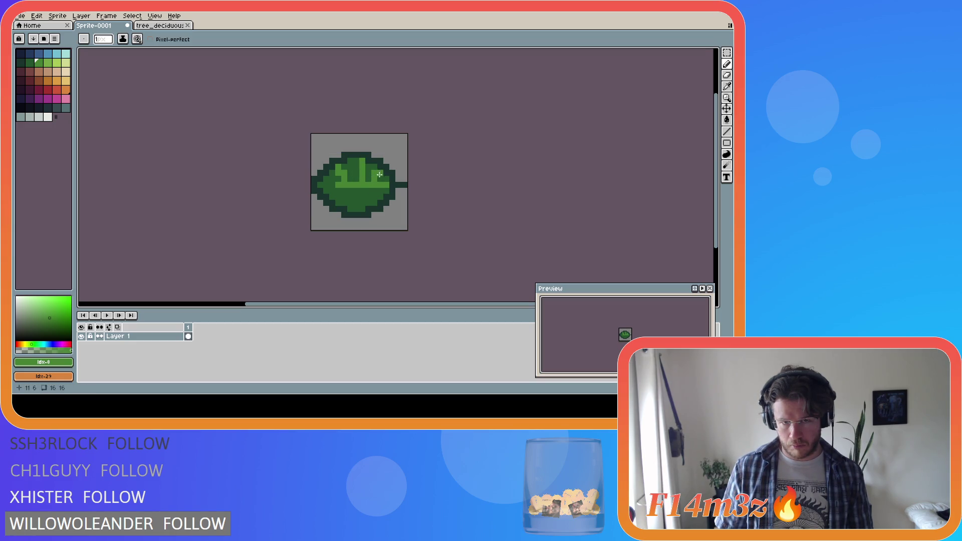
key(ctrl+z)
key(ctrl+z)
mouse_move(355, 179)
mouse_down()
mouse_move(354, 160)
mouse_move(369, 174)
mouse_up()
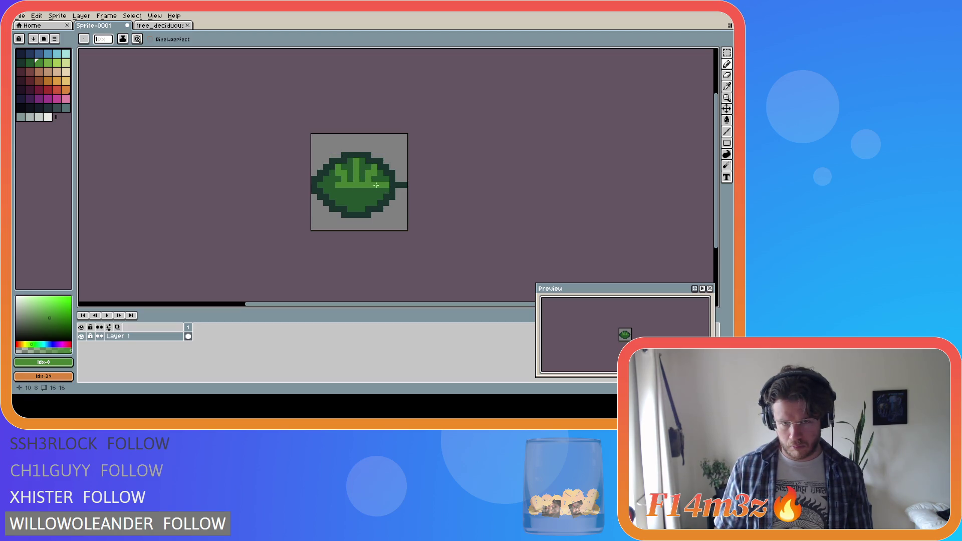
mouse_move(333, 184)
mouse_down()
mouse_move(327, 177)
mouse_move(337, 198)
mouse_up()
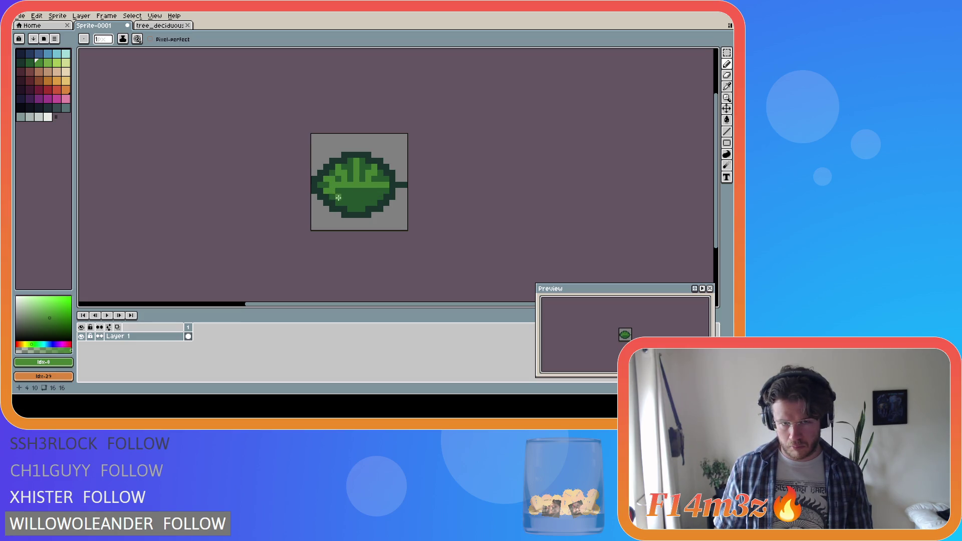
key(ctrl+z)
drag(356, 189, 356, 212)
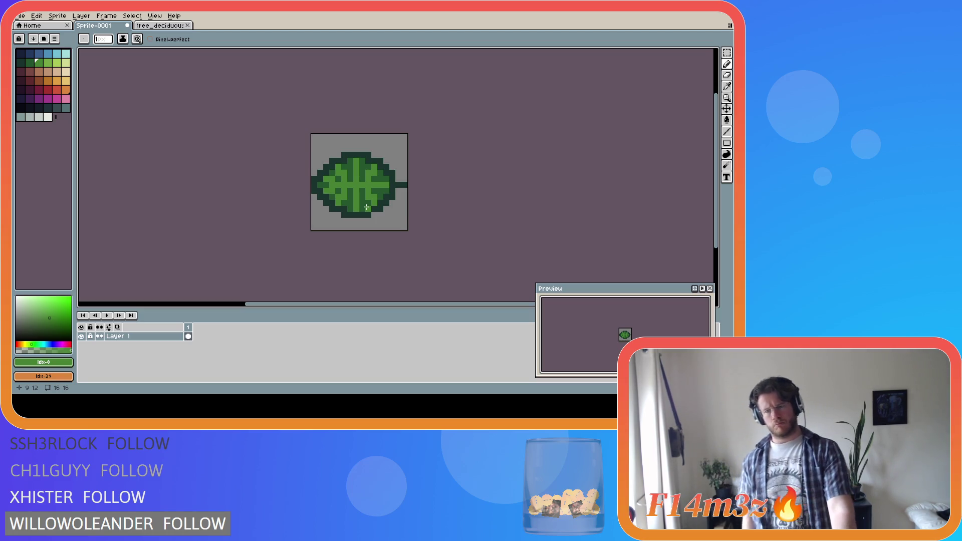
key(v)
key(ctrl+z)
key(ctrl+z)
key(ctrl+z)
key(ctrl+z)
key(ctrl+z)
key(ctrl+z)
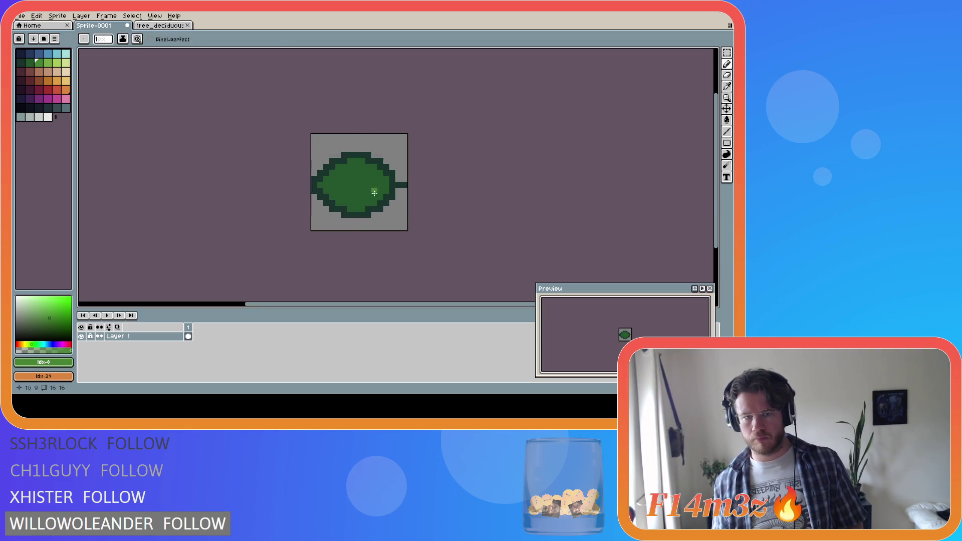
alt+click(393, 185)
drag(377, 185, 343, 187)
key(ctrl+z)
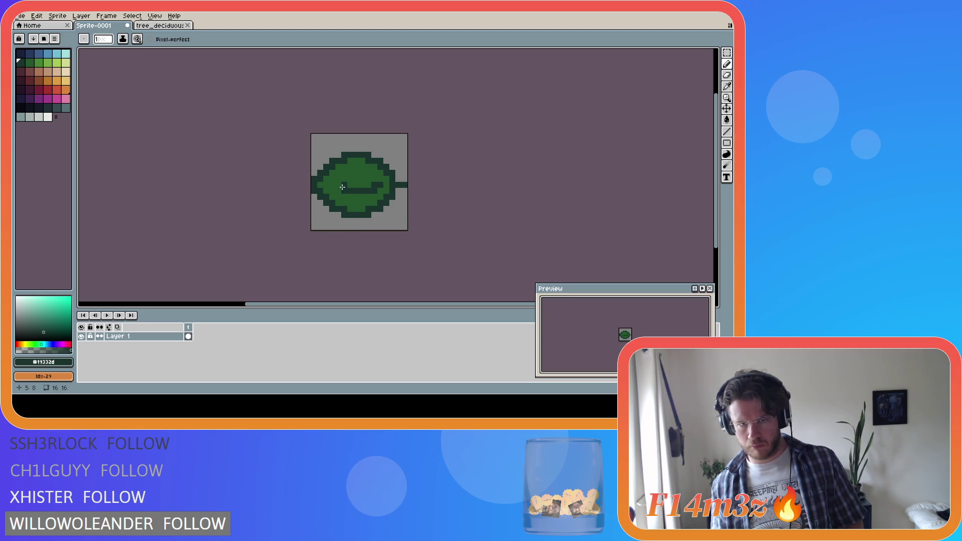
key(ctrl+z)
key(ctrl+z)
key(ctrl+z)
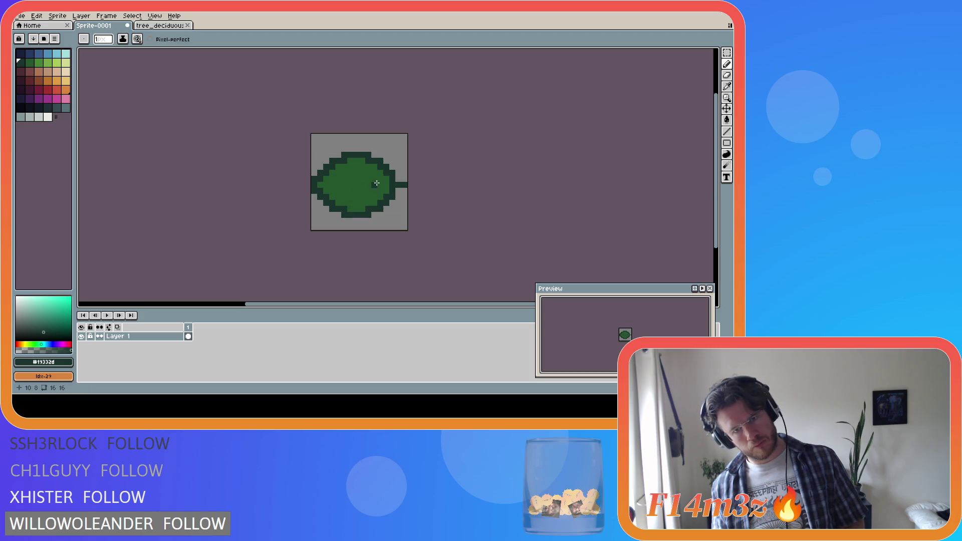
key(ctrl+y)
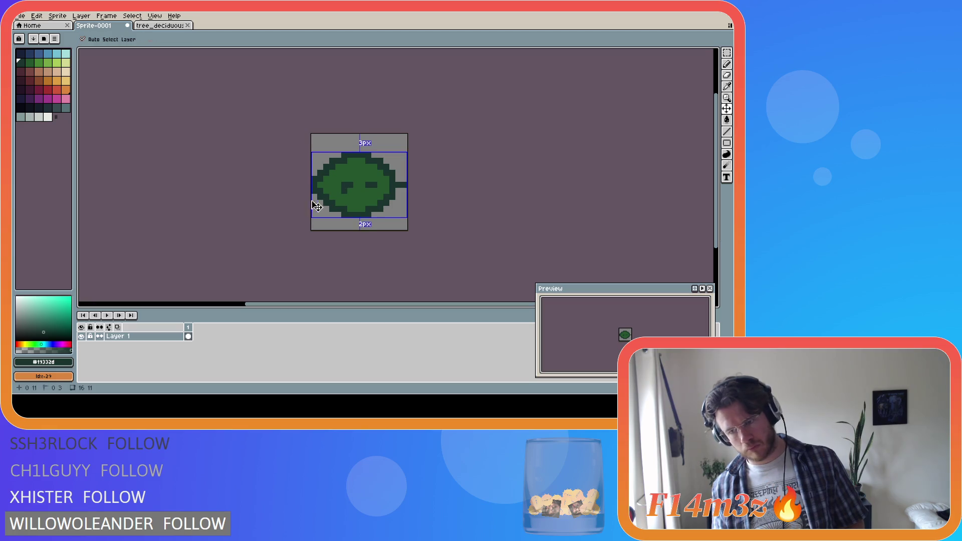
key(ctrl+z)
drag(381, 184, 337, 184)
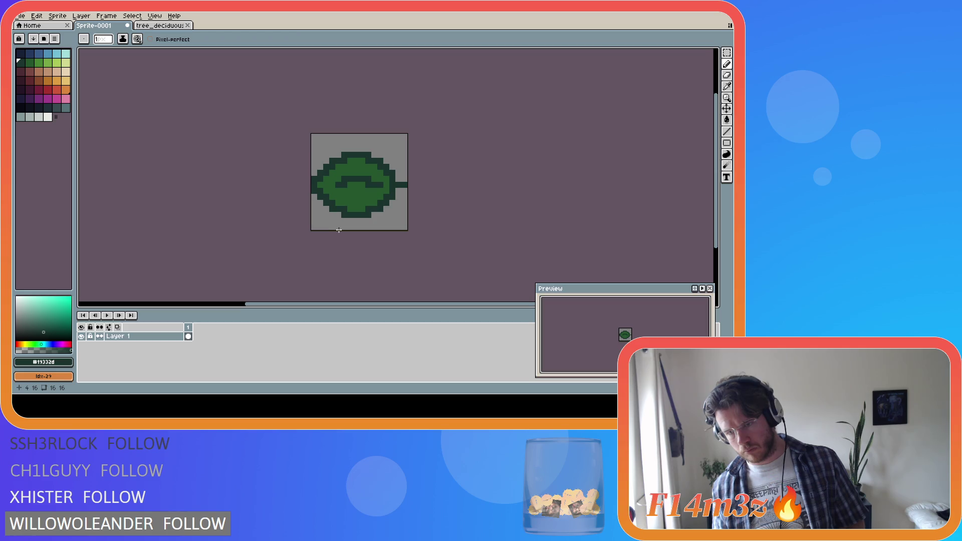
key(ctrl+z)
alt+click(361, 190)
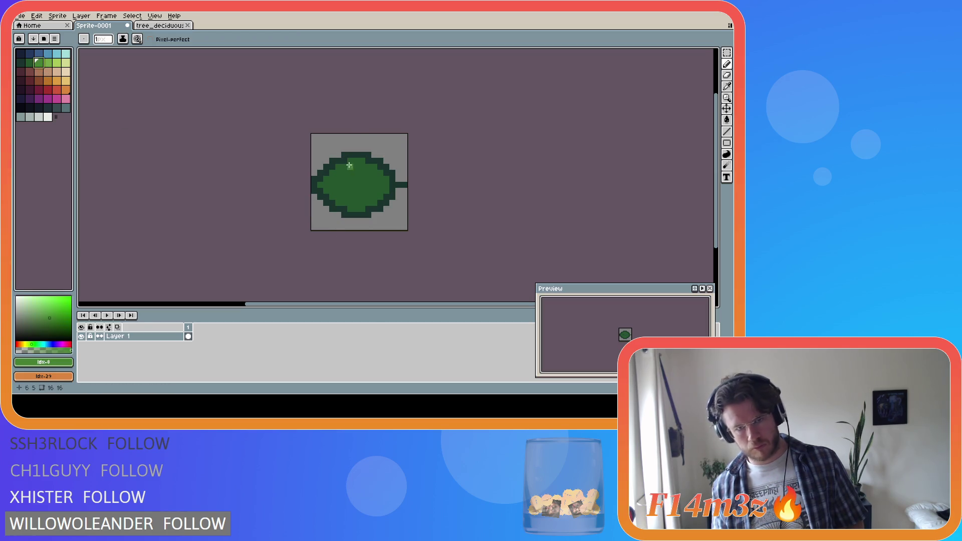
mouse_move(378, 184)
mouse_down()
mouse_move(337, 187)
mouse_move(354, 189)
mouse_move(343, 179)
mouse_up()
key(ctrl+z)
key(ctrl+z)
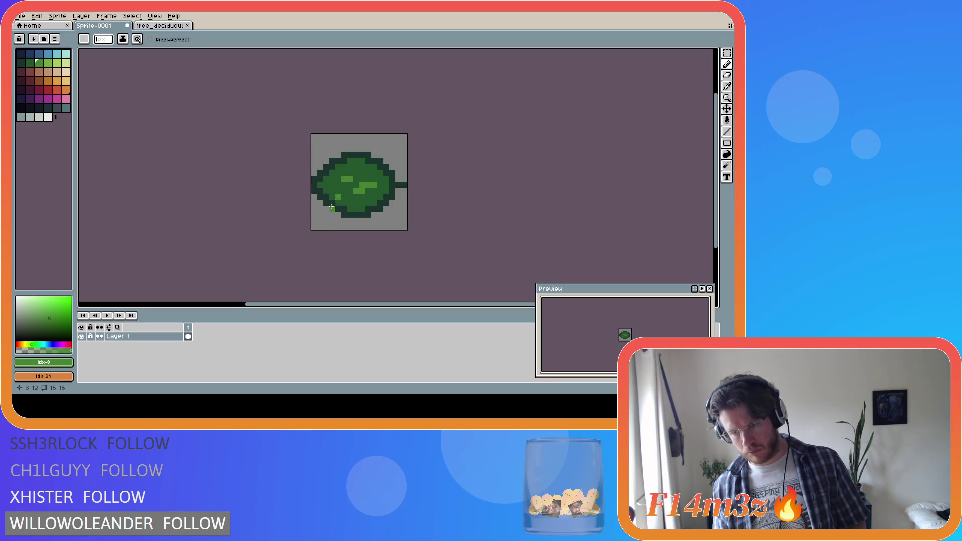
key(ctrl+z)
key(ctrl+z)
mouse_move(372, 185)
mouse_down()
mouse_move(335, 185)
mouse_move(338, 194)
mouse_move(350, 184)
mouse_up()
key(ctrl+z)
key(ctrl+z)
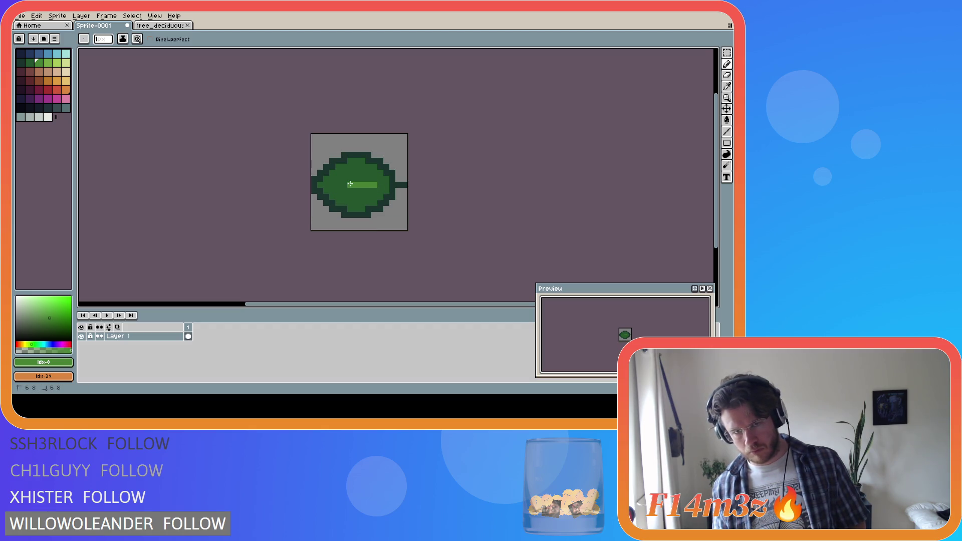
key(ctrl+z)
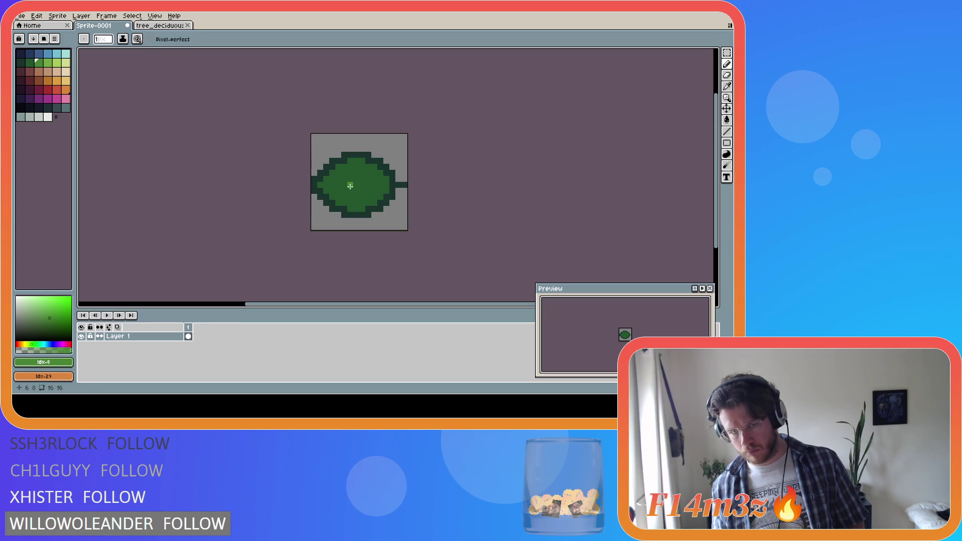
mouse_move(339, 185)
mouse_down()
mouse_move(371, 185)
mouse_move(359, 203)
mouse_up()
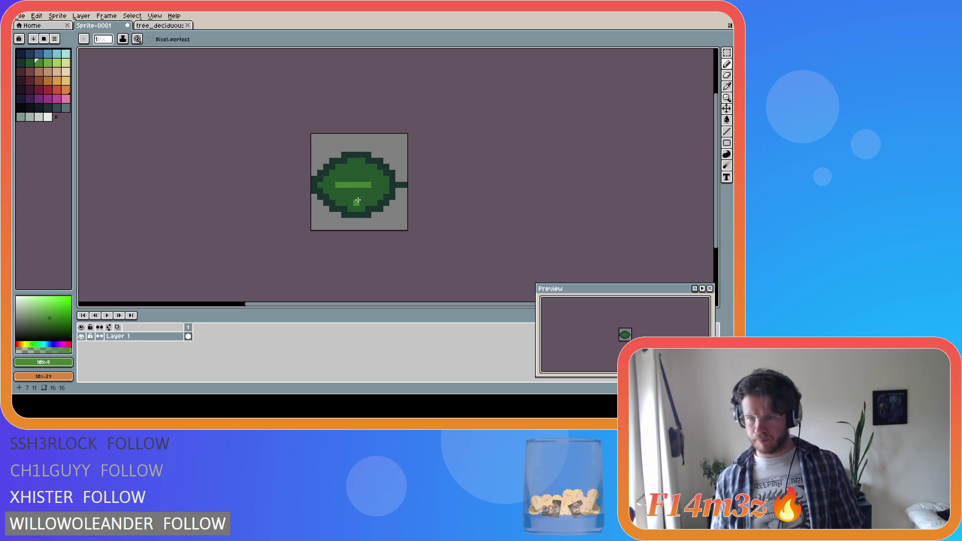
key(ctrl+z)
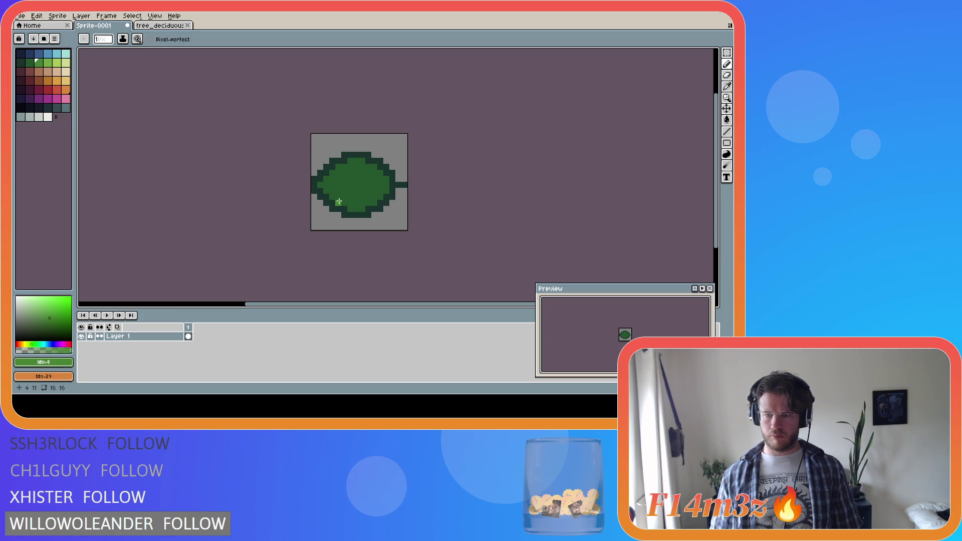
key(m)
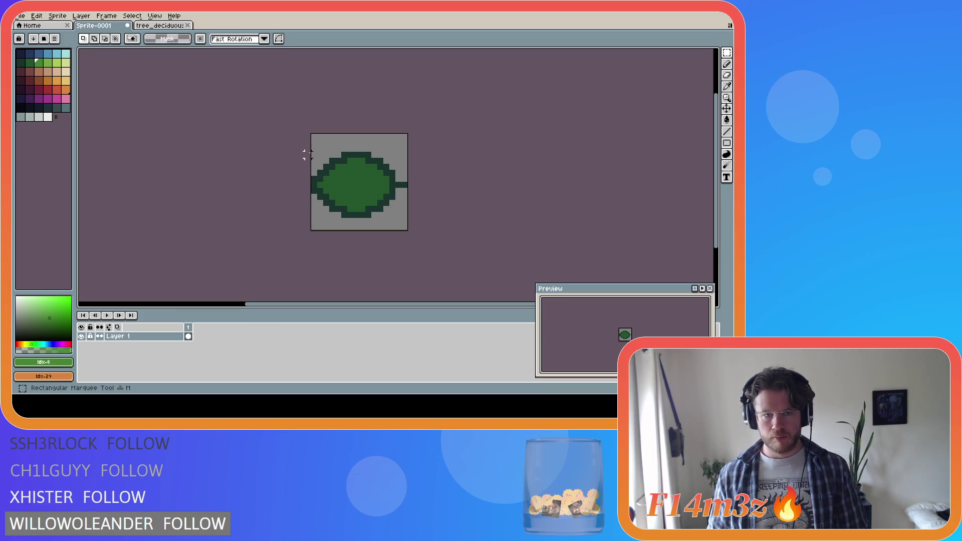
Step: Flip the leaf's bottom half to mirror the top and add a dark outline pixel
mouse_move(314, 153)
mouse_down()
mouse_move(401, 173)
mouse_move(377, 172)
mouse_move(386, 171)
mouse_up()
click(399, 227)
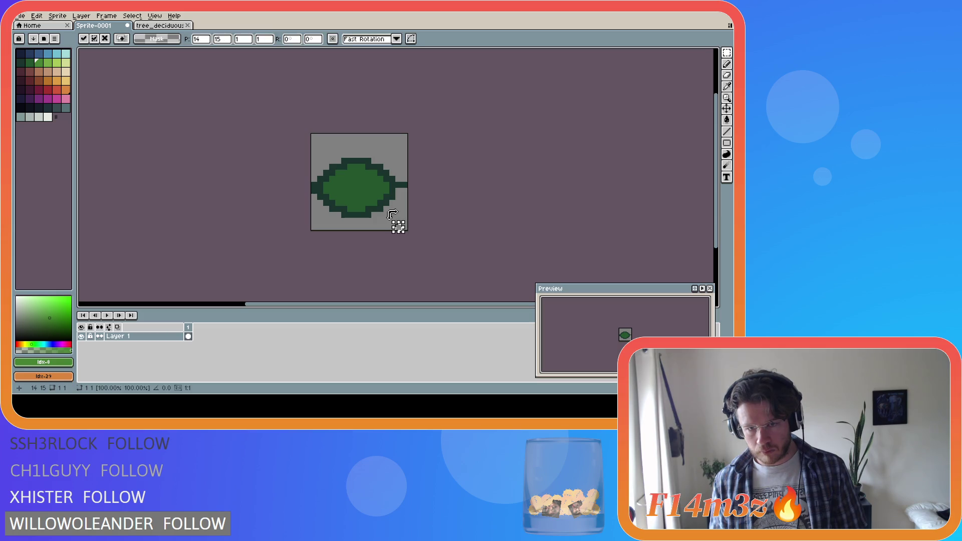
mouse_move(392, 215)
mouse_down()
mouse_move(312, 196)
mouse_move(309, 180)
mouse_up()
key(shift+v)
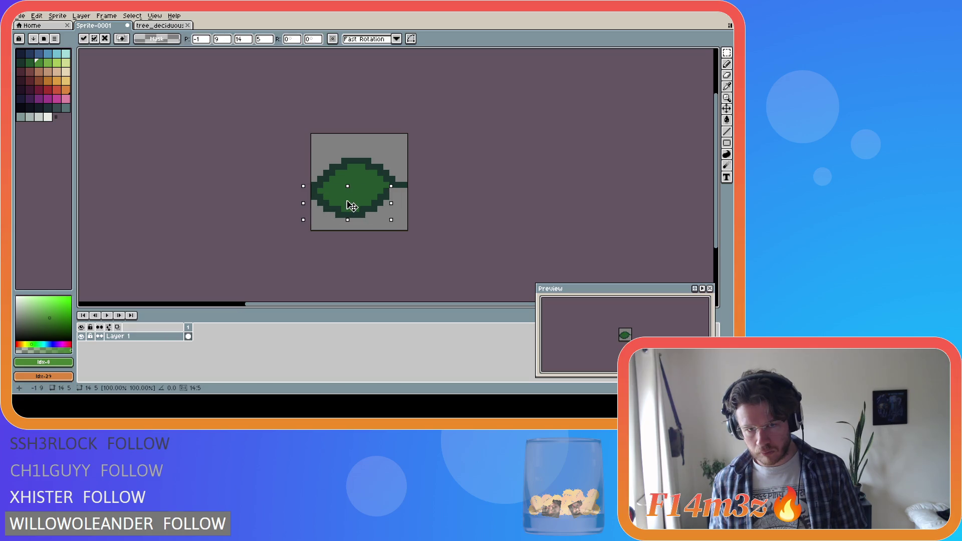
click(369, 221)
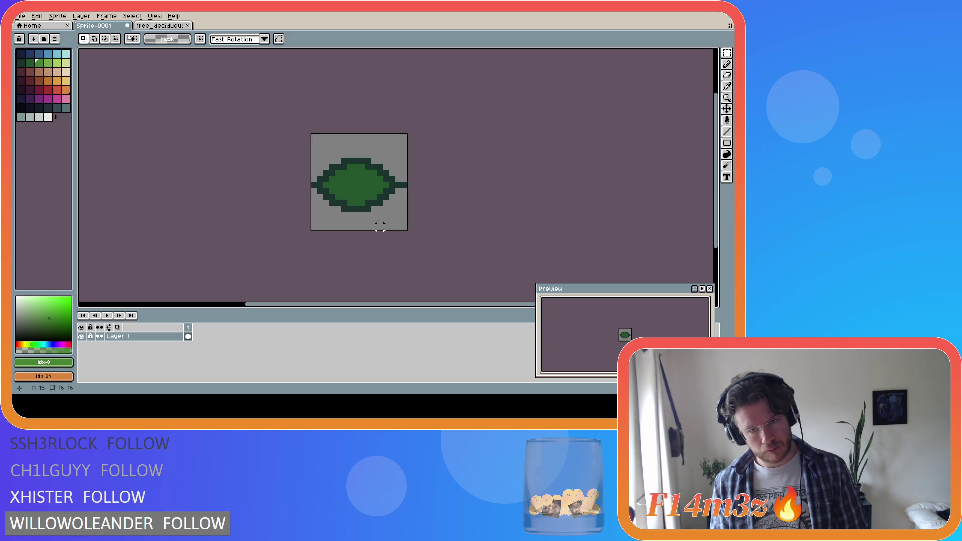
click(380, 214)
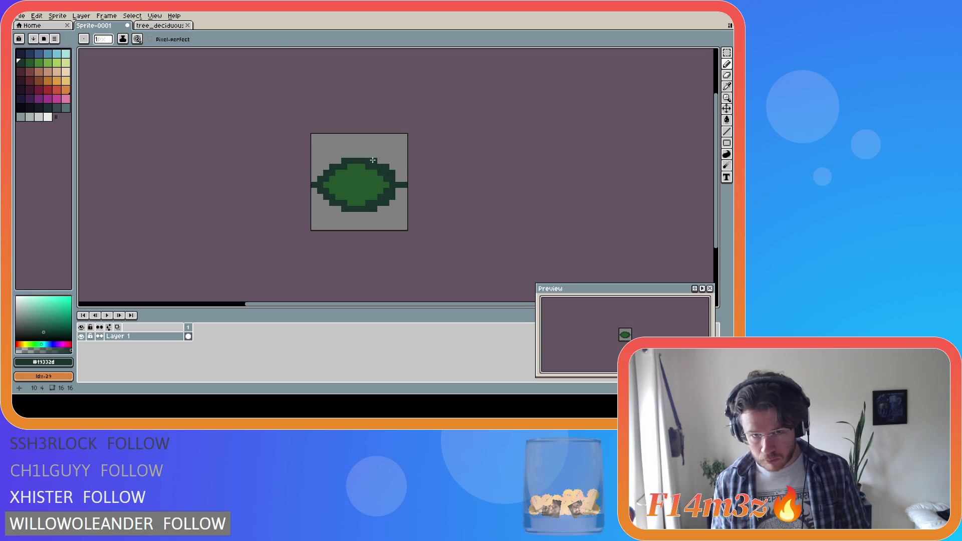
Step: Repaint an outline pixel mid-green and erase the left stem pixel
alt+click(366, 184)
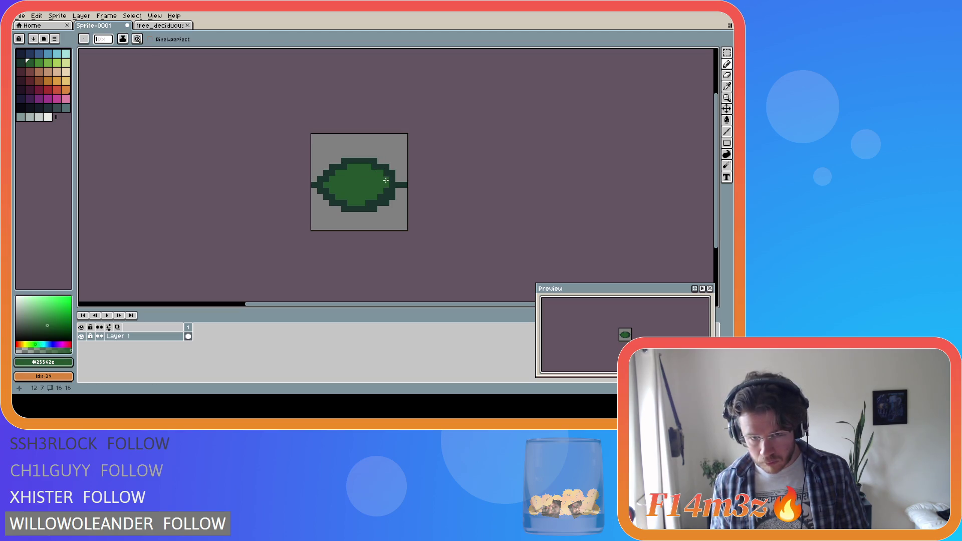
click(366, 201)
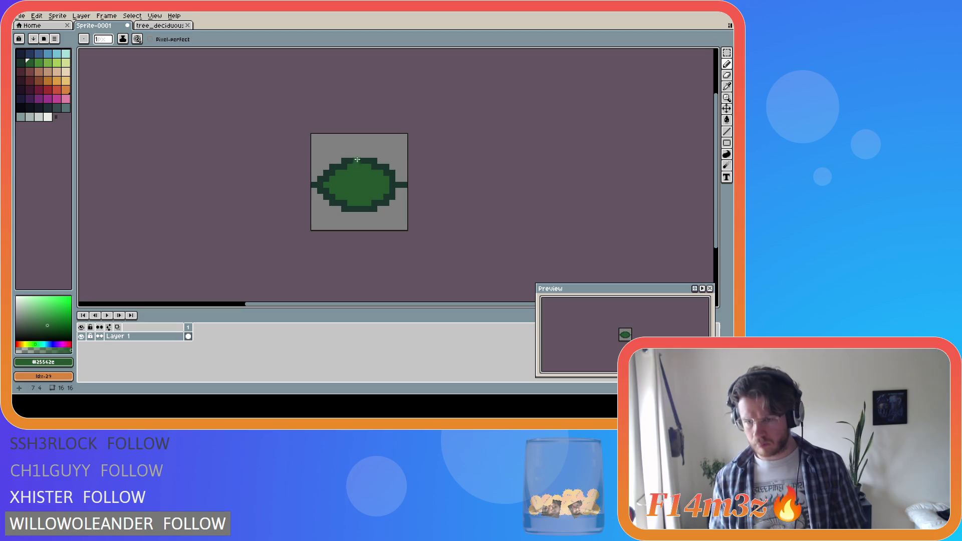
key(e)
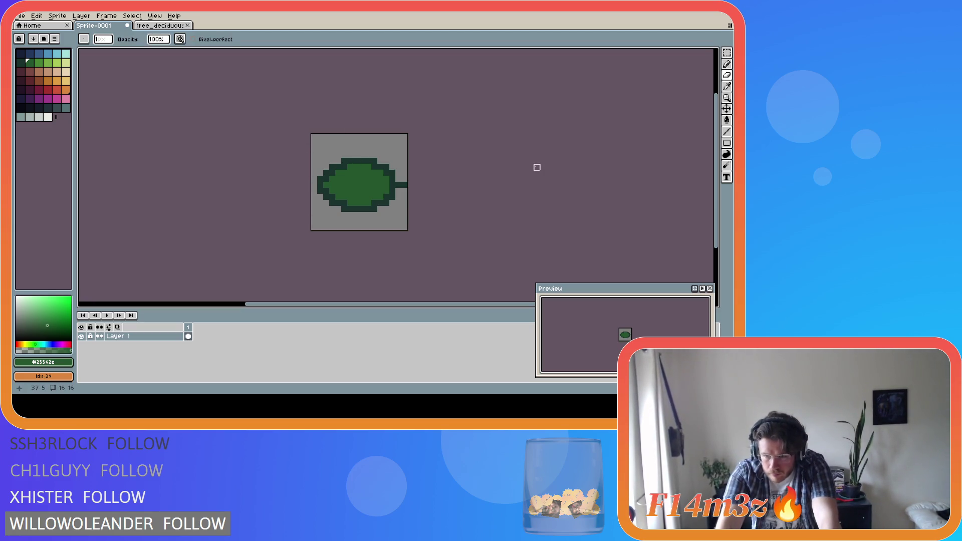
key(ctrl+z)
key(v)
key(ctrl+y)
key(e)
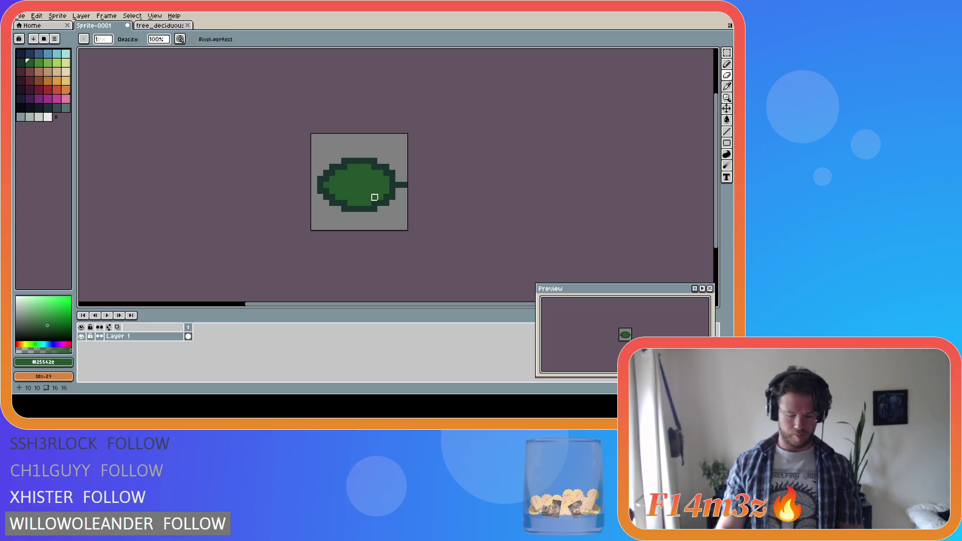
Step: Move the selected leaf one pixel left and add a dark green stem pixel at the right edge
key(m)
mouse_move(314, 160)
mouse_down()
mouse_move(410, 213)
mouse_move(375, 201)
mouse_up()
click(423, 210)
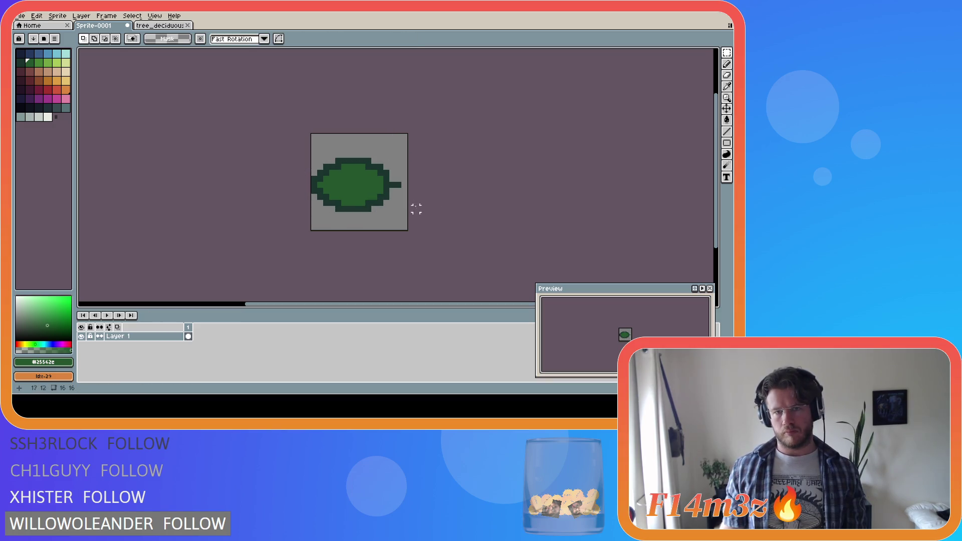
key(b)
alt+click(392, 186)
click(405, 185)
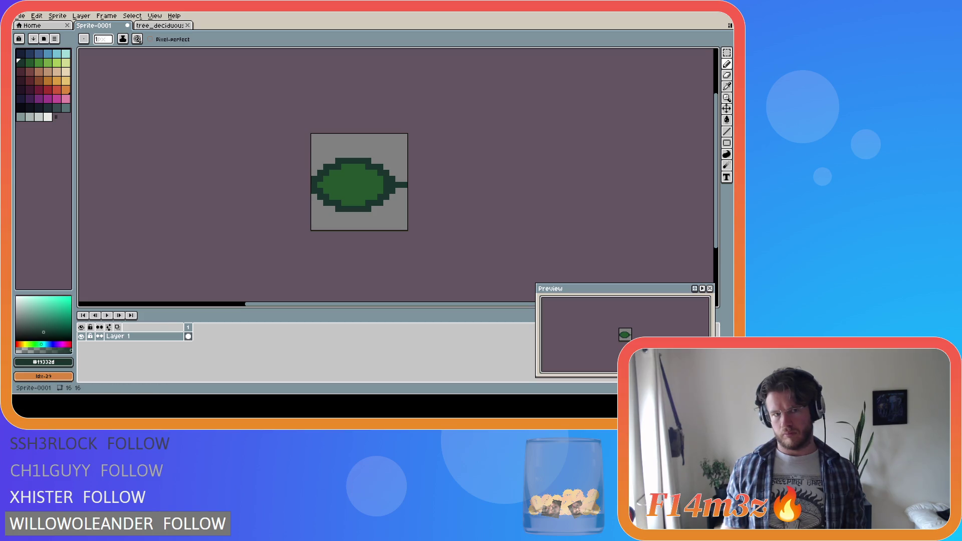
Step: Try a light-green and then a dark stroke across the leaf's middle, undoing both
click(38, 63)
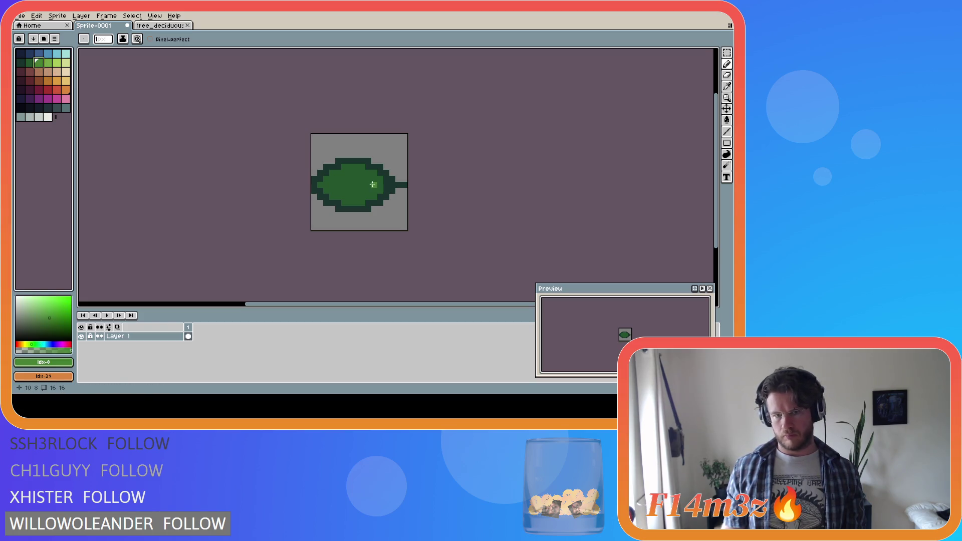
drag(376, 185, 330, 185)
key(ctrl+z)
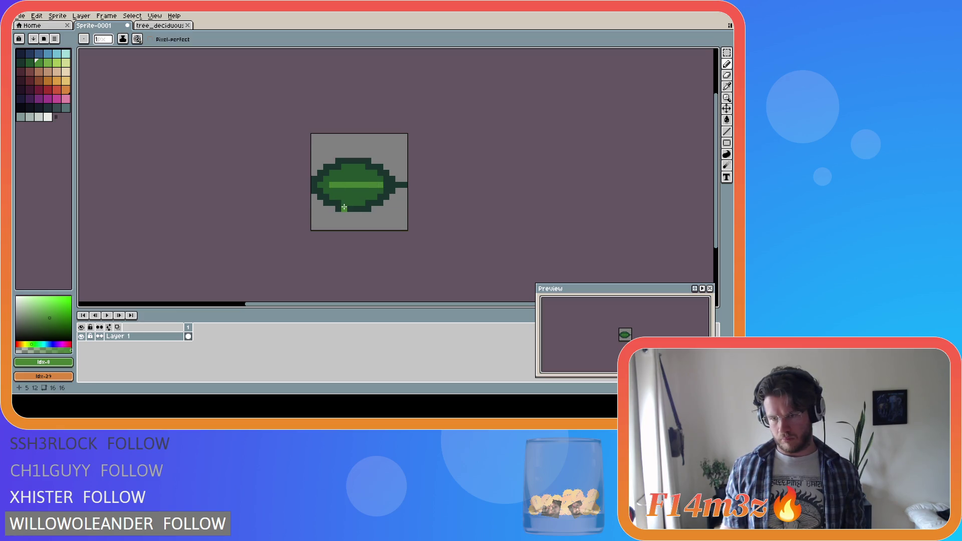
key(ctrl+z)
alt+click(392, 185)
mouse_move(382, 185)
mouse_down()
mouse_move(330, 185)
mouse_move(371, 185)
mouse_up()
key(ctrl+z)
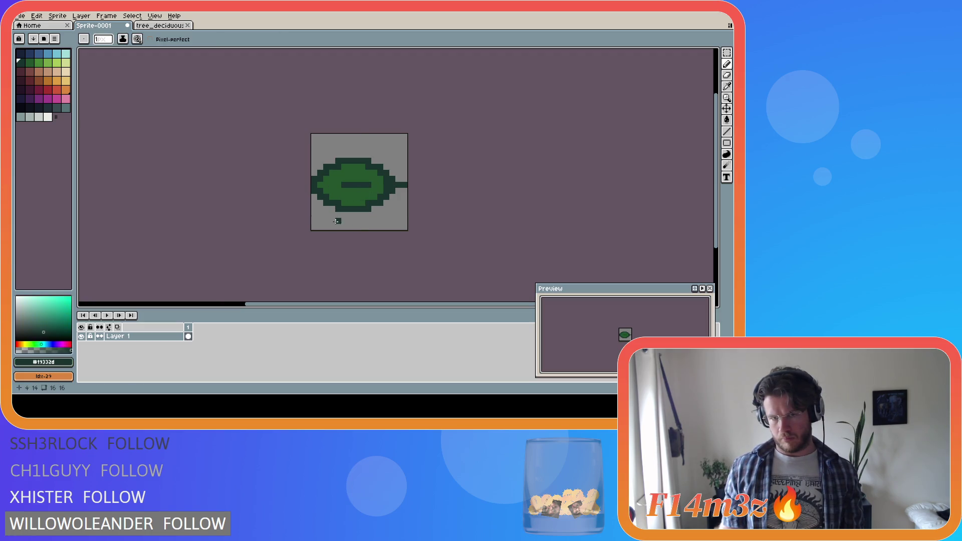
key(ctrl+z)
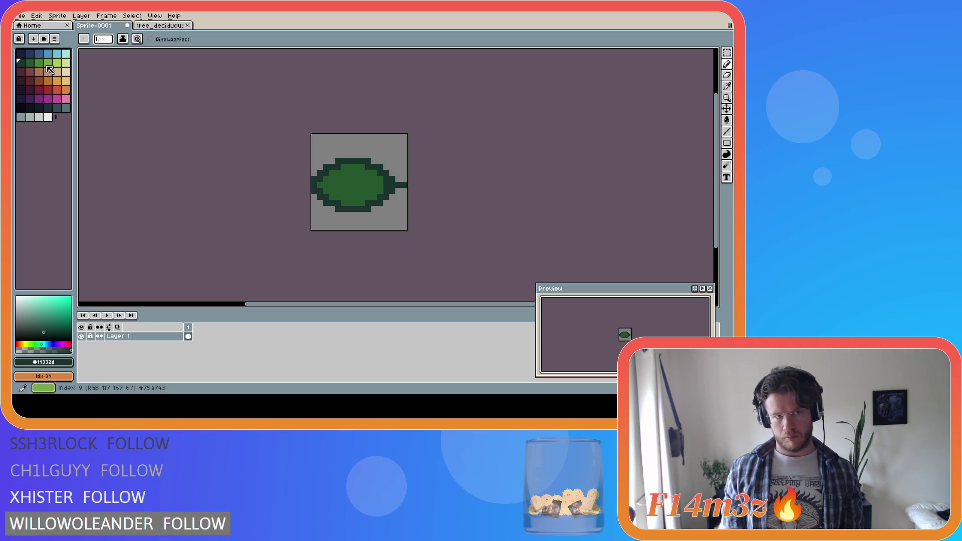
Step: Undo another light-green stroke, deselect, and sample the leaf's medium green #25562e
click(39, 63)
drag(371, 185, 341, 185)
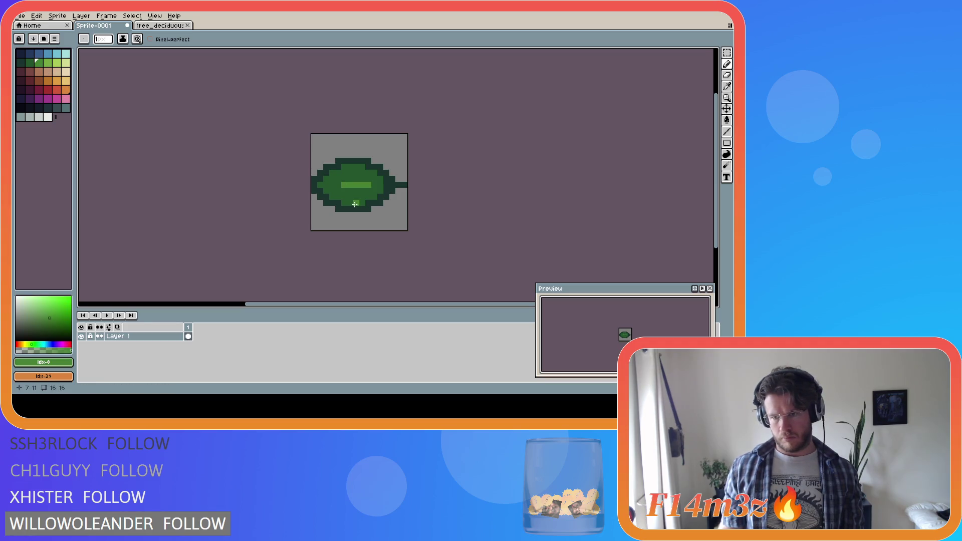
key(ctrl+z)
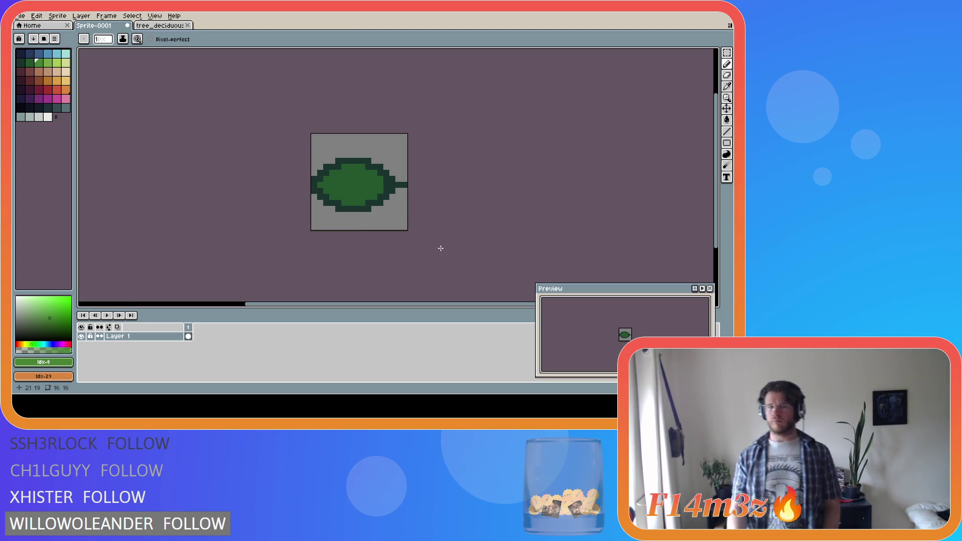
key(ctrl+z)
key(ctrl+d)
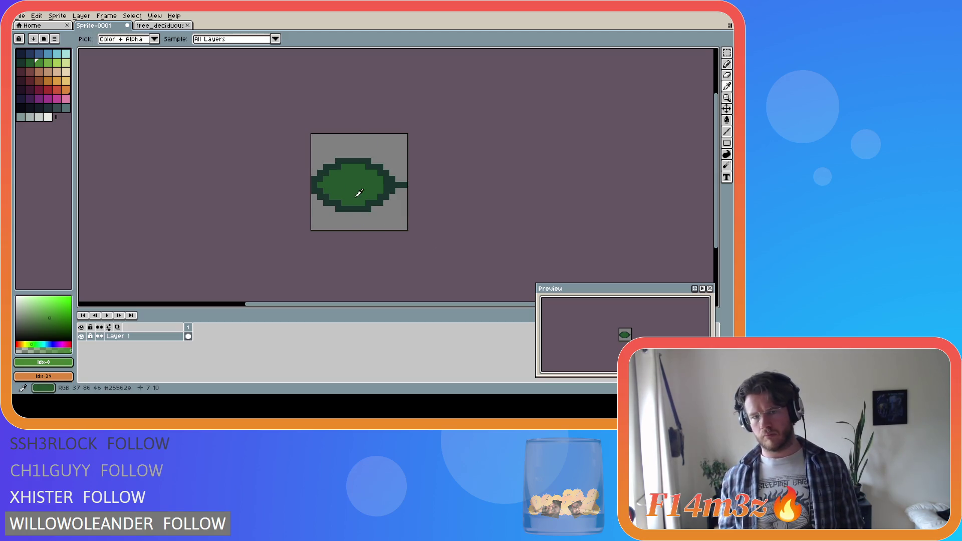
alt+click(356, 194)
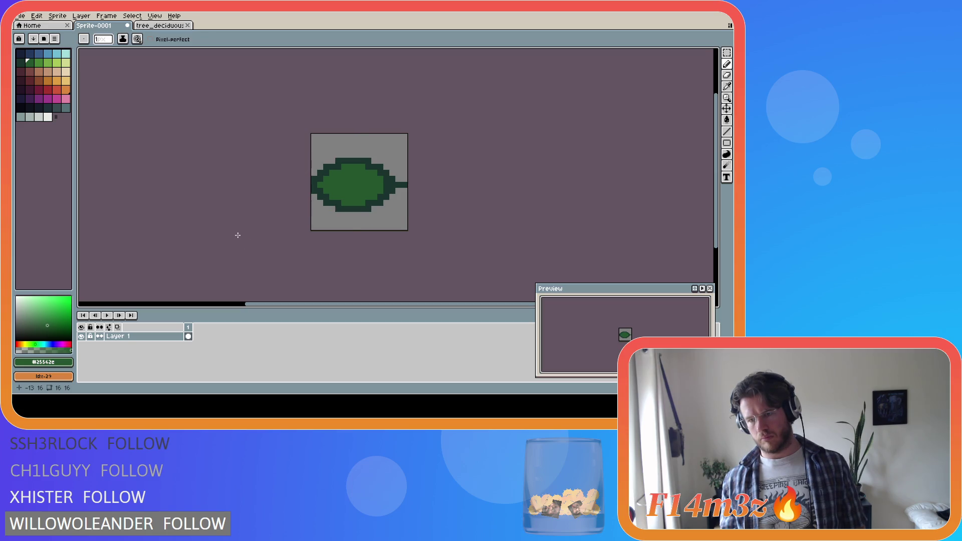
Step: Pick #19332d from the stem and compare with and without the stem tip, keeping it full-length
key(ctrl+z)
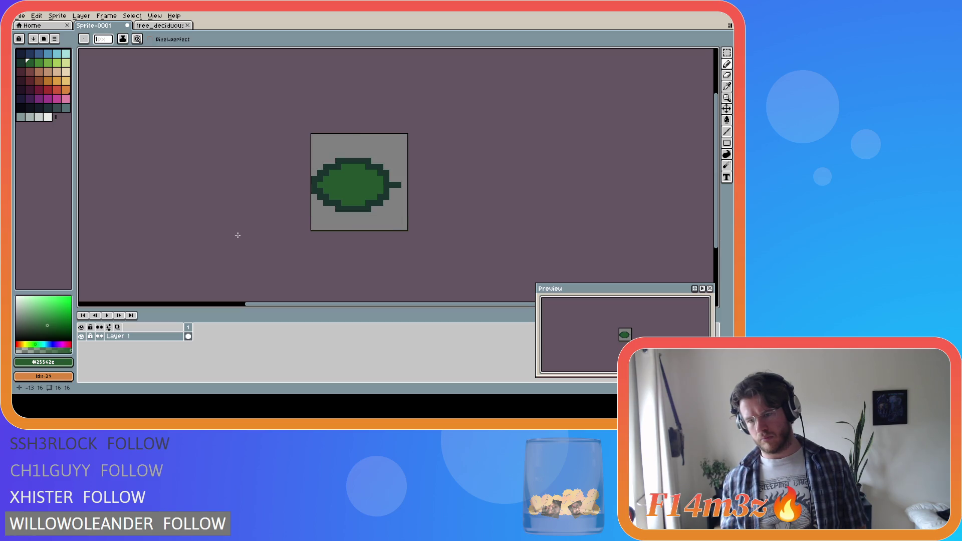
alt+click(397, 185)
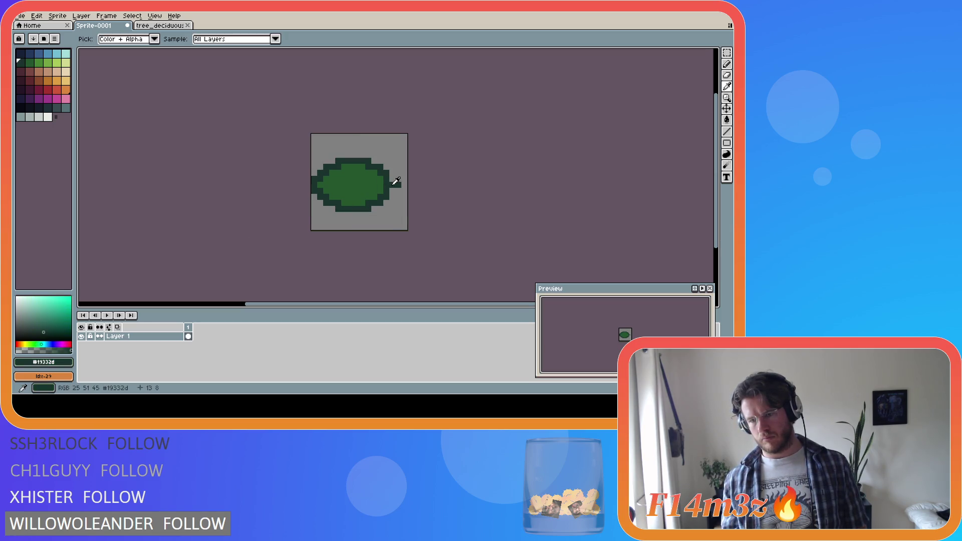
key(ctrl+y)
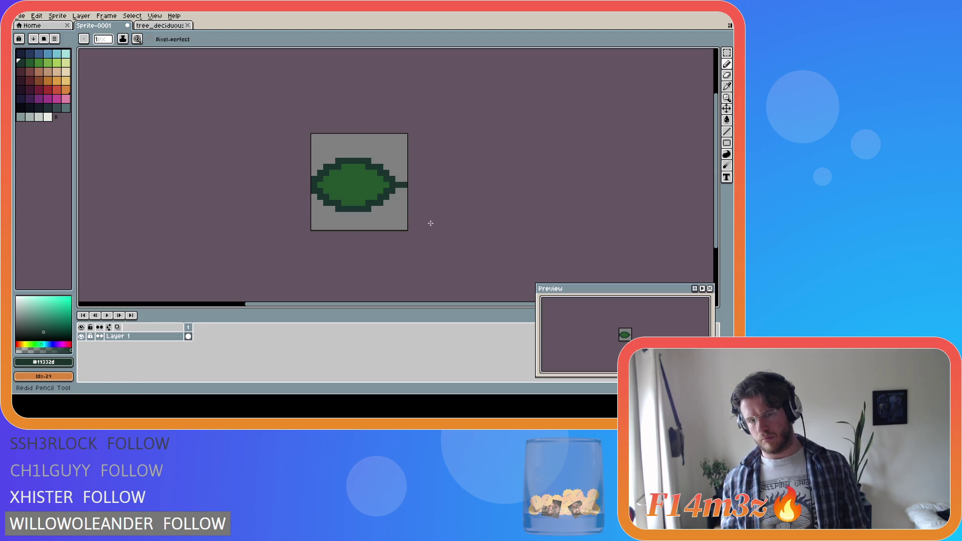
key(ctrl+z)
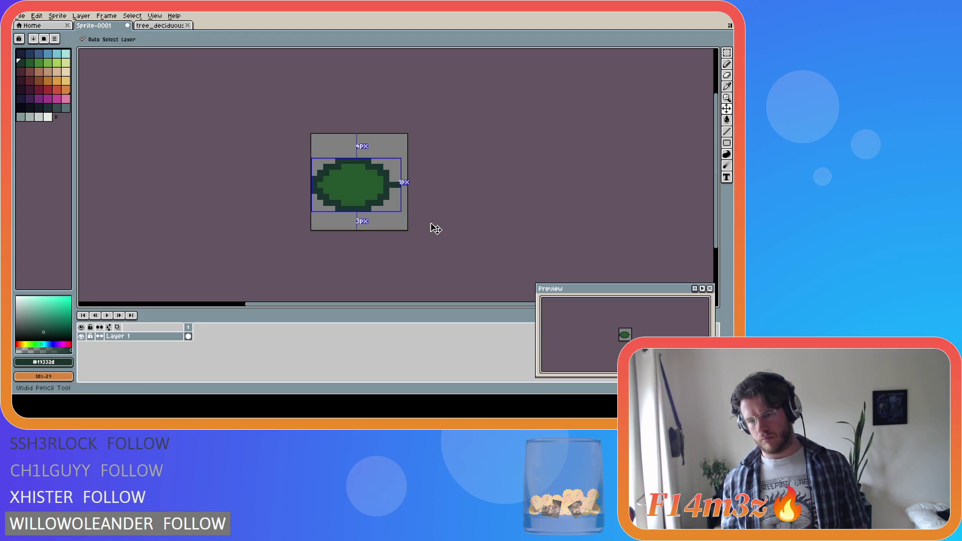
key(ctrl+y)
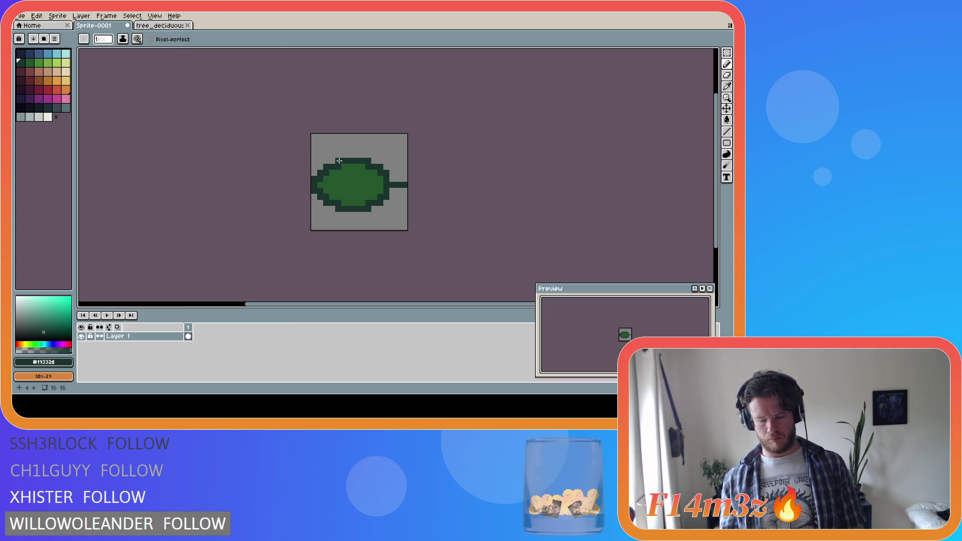
Step: Select the leaf's left part and raise it one pixel
key(m)
drag(313, 159, 343, 209)
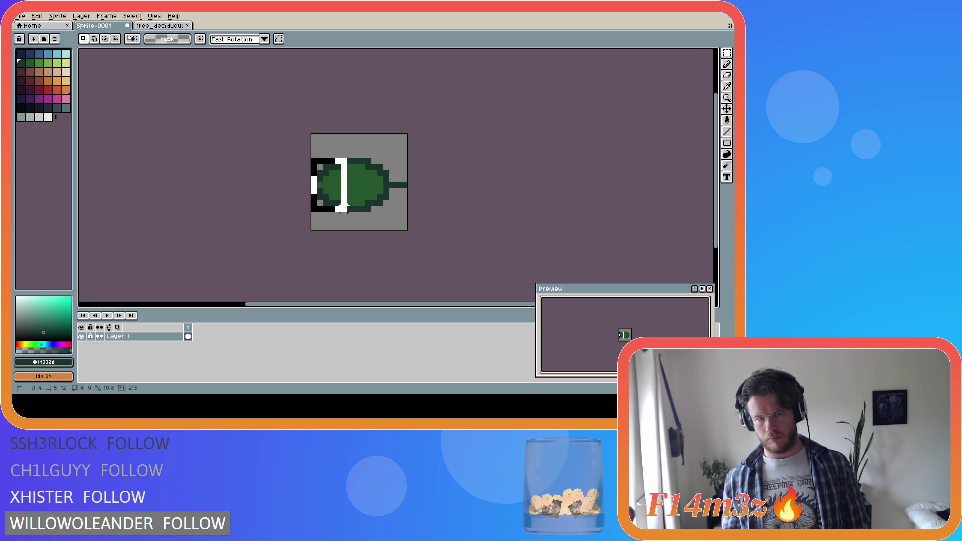
key(Up)
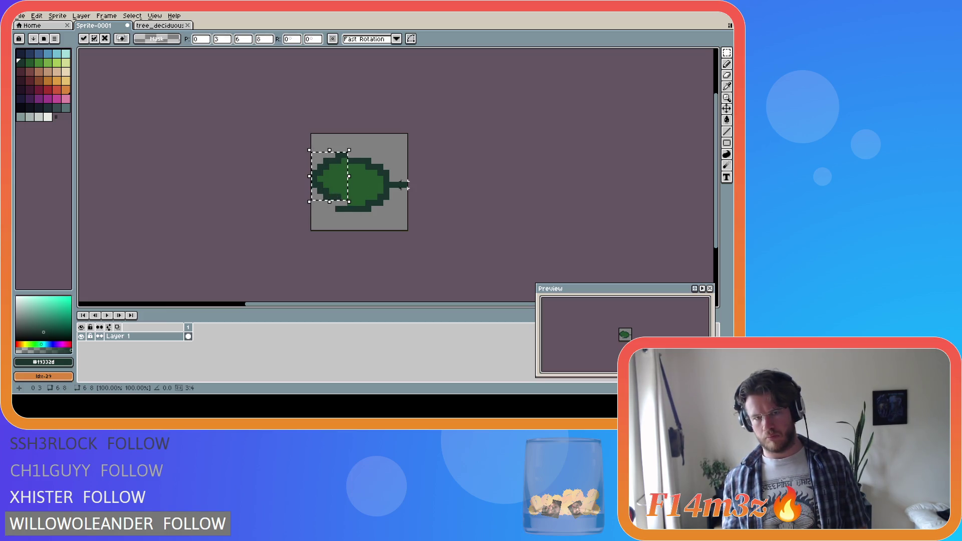
key(Escape)
click(339, 168)
mouse_move(310, 156)
mouse_down()
mouse_move(343, 181)
mouse_move(342, 207)
mouse_move(335, 189)
mouse_up()
click(429, 149)
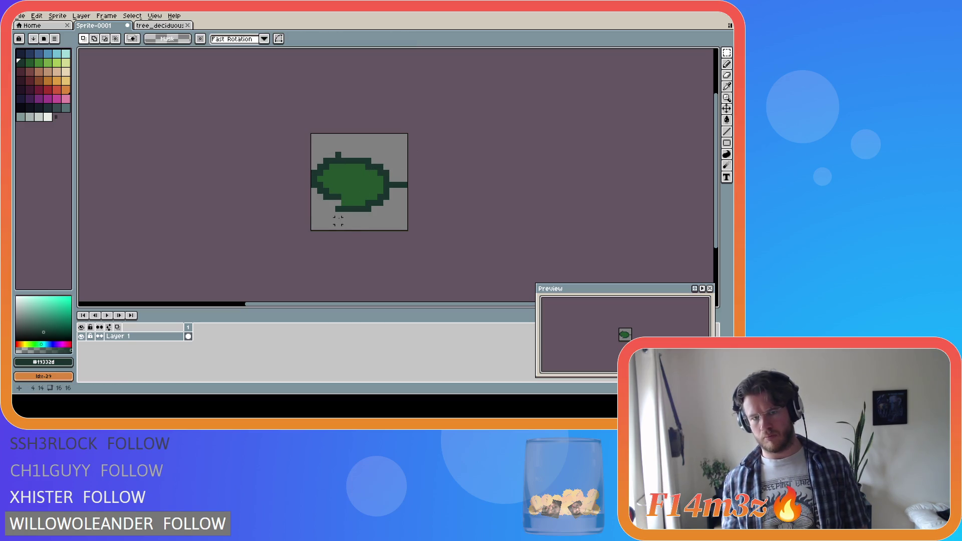
Step: Erase the bump on the leaf's top edge and add dark outline pixels at the lower-left
key(e)
click(338, 155)
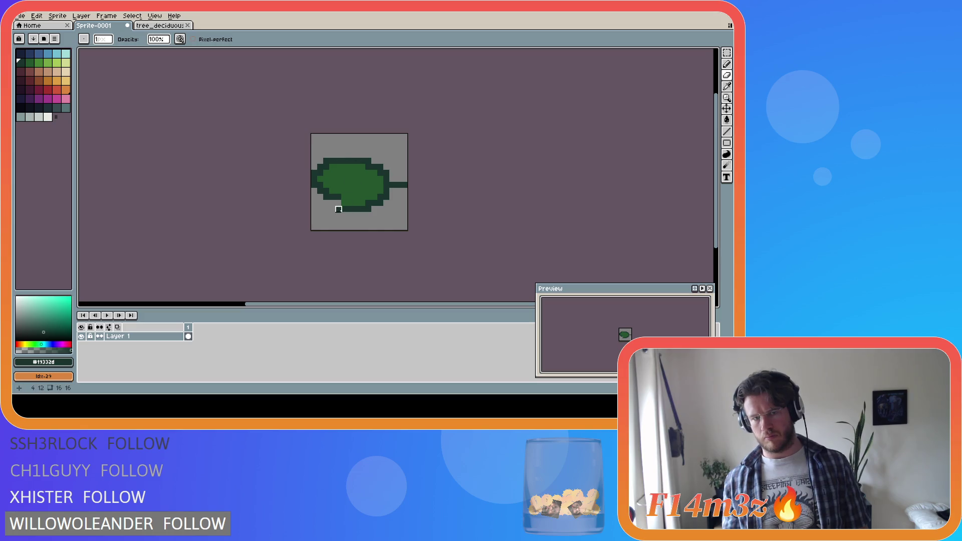
key(b)
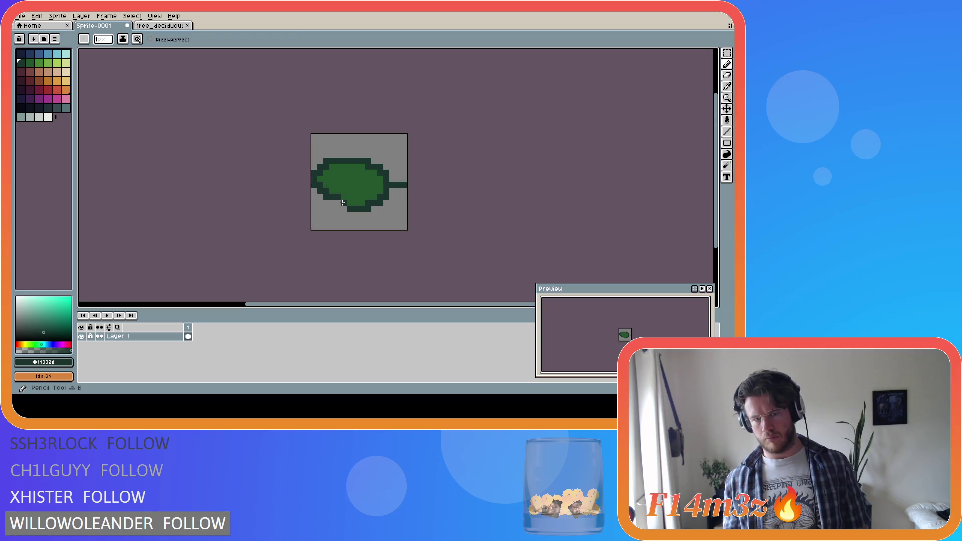
click(343, 200)
click(348, 203)
Step: Undo back to the original symmetric leaf and choose the lighter palette green for the Pencil
key(ctrl+z)
key(ctrl+z)
key(ctrl+z)
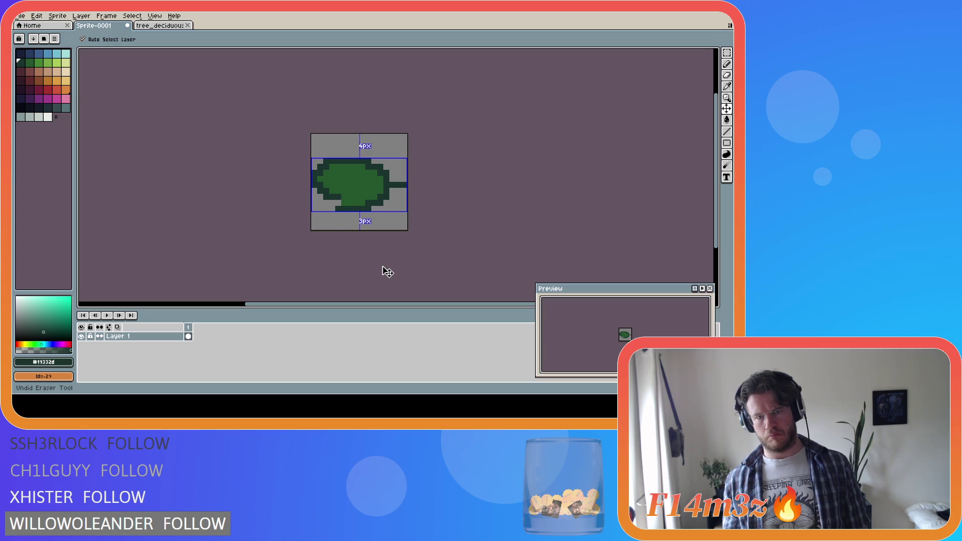
key(ctrl+z)
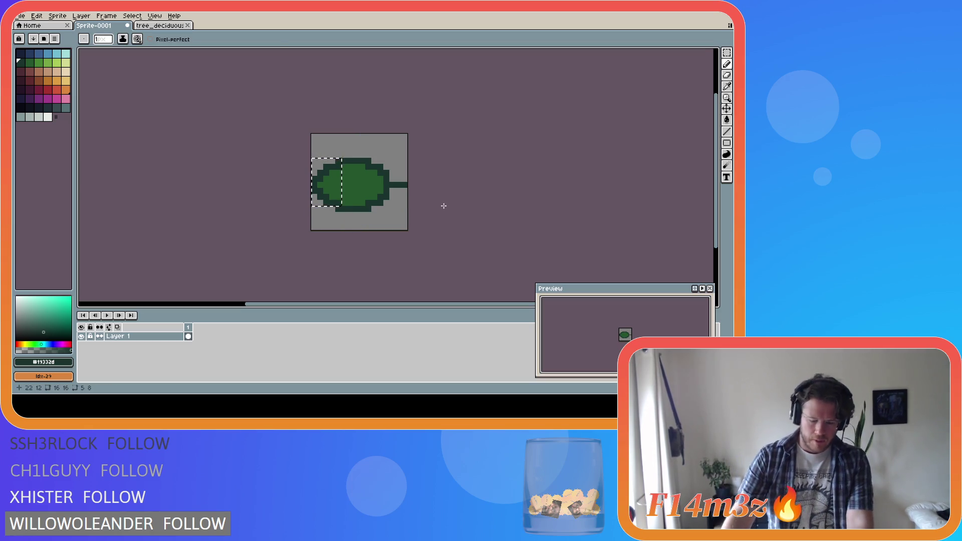
key(m)
key(ctrl+d)
key(])
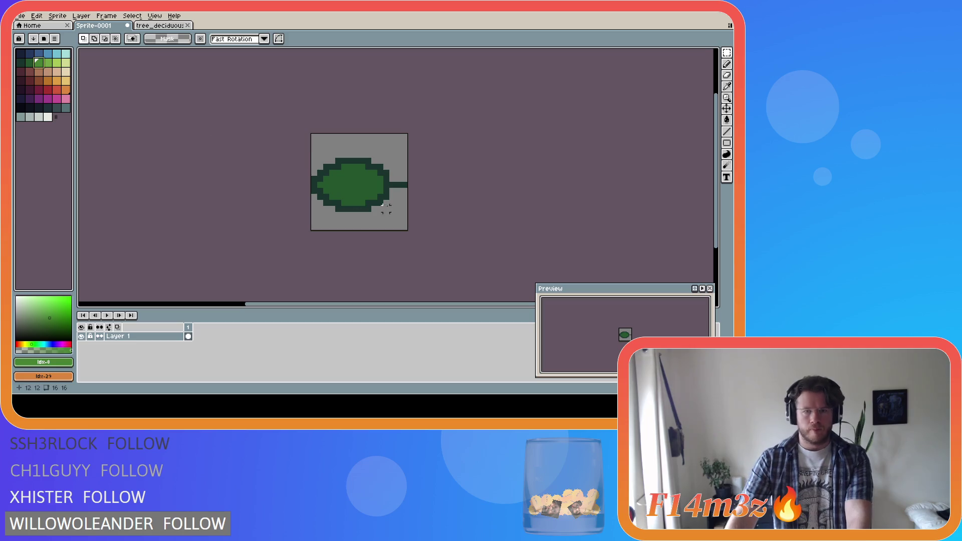
key(b)
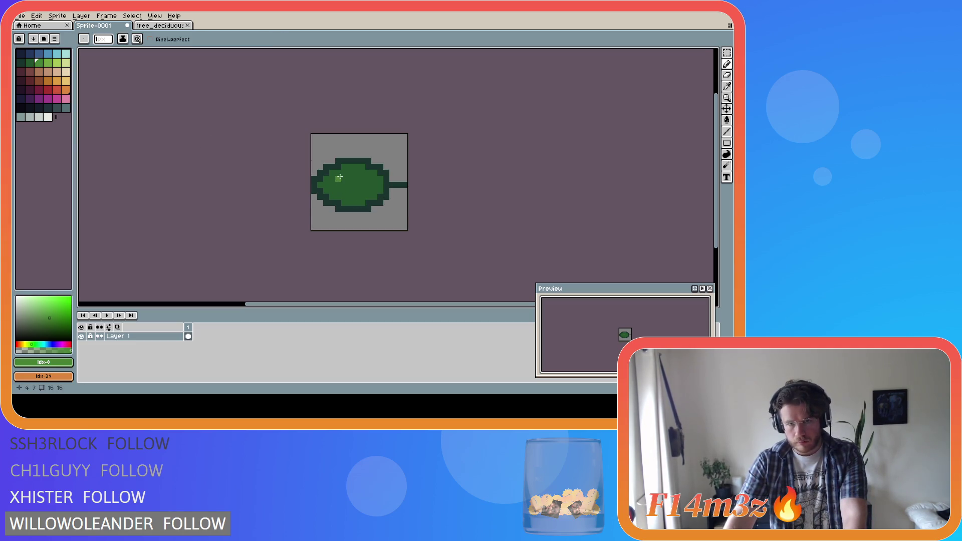
Step: Paint light-green highlight pixels and vein strokes across the leaf's middle and left side
drag(339, 179, 341, 179)
click(344, 180)
drag(343, 185, 342, 192)
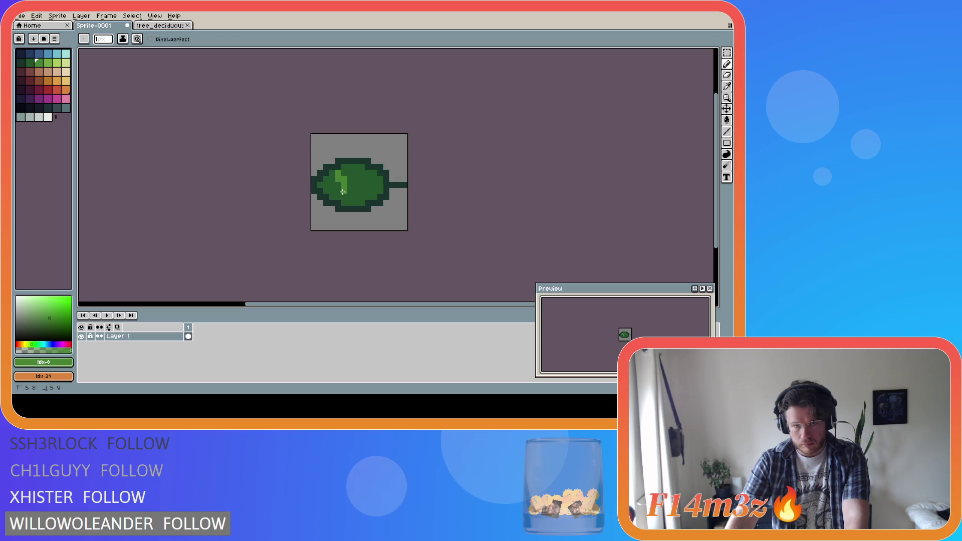
click(337, 196)
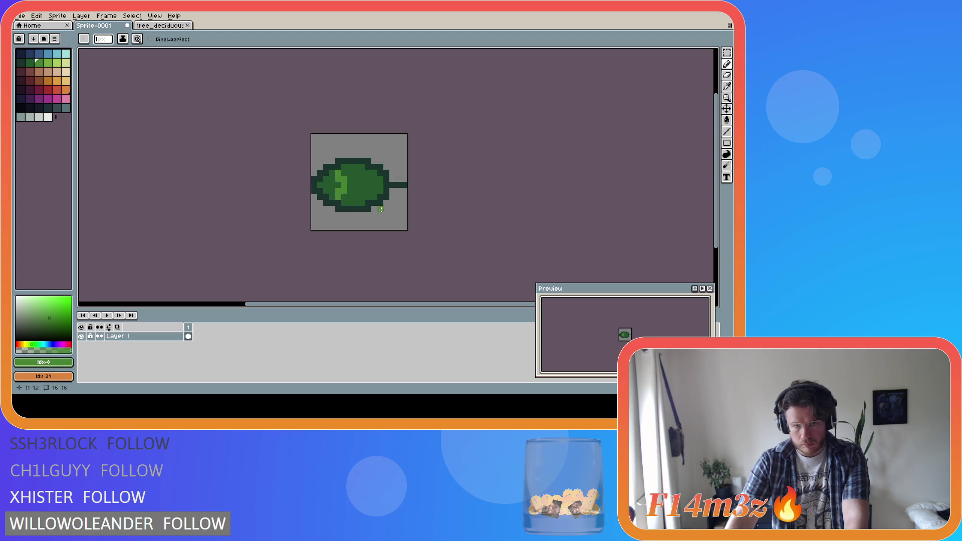
click(328, 187)
click(327, 191)
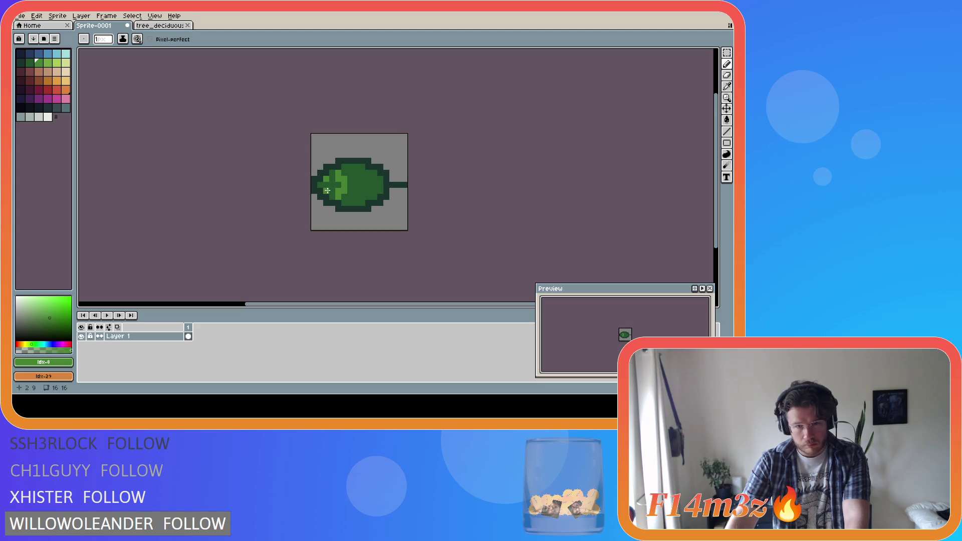
mouse_move(337, 185)
mouse_down()
mouse_move(356, 187)
mouse_move(356, 165)
mouse_move(357, 206)
mouse_move(375, 185)
mouse_move(372, 173)
mouse_move(376, 199)
mouse_move(367, 199)
mouse_up()
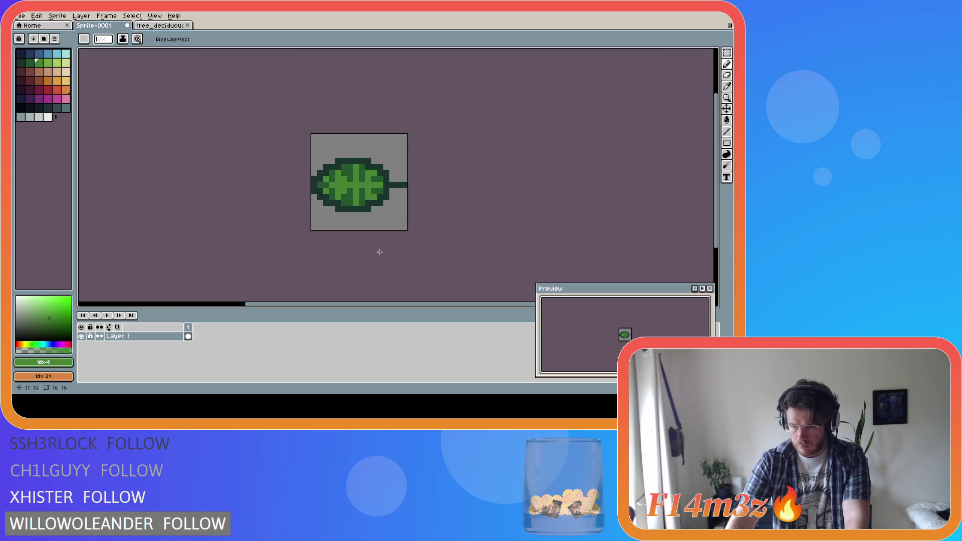
key(ctrl+z)
key(ctrl+z)
key(ctrl+z)
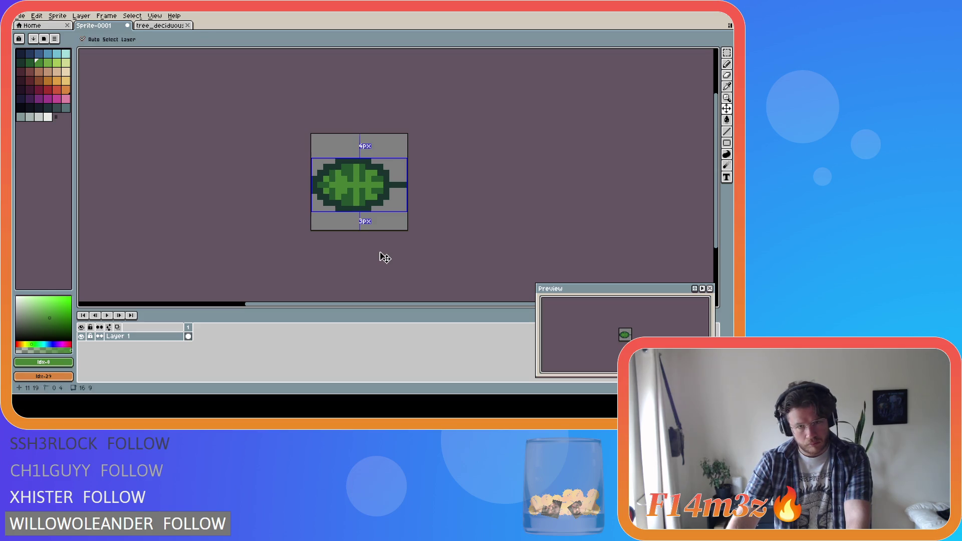
Step: Undo the old highlights and try a horizontal light-green vein across the leaf, then remove it
key(ctrl+z)
key(ctrl+z)
key(ctrl+z)
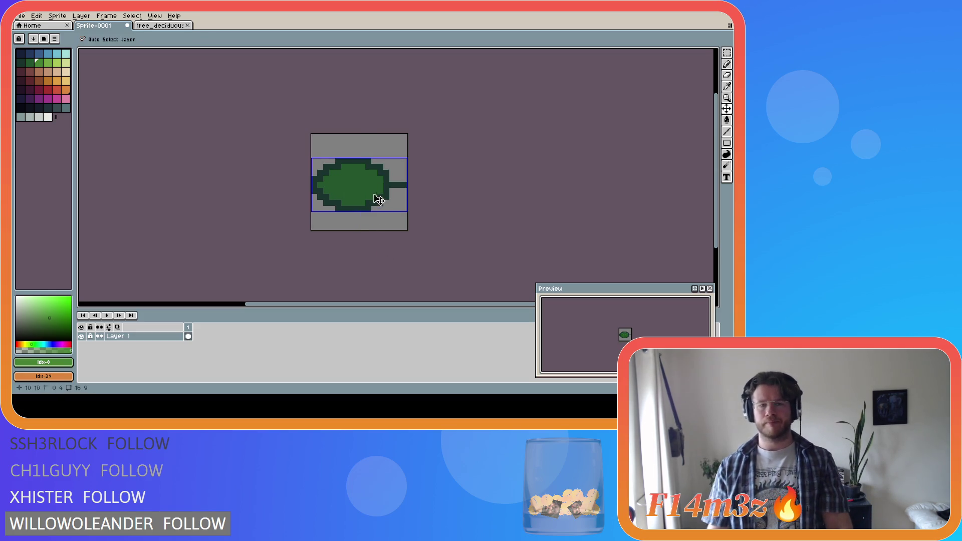
click(332, 185)
shift+click(382, 185)
key(ctrl+z)
drag(374, 184, 342, 185)
key(ctrl+z)
Step: Try light-green pixels by the vein's left end, then undo them
alt+click(350, 189)
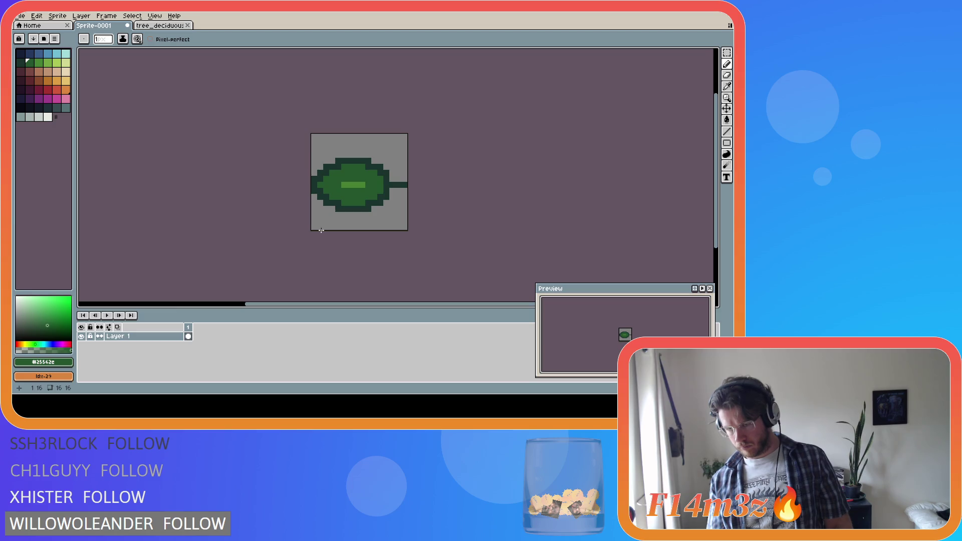
alt+click(353, 185)
click(339, 179)
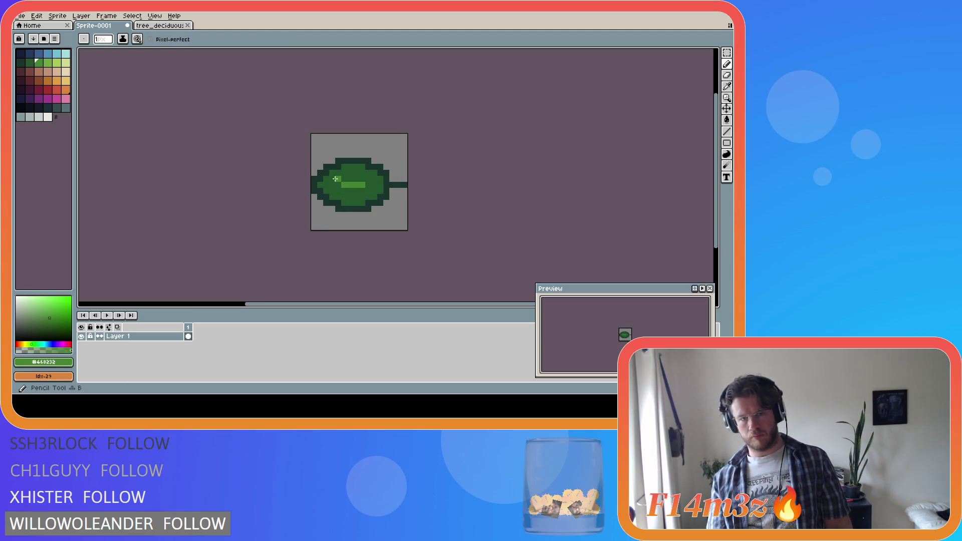
click(340, 192)
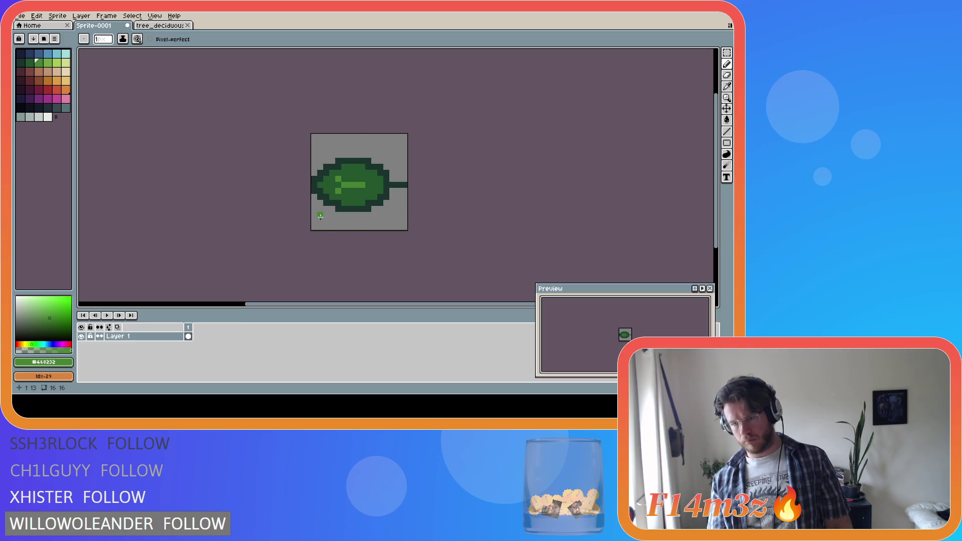
key(ctrl+z)
key(ctrl+z)
key(ctrl+z)
Step: Draw a curved light-green vein down the leaf and repaint its centre medium green, leaving a crescent
drag(344, 160, 357, 180)
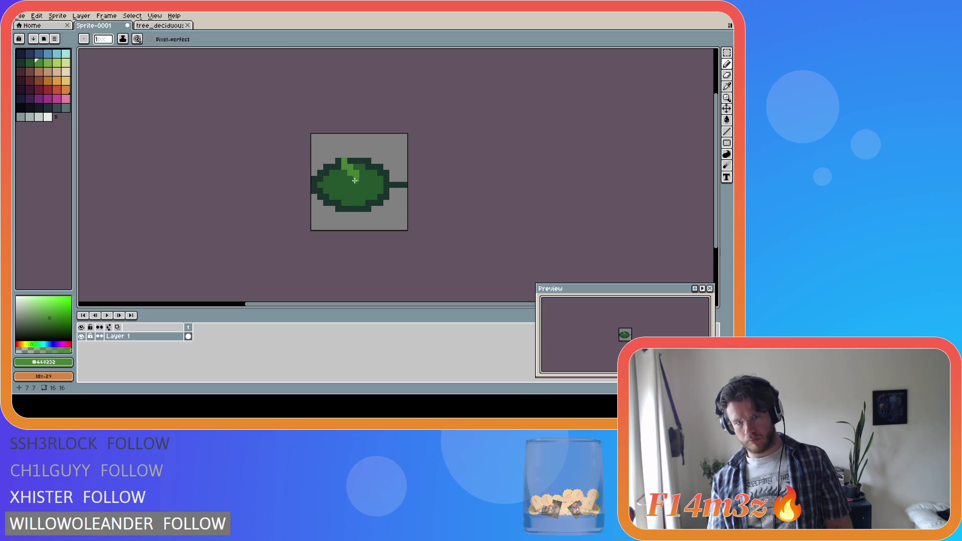
key(ctrl+z)
drag(356, 189, 345, 203)
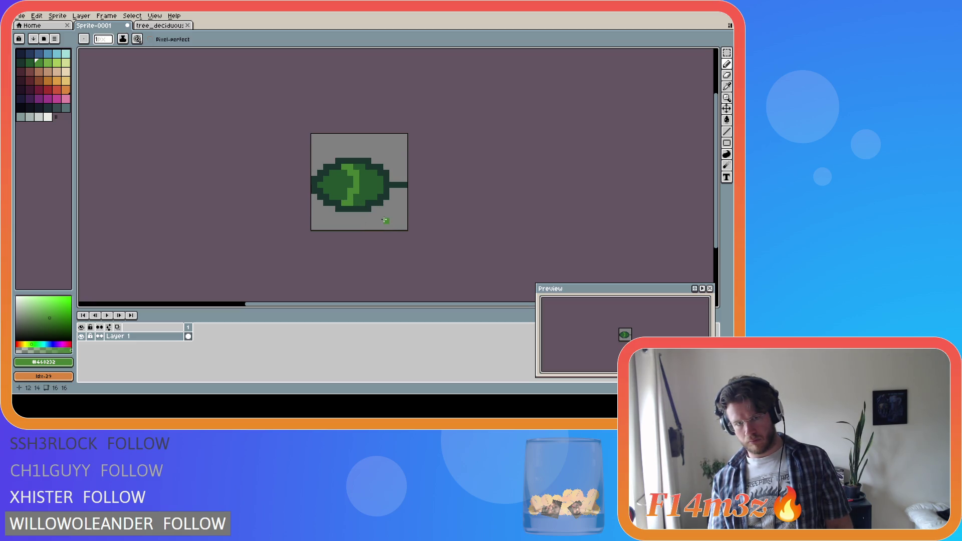
key(alt)
key(alt)
mouse_move(345, 173)
mouse_down()
mouse_move(344, 200)
mouse_move(365, 185)
mouse_up()
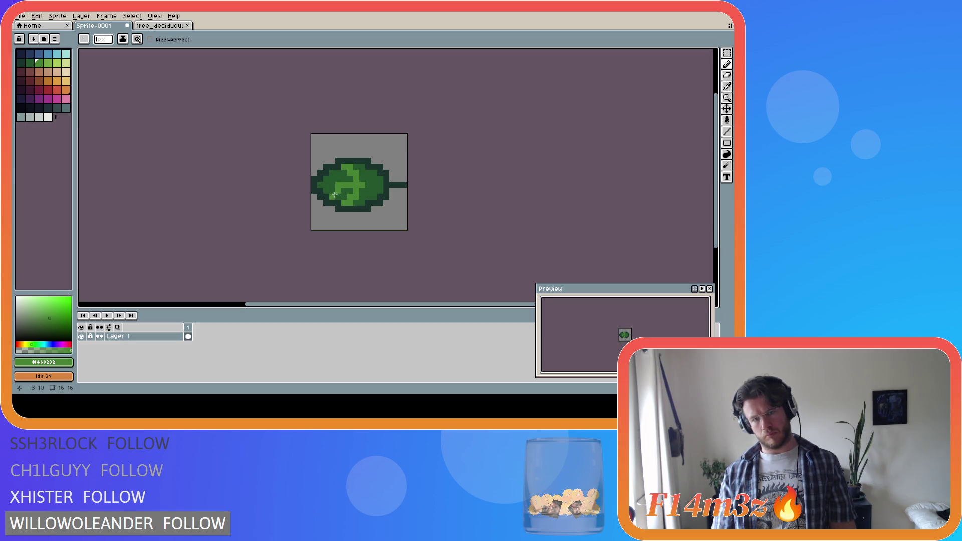
Step: Add light-green branch pixels at the upper left and right of centre, then select the vein pixels
drag(332, 190, 334, 180)
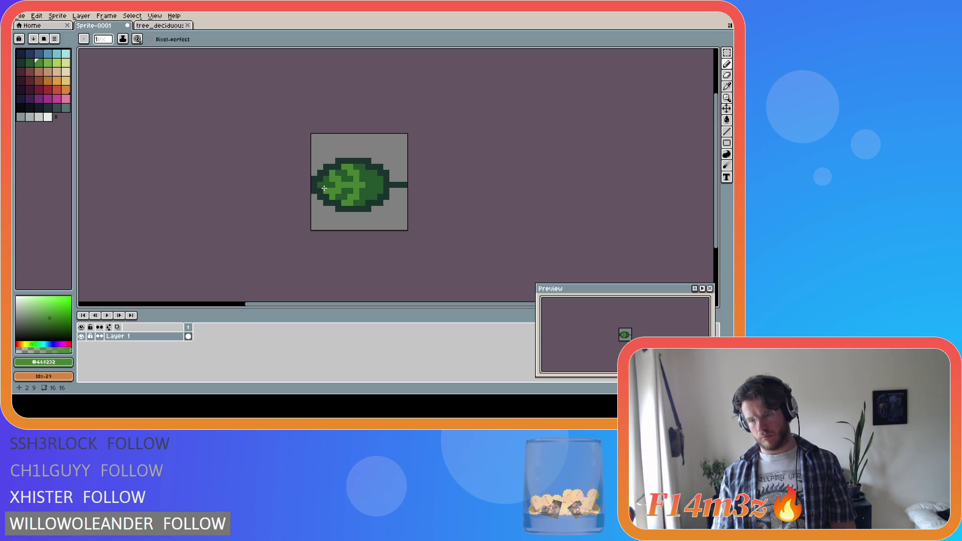
mouse_move(368, 184)
mouse_down()
mouse_move(368, 197)
mouse_move(368, 172)
mouse_move(368, 191)
mouse_up()
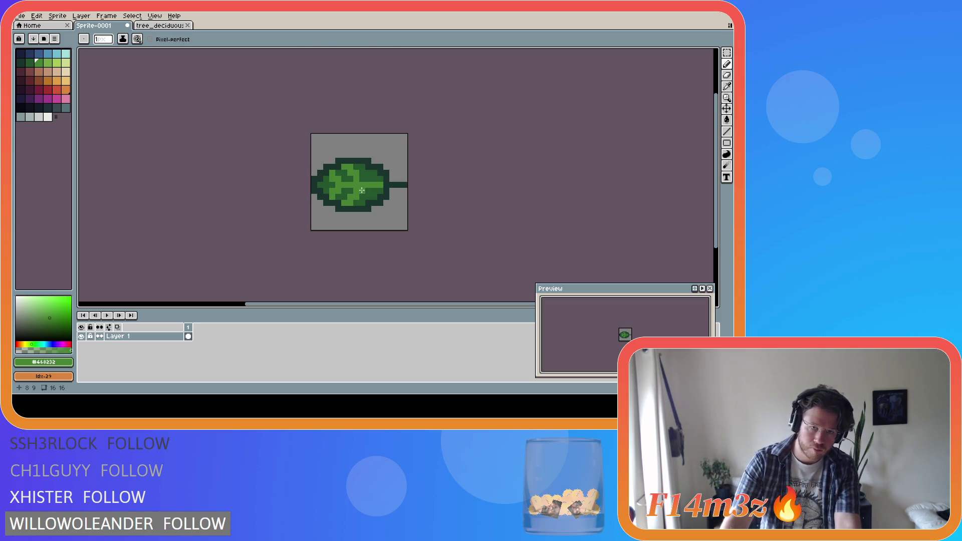
key(w)
click(368, 192)
key(ctrl+z)
key(ctrl+z)
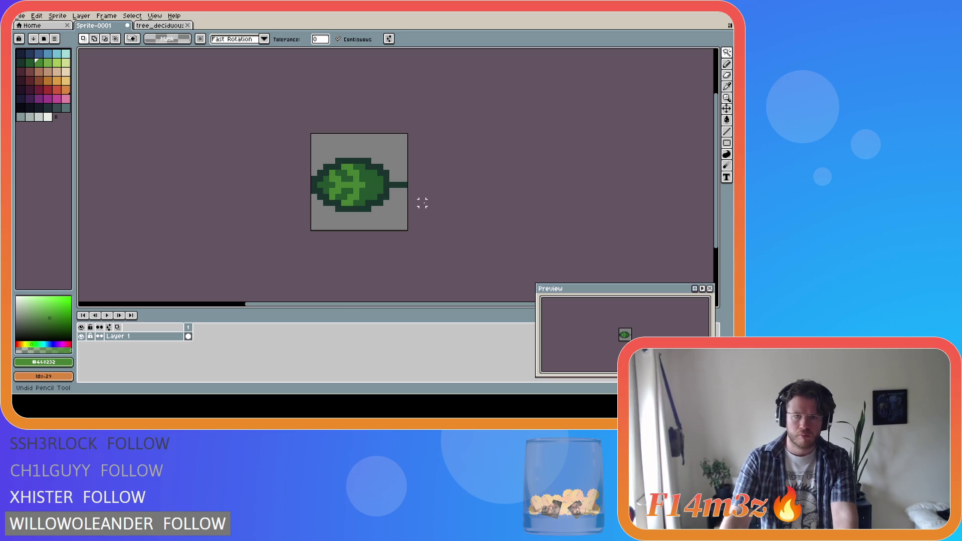
Step: Cancel the New Sprite dialog and paste the vein pixels onto new Layer 2, committing in place
key(ctrl+z)
key(ctrl+z)
key(ctrl+z)
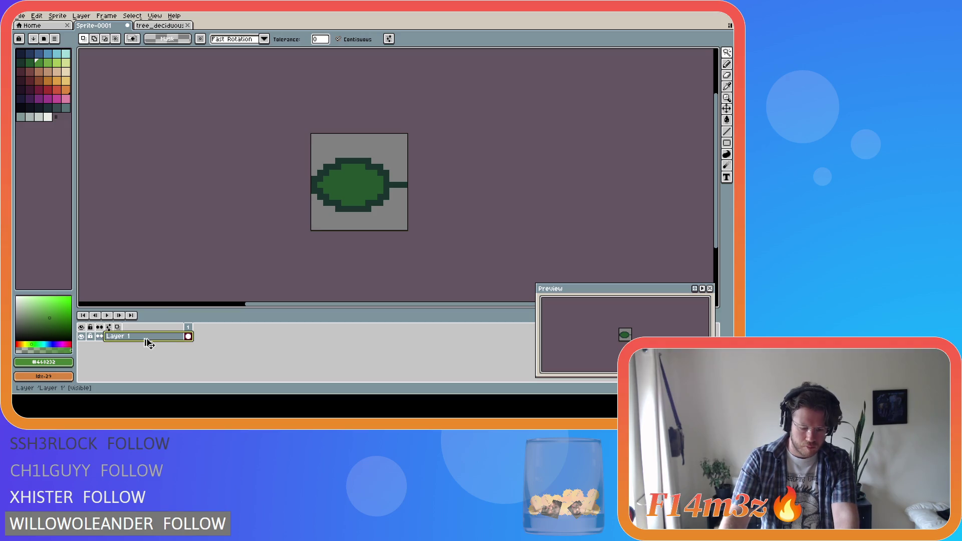
key(ctrl+n)
click(393, 271)
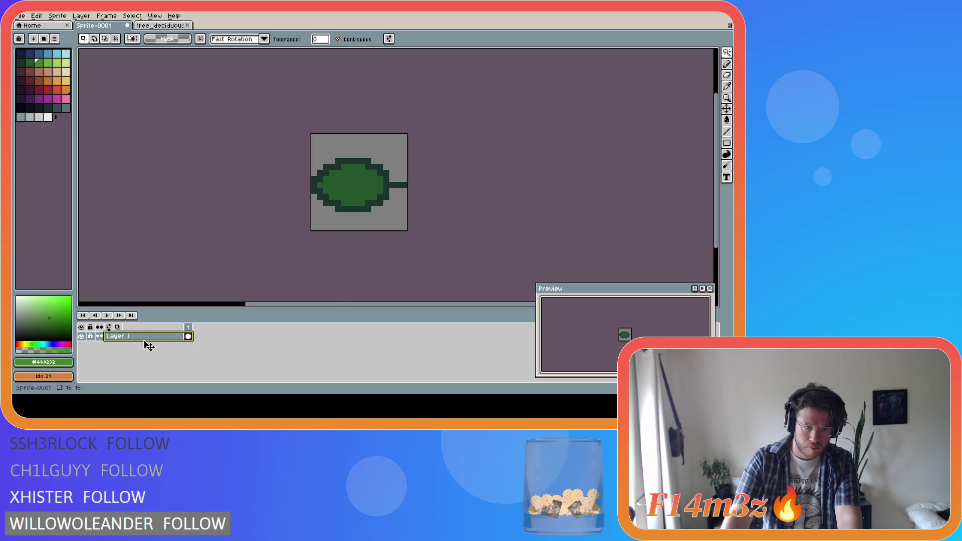
key(shift+n)
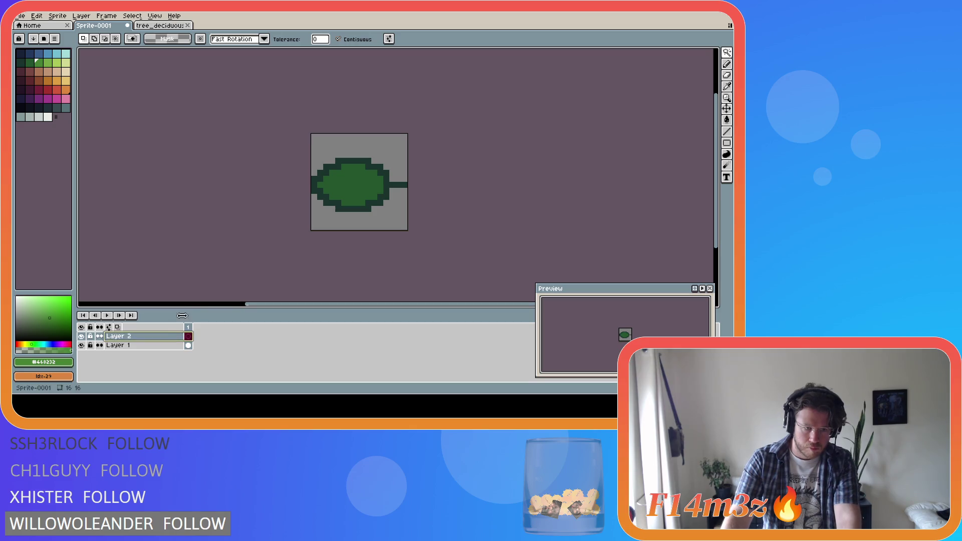
key(ctrl+v)
key(m)
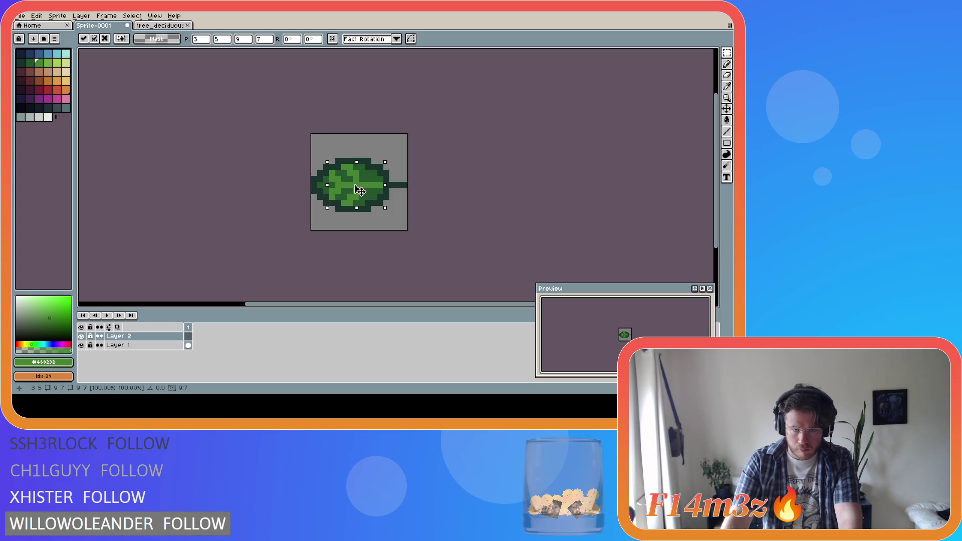
click(470, 185)
Step: Add a pencil pixel to the veins and then undo the stray dot
key(b)
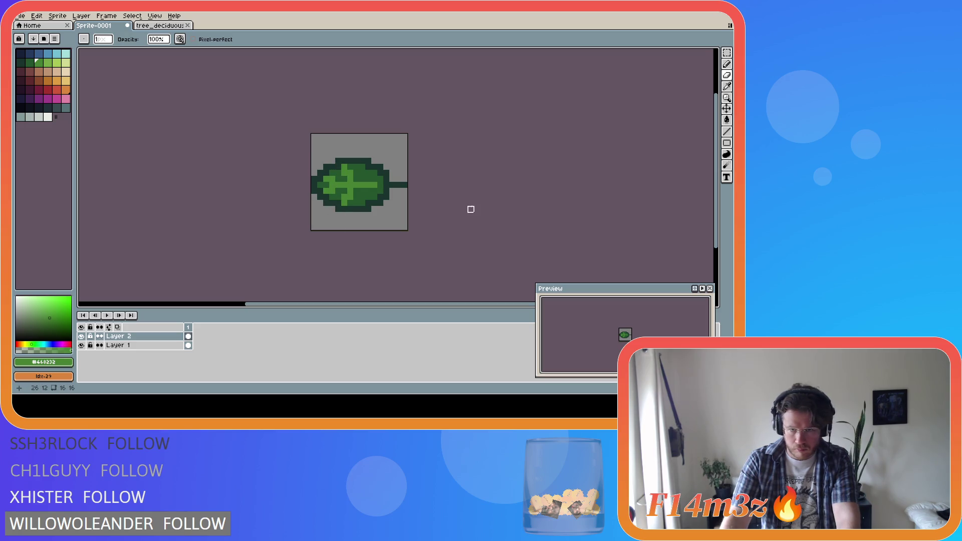
key(b)
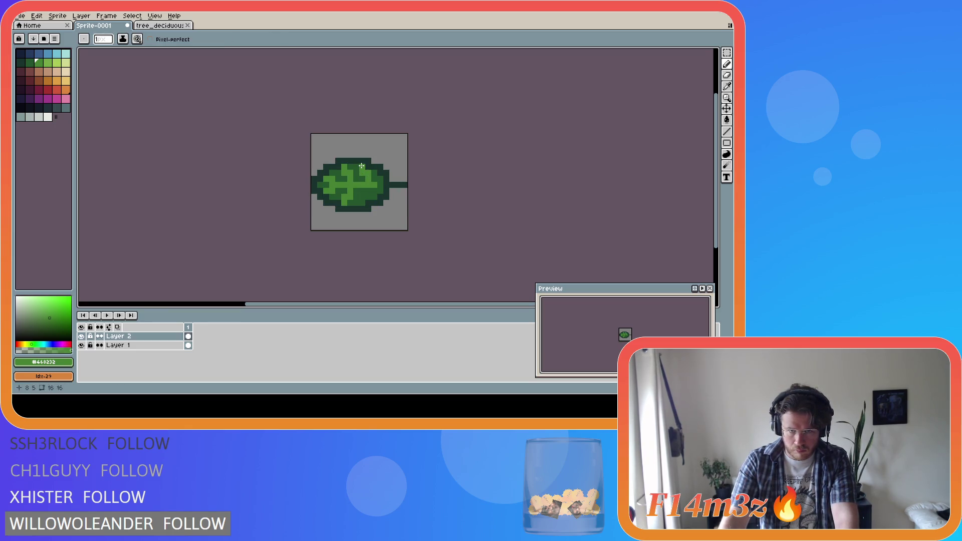
click(366, 196)
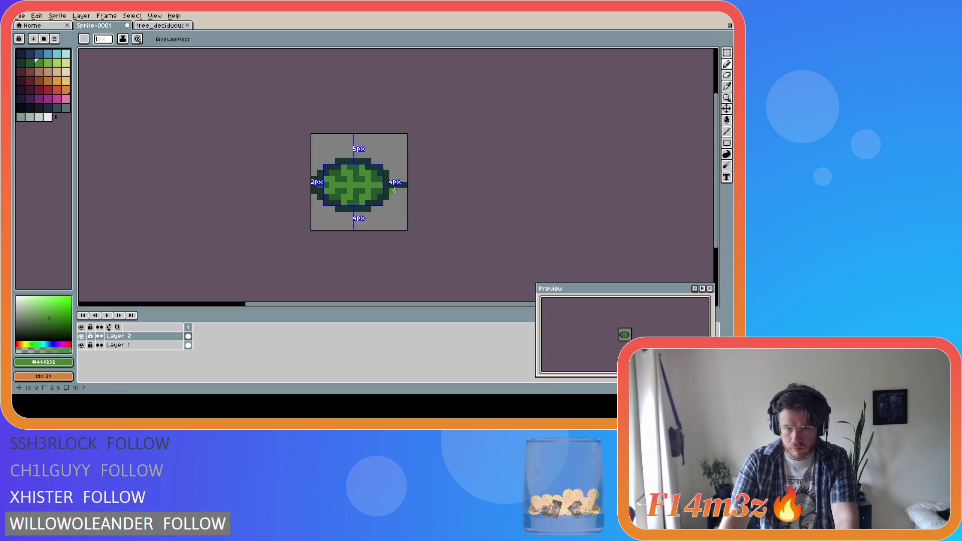
key(ctrl+z)
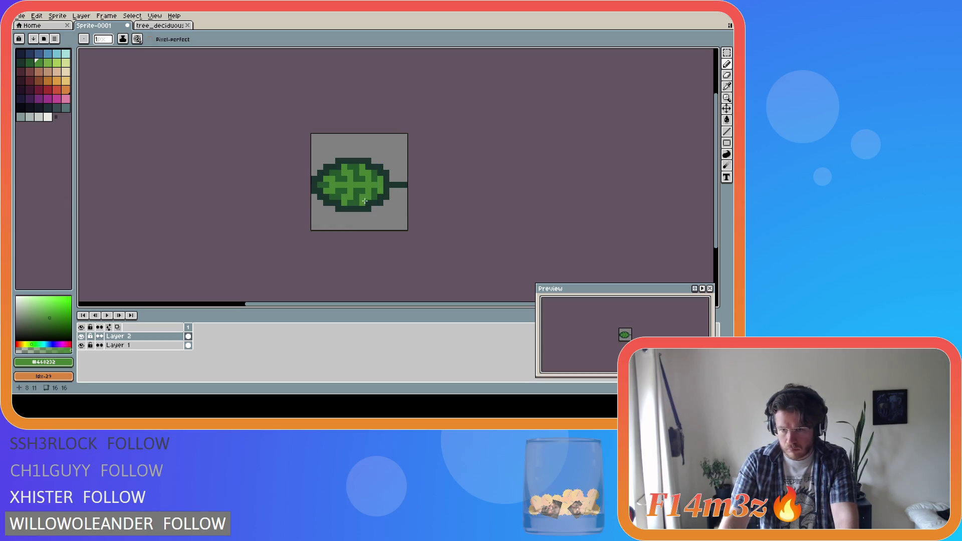
key(ctrl)
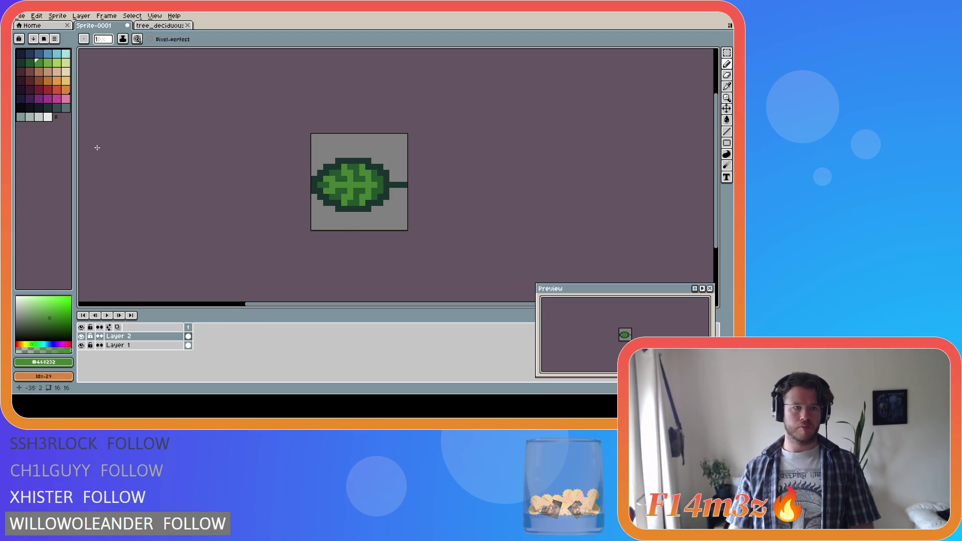
Step: Fill the leaf veins with dark green, then with the lighter green
click(31, 63)
key(g)
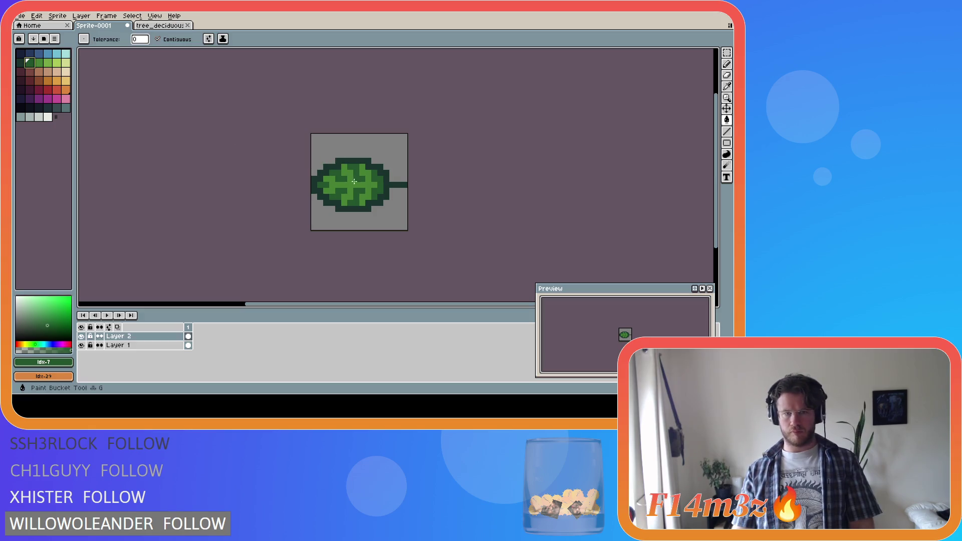
click(354, 181)
click(123, 346)
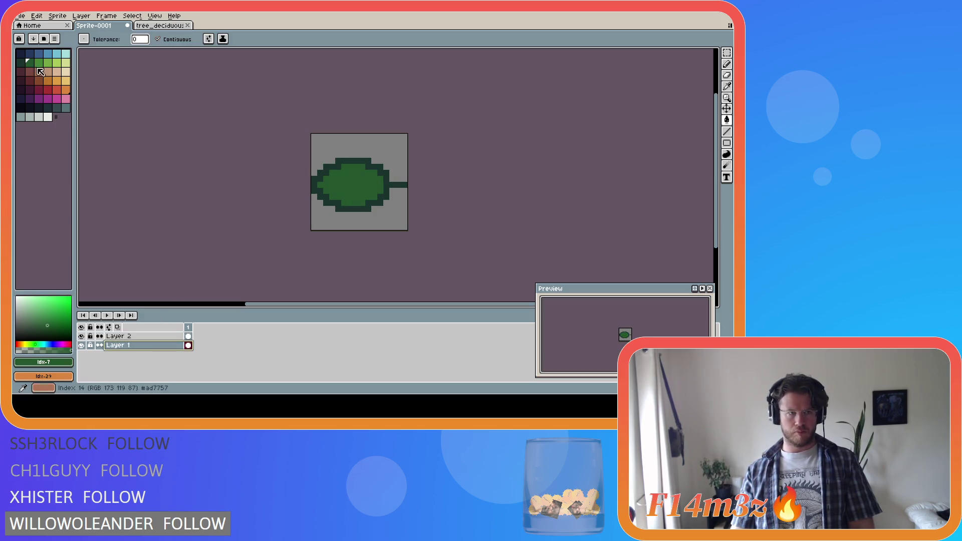
click(39, 63)
click(368, 186)
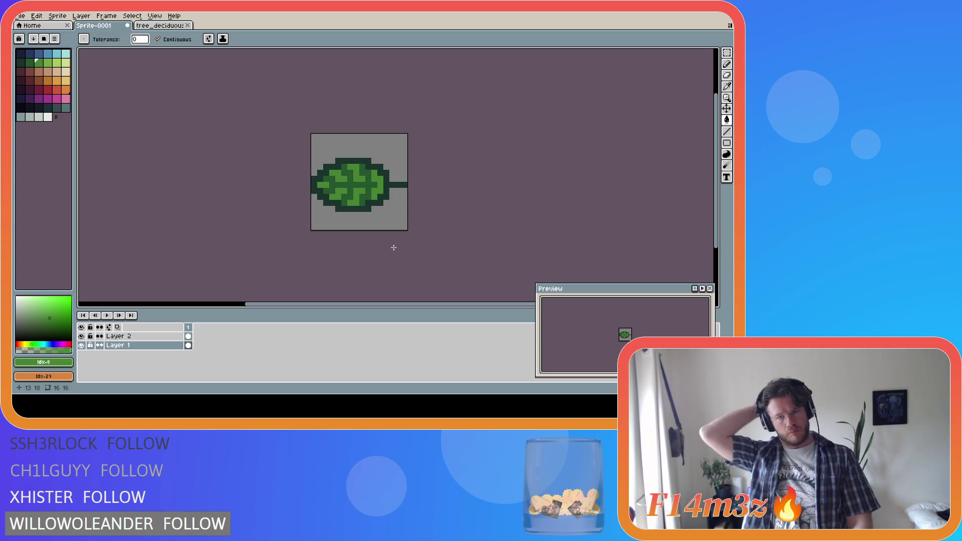
Step: Duplicate Layer 2, hide the original, and select the Layer 2 Copy cel
key(alt+Up)
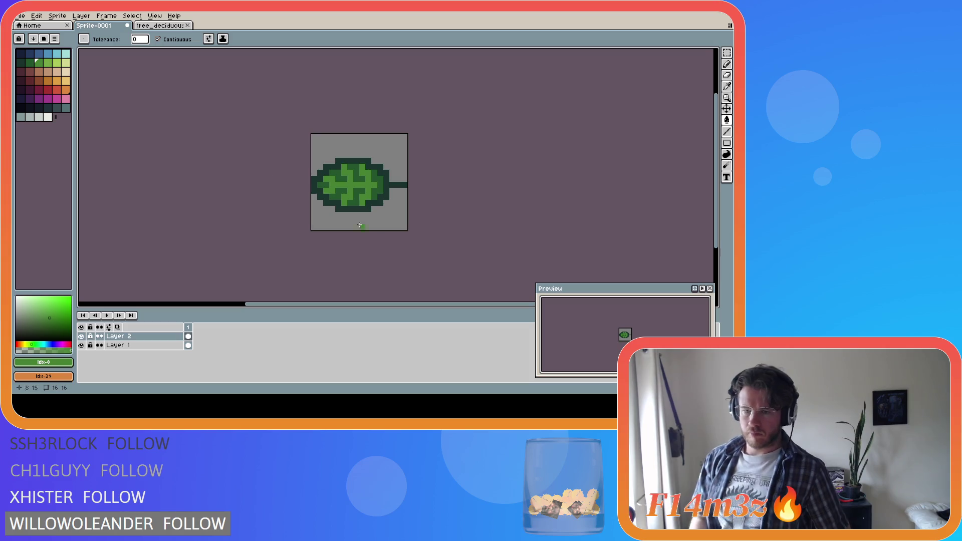
click(134, 340)
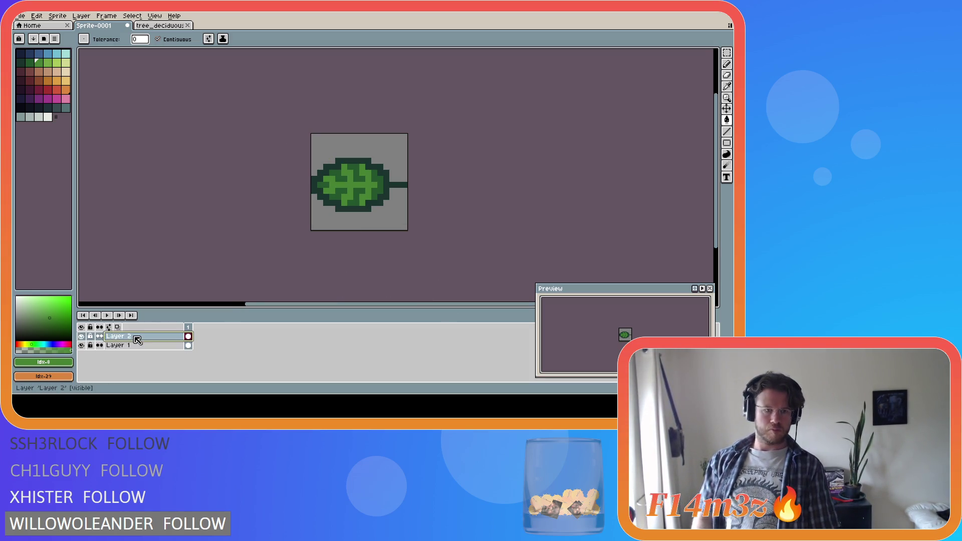
right_click(137, 340)
click(175, 367)
click(81, 346)
click(188, 337)
Step: Erase the side veins on Layer 2 Copy and trim the central vein's ends
key(e)
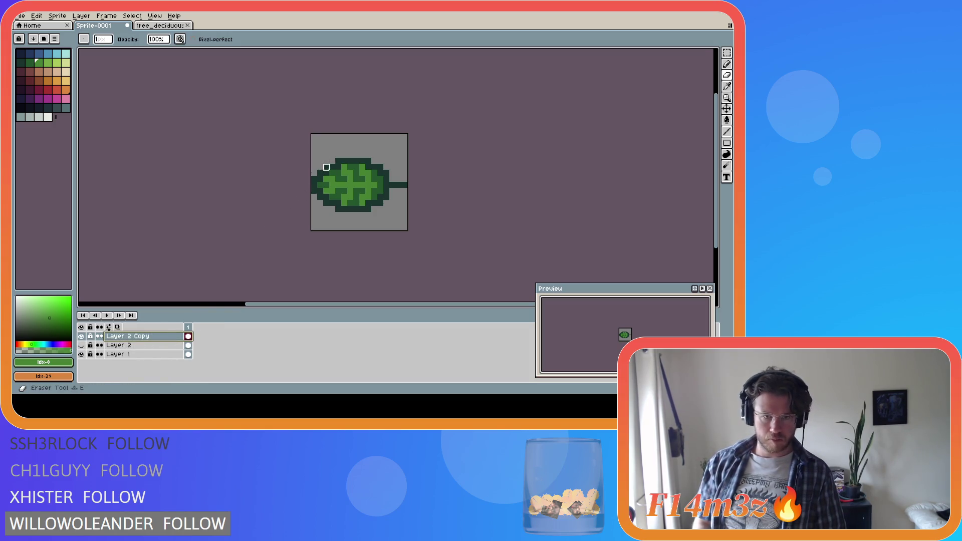
drag(323, 179, 385, 180)
mouse_move(308, 179)
mouse_down()
mouse_move(382, 171)
mouse_move(321, 167)
mouse_move(386, 191)
mouse_move(337, 200)
mouse_move(370, 204)
mouse_up()
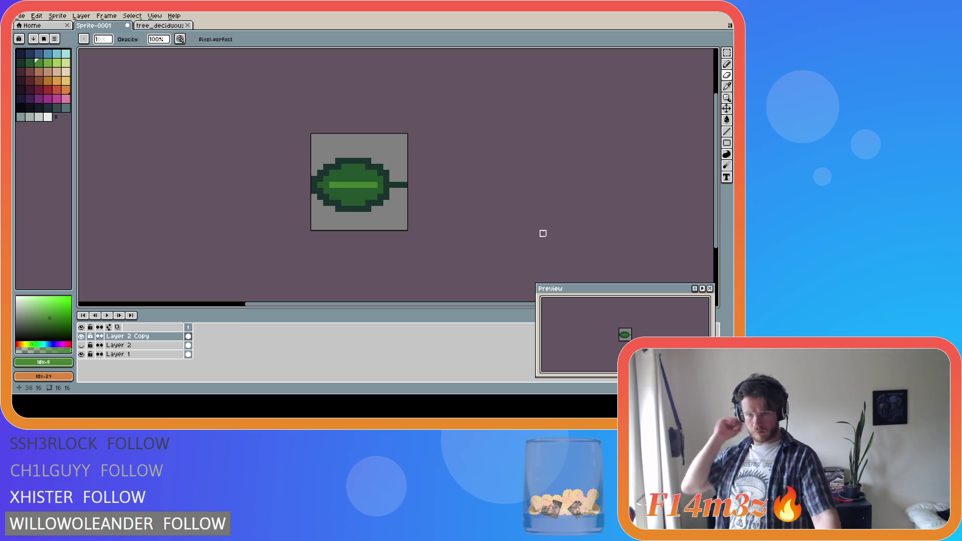
click(374, 185)
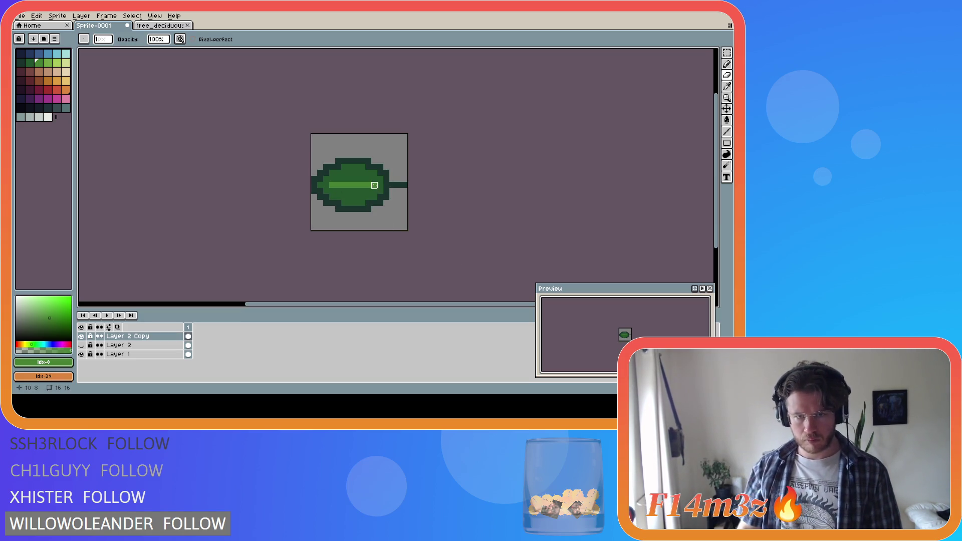
click(332, 185)
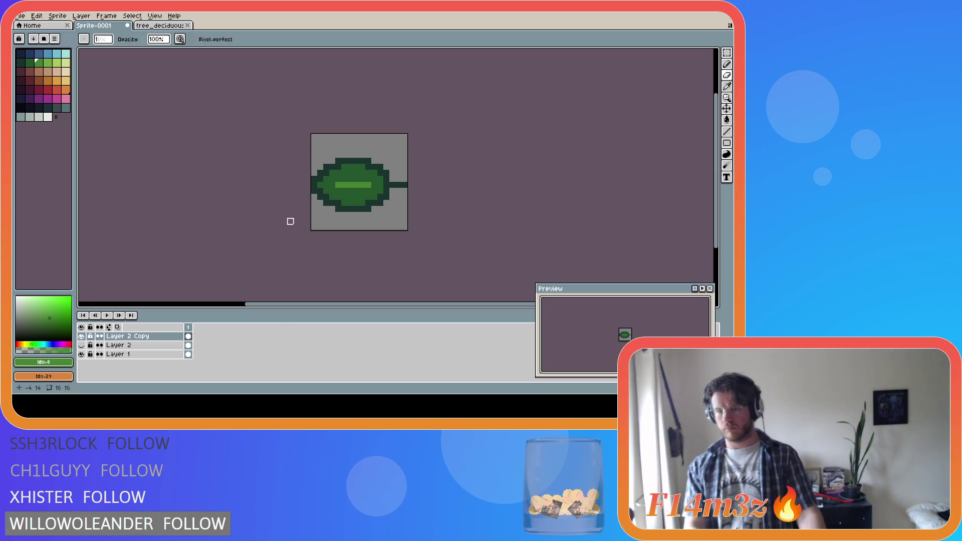
Step: Clear and delete Layer 2 Copy, making Layer 1 the working layer
key(Delete)
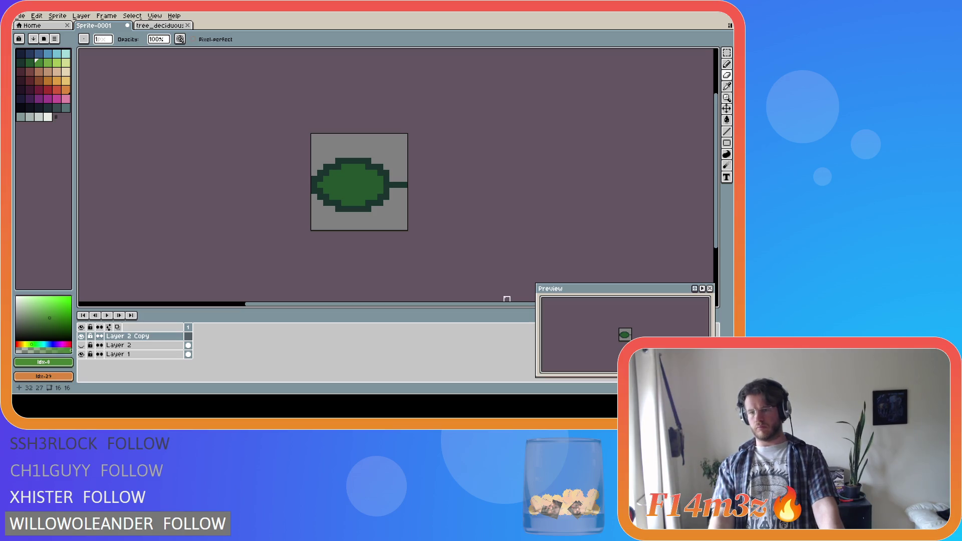
click(81, 336)
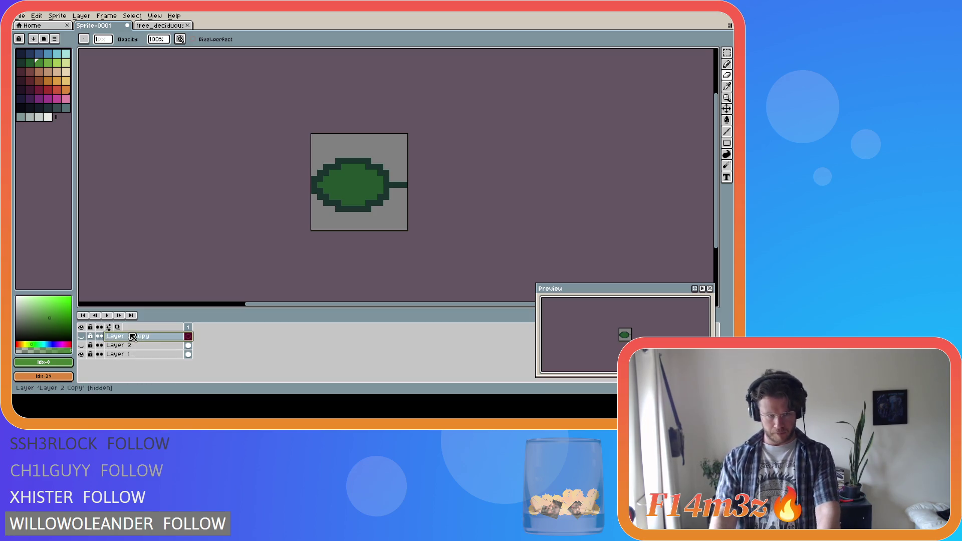
key(Delete)
click(144, 346)
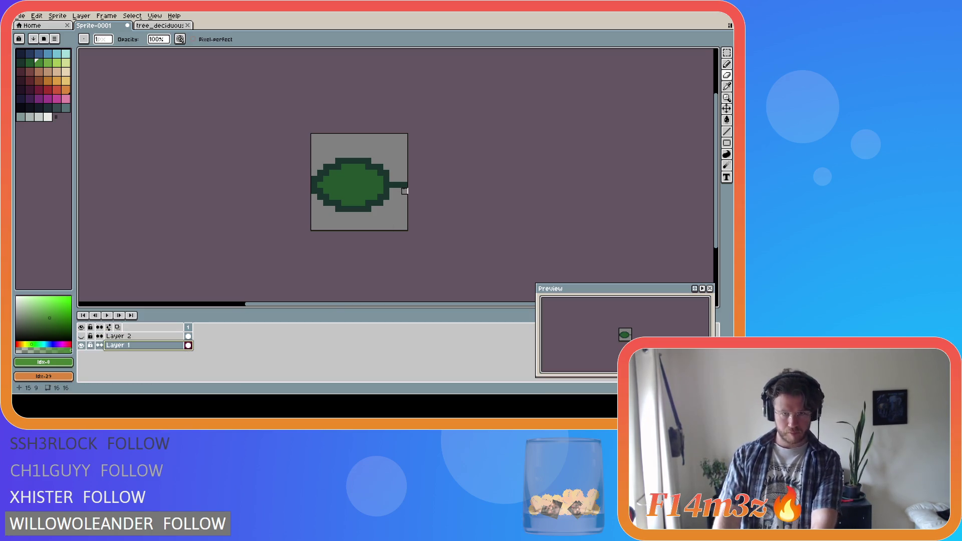
Step: Erase the old stem right of the leaf and try a new dark stem, undoing it
drag(392, 185, 453, 191)
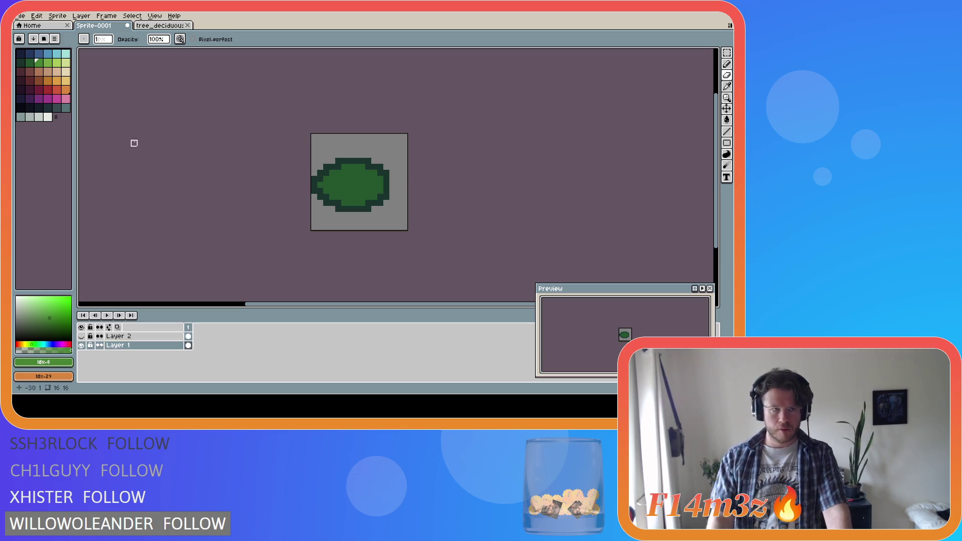
key(b)
alt+click(387, 195)
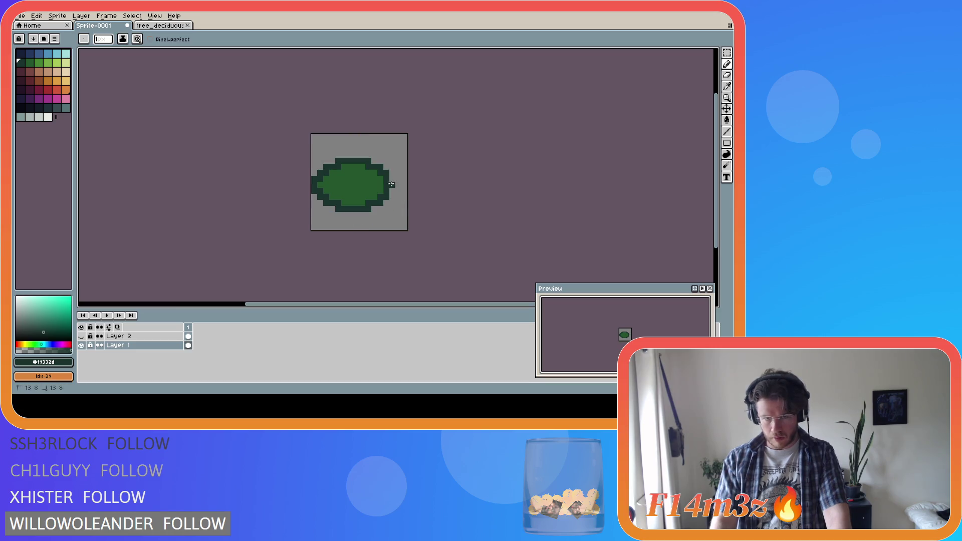
drag(401, 179, 458, 276)
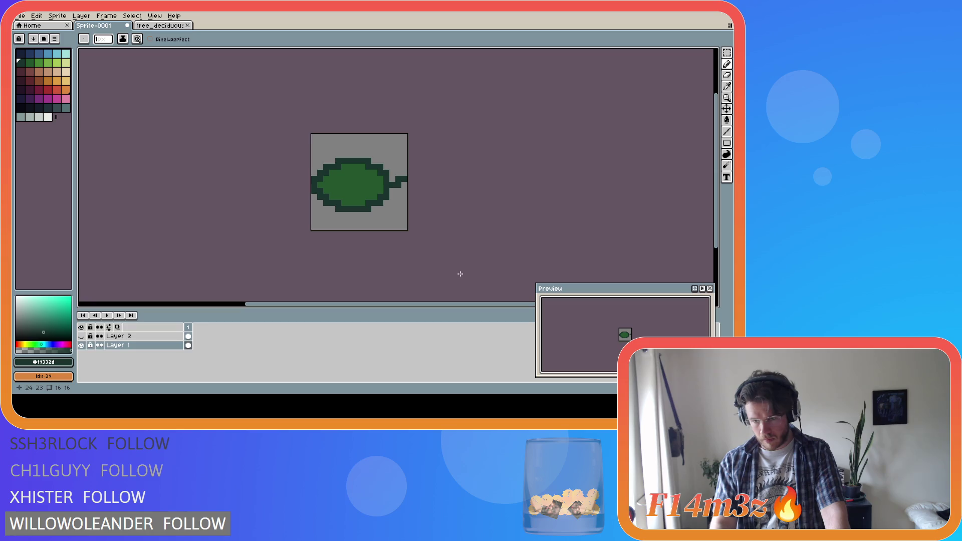
key(ctrl+z)
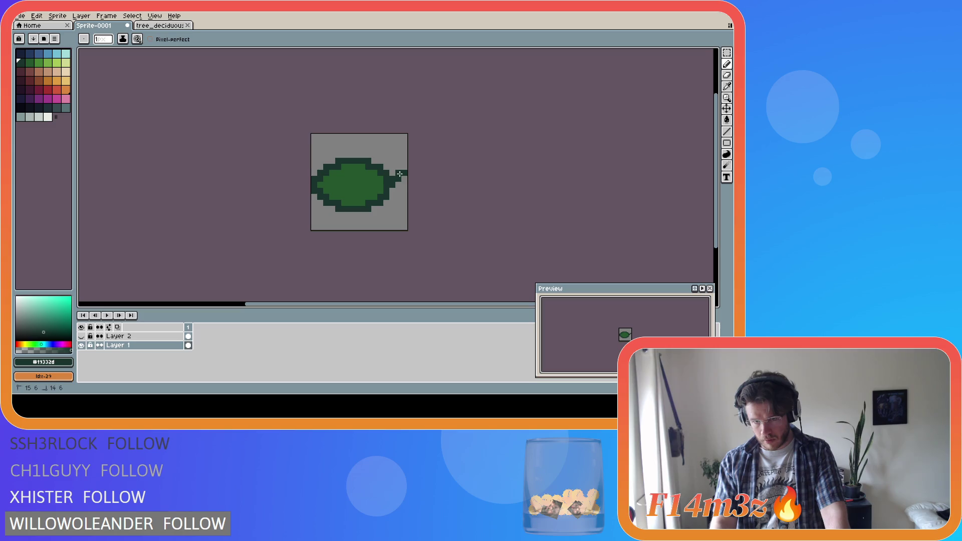
Step: Check the layer bounds with the Move tool and draw the dark stem out to the canvas edge
key(v)
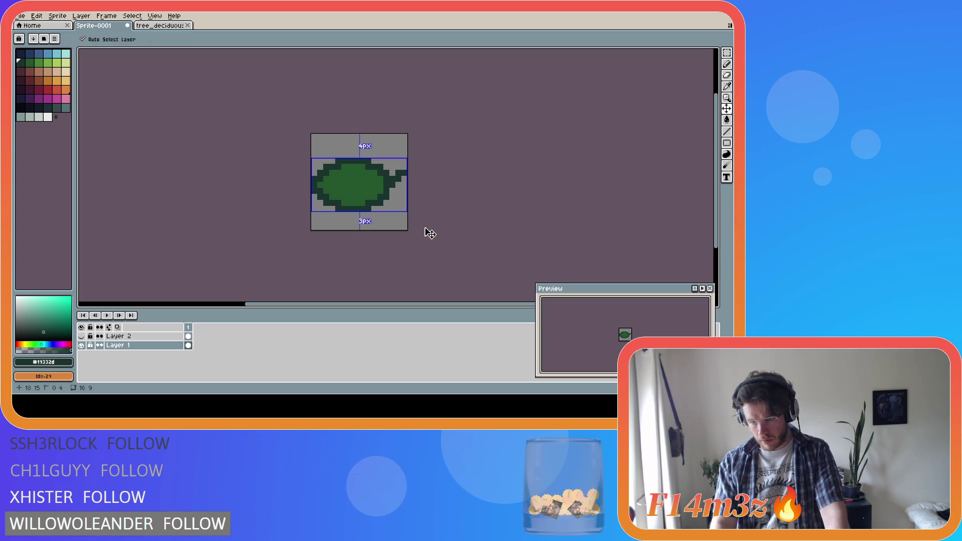
key(b)
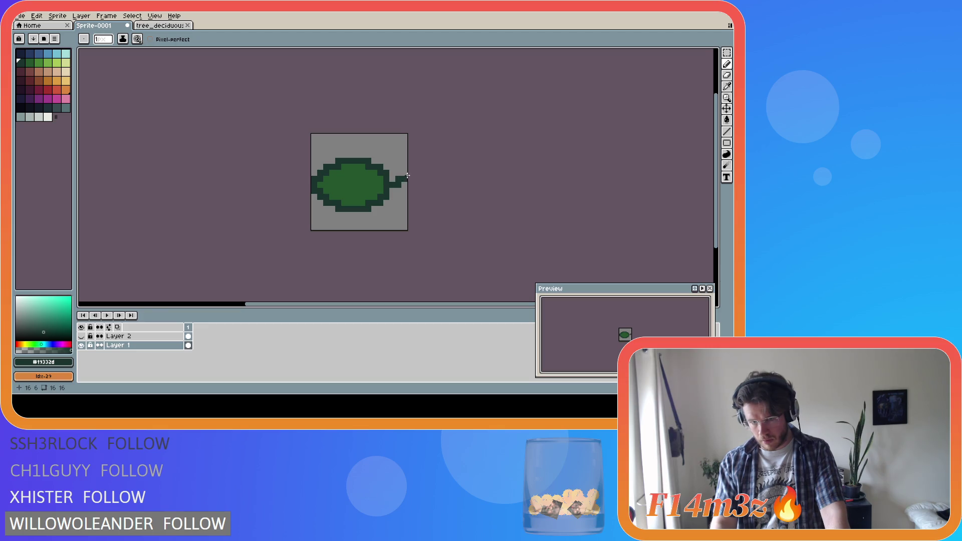
key(v)
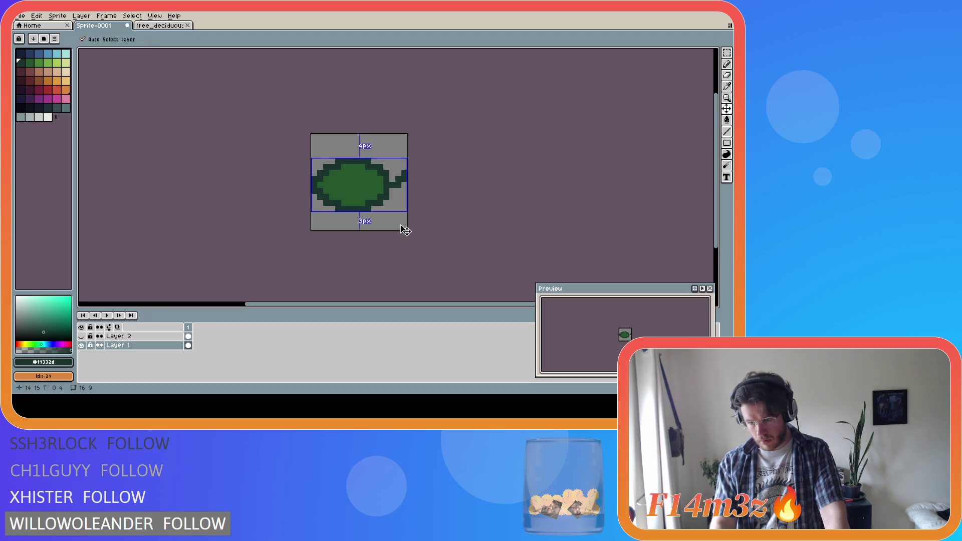
key(b)
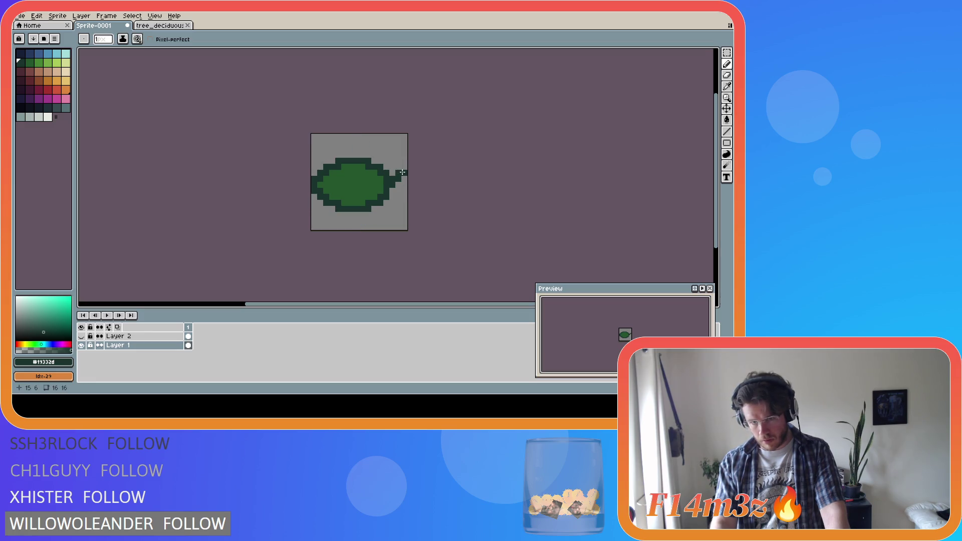
key(v)
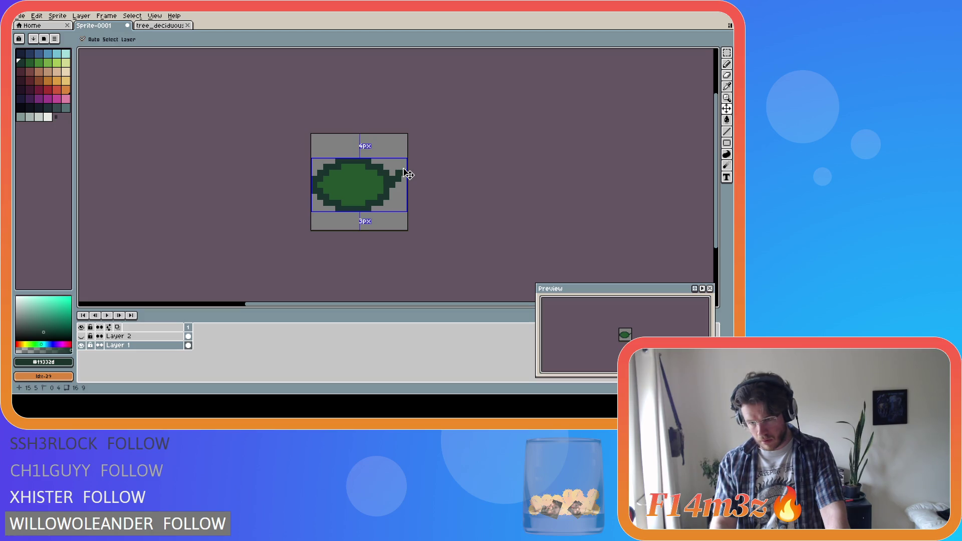
key(b)
key(ctrl+z)
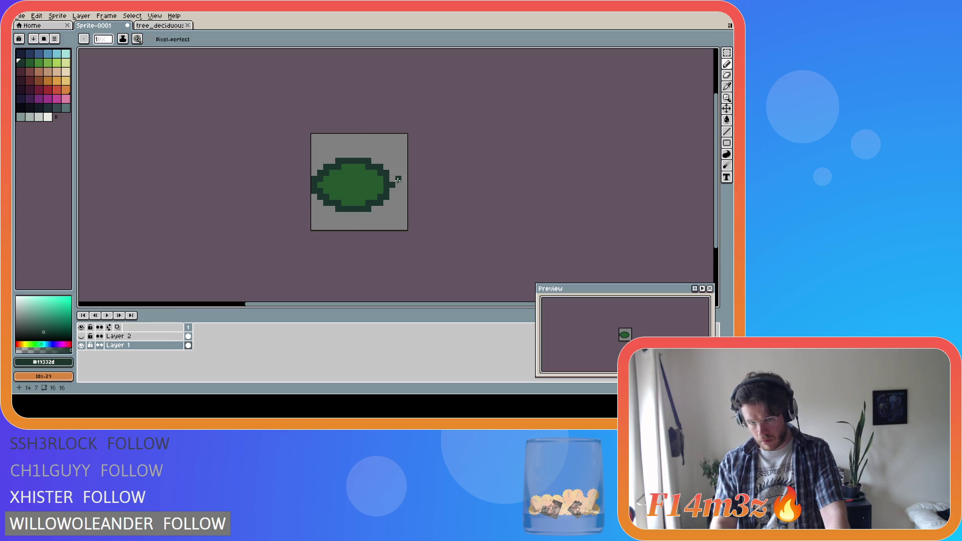
drag(399, 178, 405, 178)
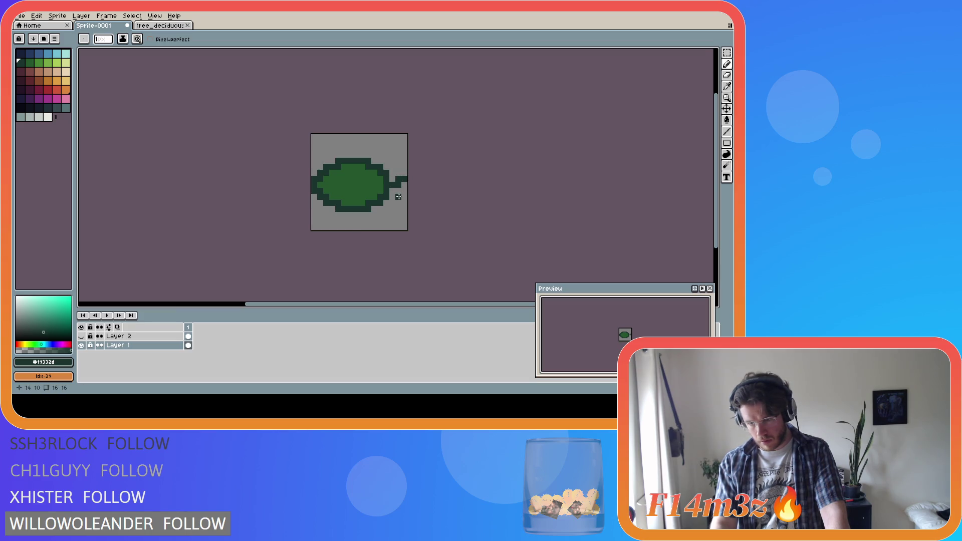
key(v)
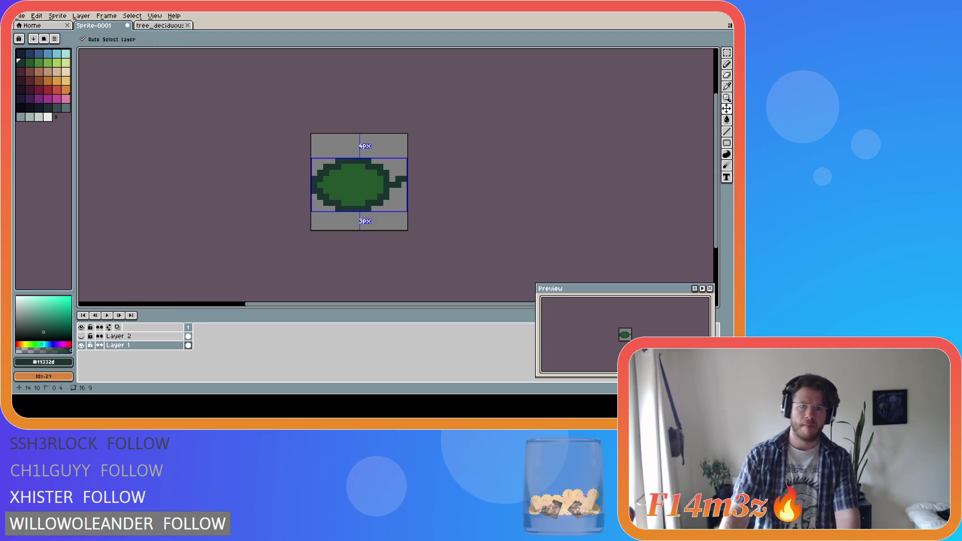
key(b)
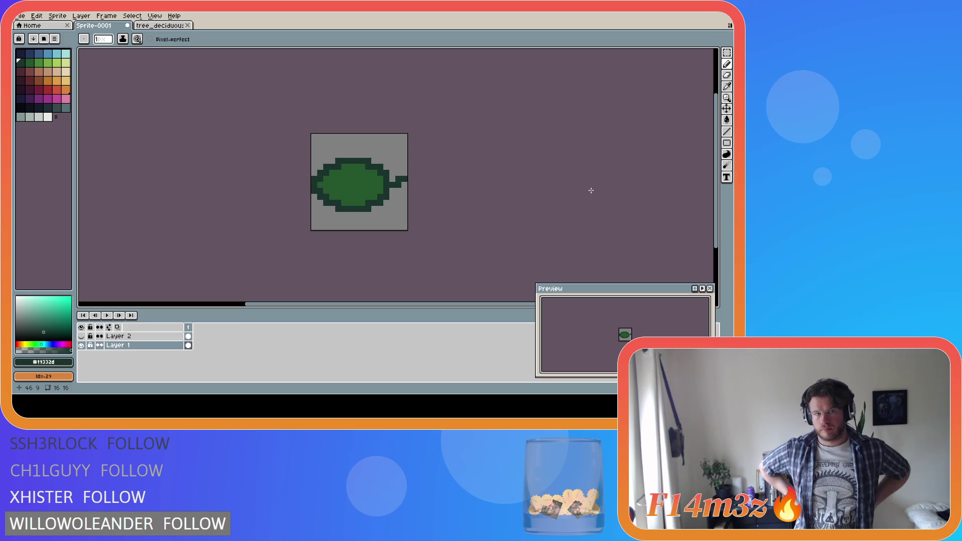
Step: Sample the orange #be772b from the tree_deciduous foliage and return to the Sprite-0001 leaf
key(v)
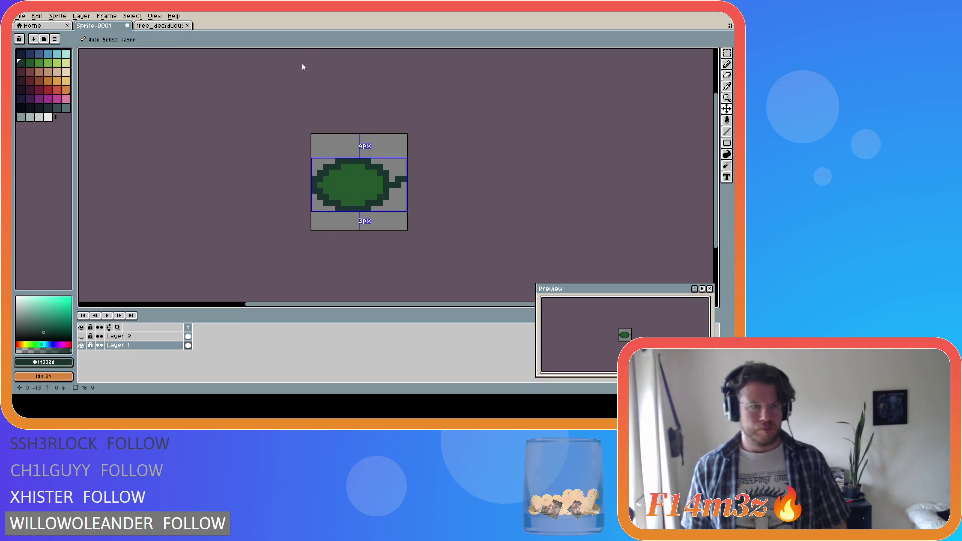
key(b)
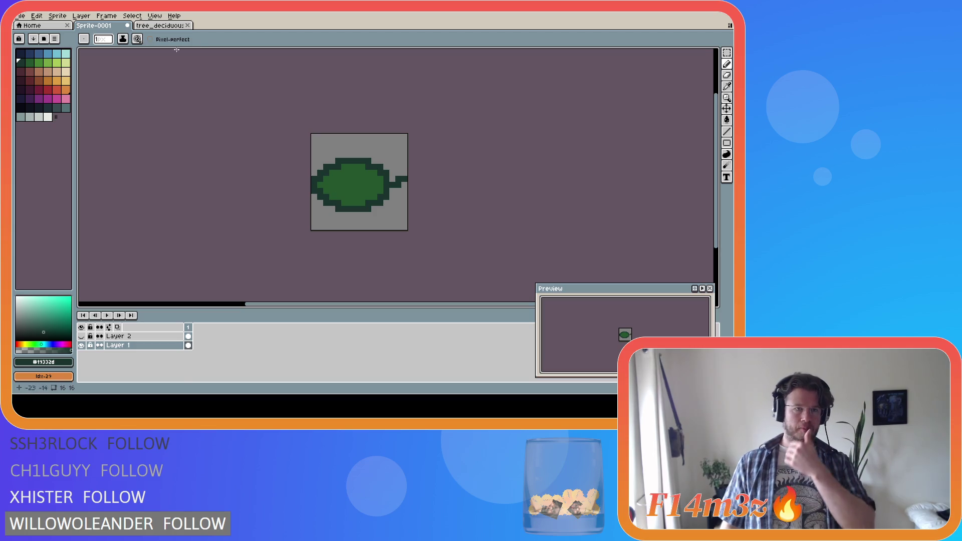
click(163, 25)
scroll(88, 361, up, 1)
drag(81, 363, 81, 336)
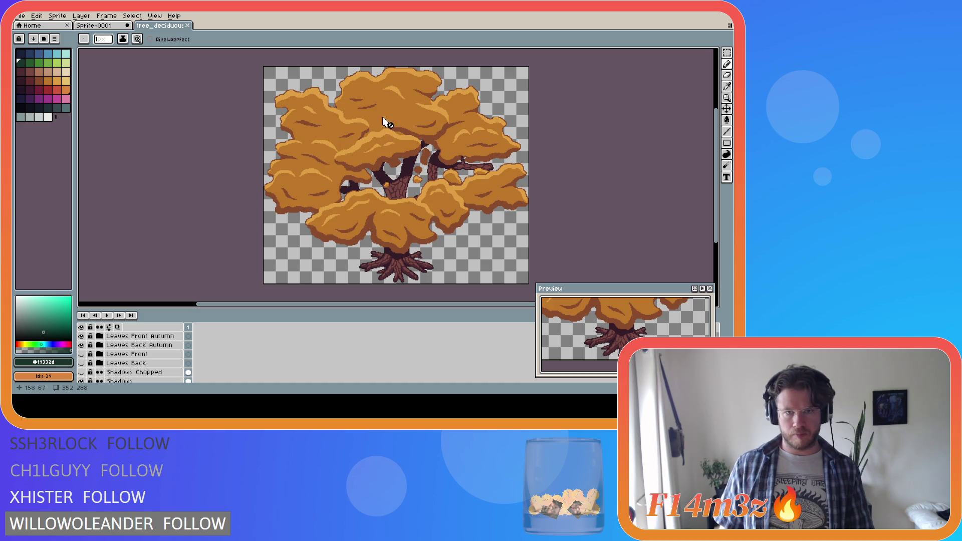
key(i)
click(403, 115)
key(b)
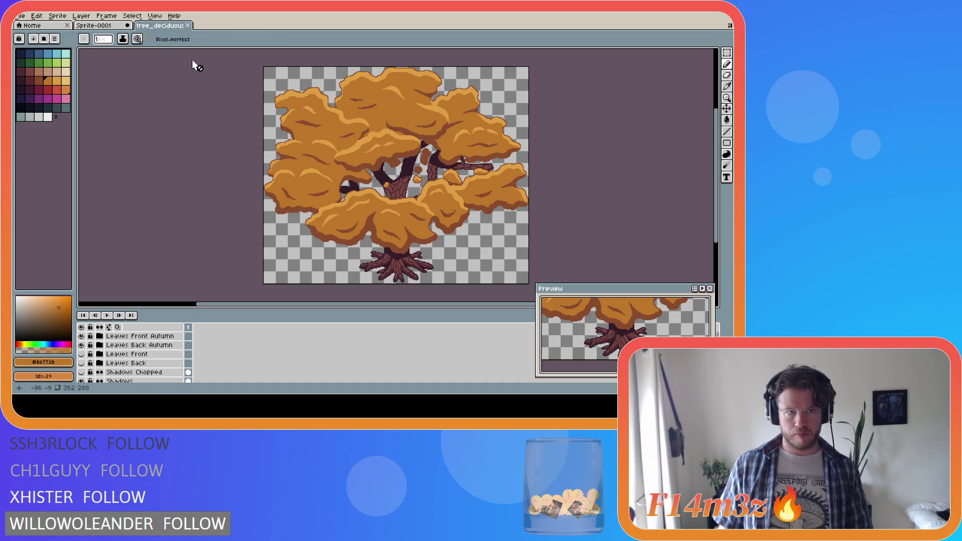
click(97, 25)
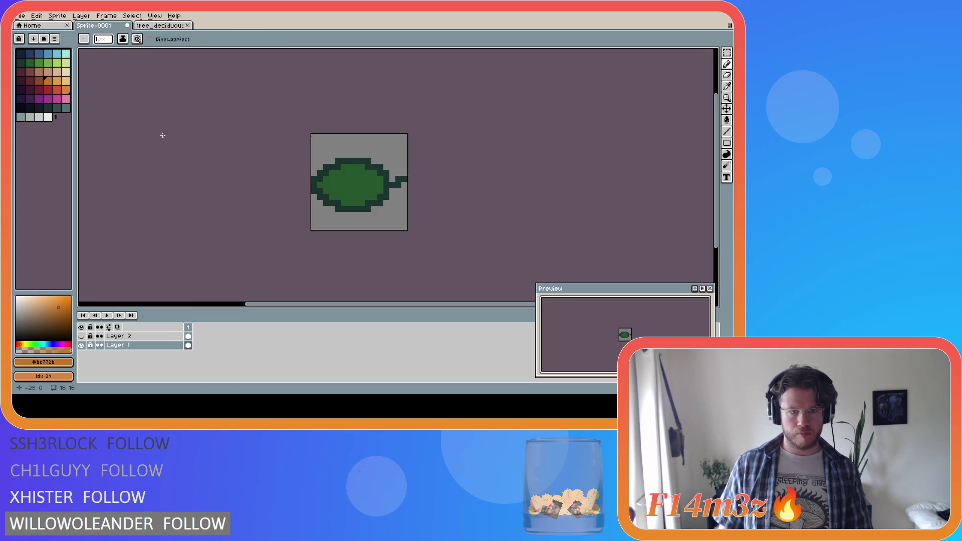
Step: Duplicate Layer 1 and fill the copy's interior orange and its outline brown
right_click(134, 346)
click(171, 365)
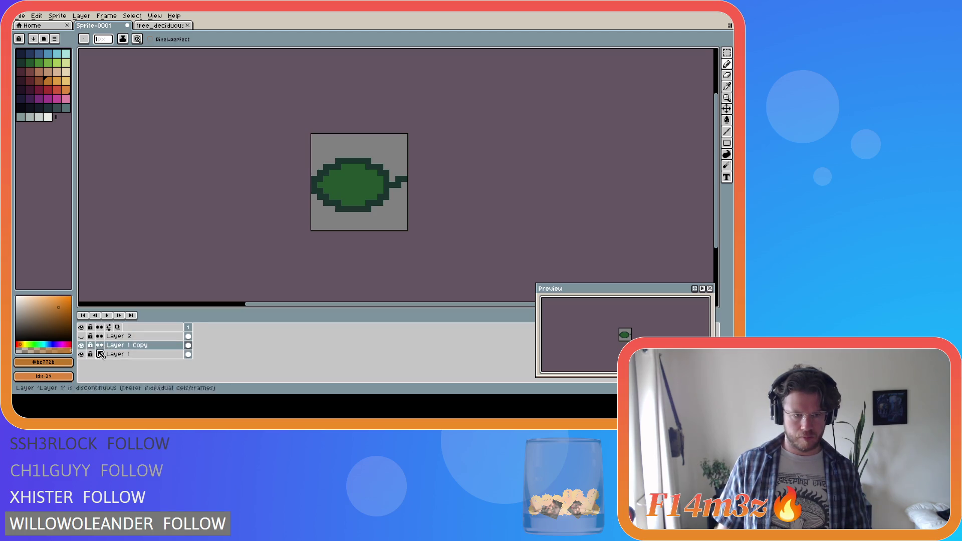
key(g)
click(345, 196)
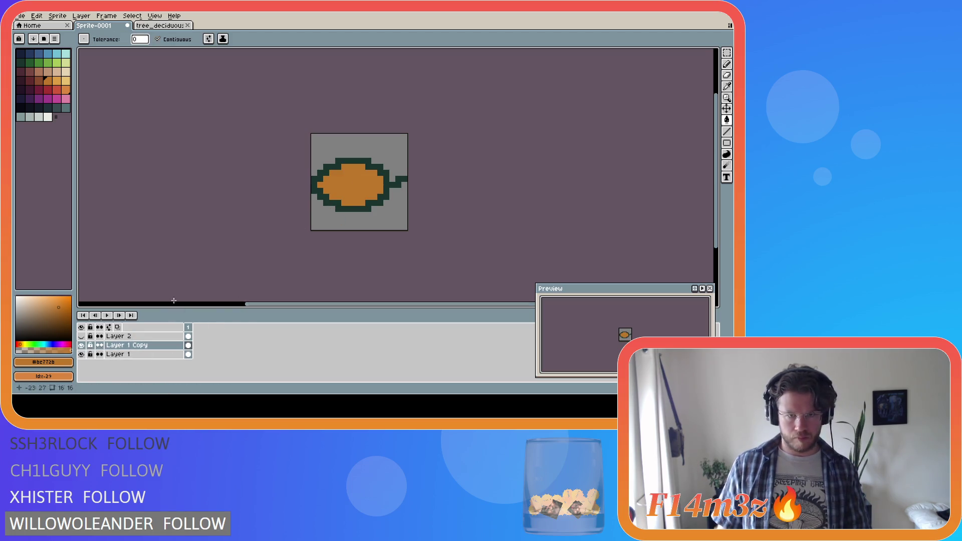
click(161, 25)
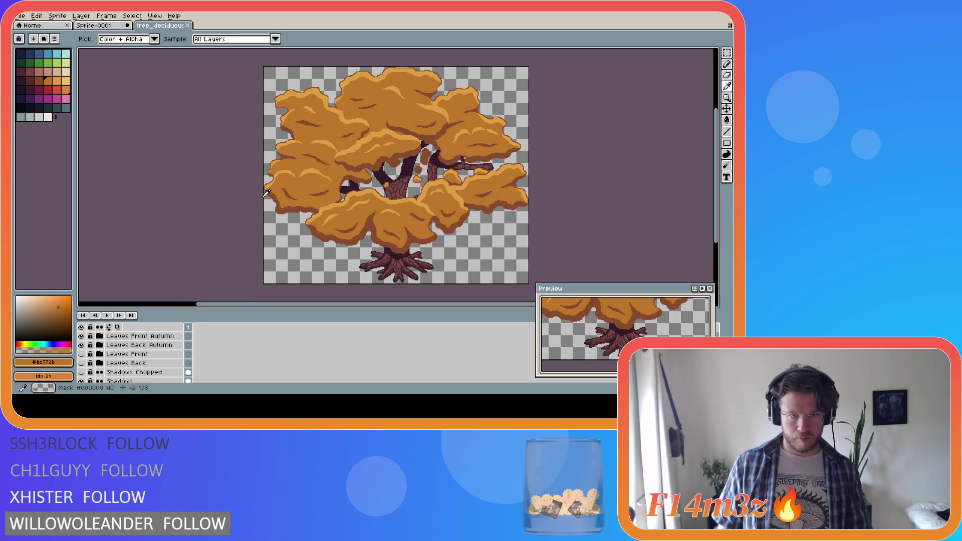
click(99, 26)
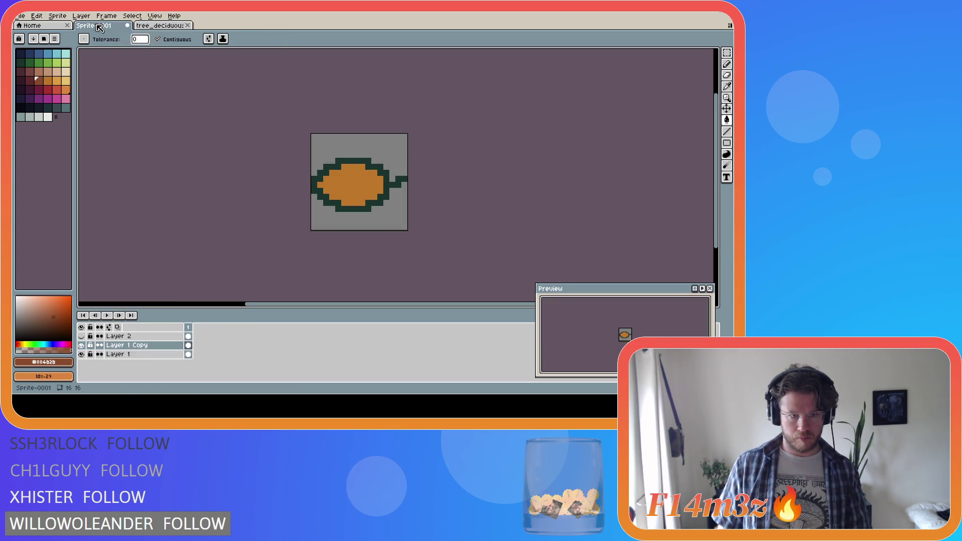
click(345, 208)
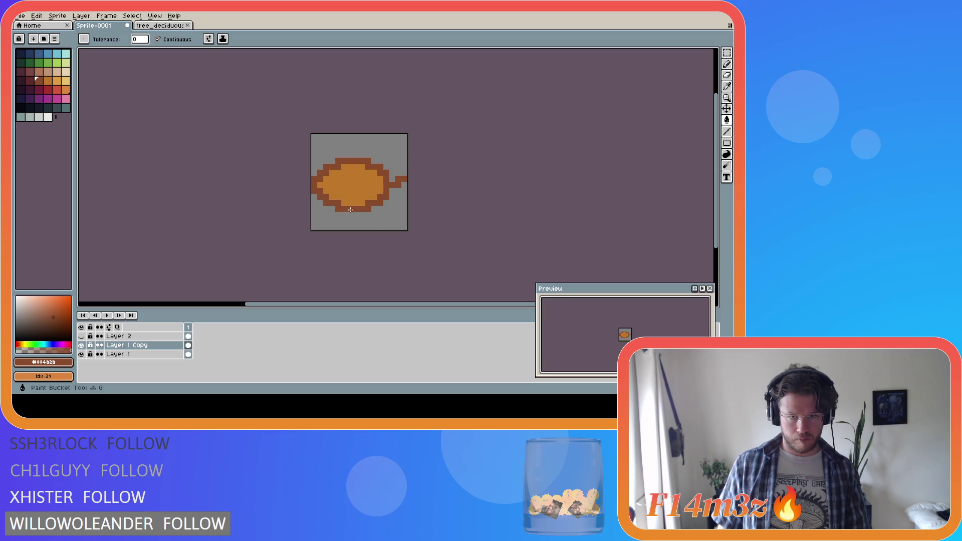
Step: Toggle Layer 1 Copy and Layer 2 visibility to compare the autumn and green leaves
click(130, 354)
click(82, 346)
click(81, 346)
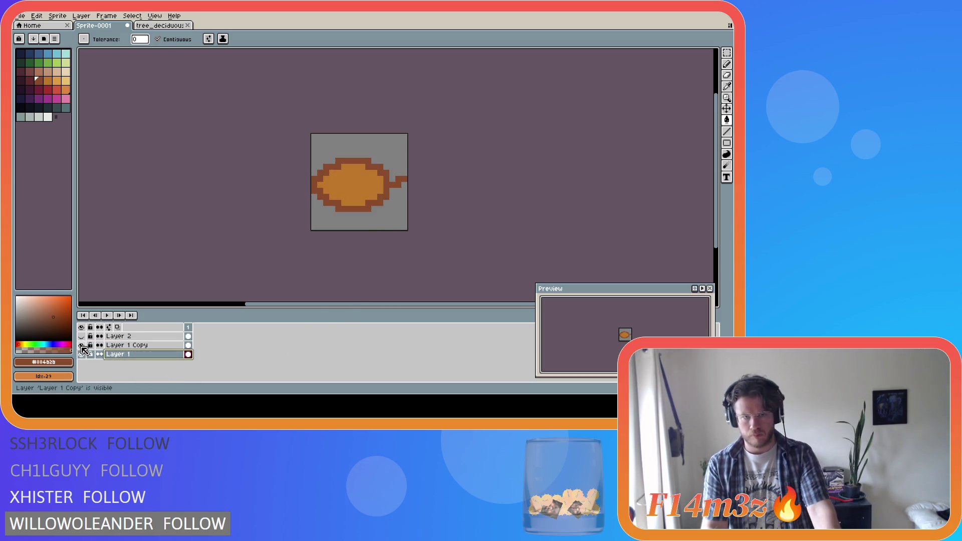
click(82, 346)
click(82, 346)
click(82, 345)
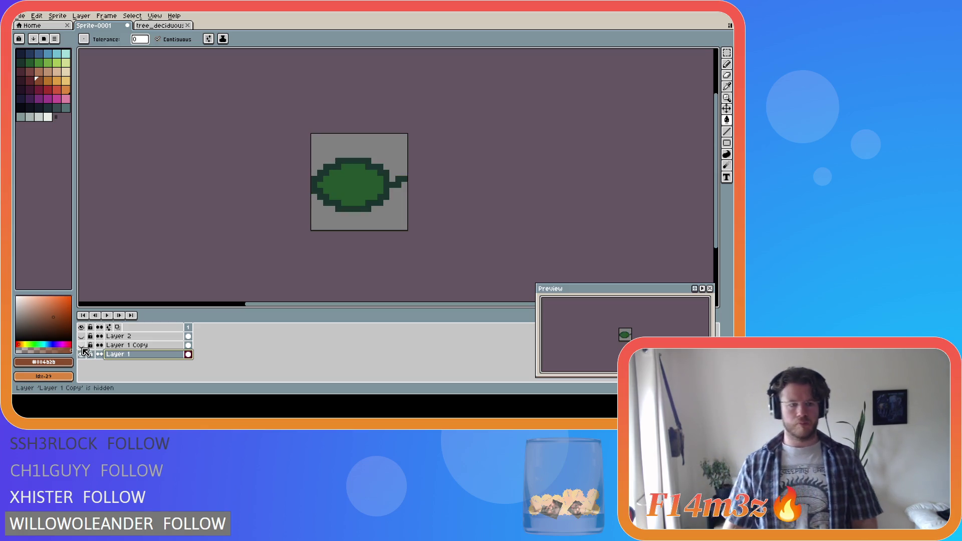
click(81, 336)
click(83, 336)
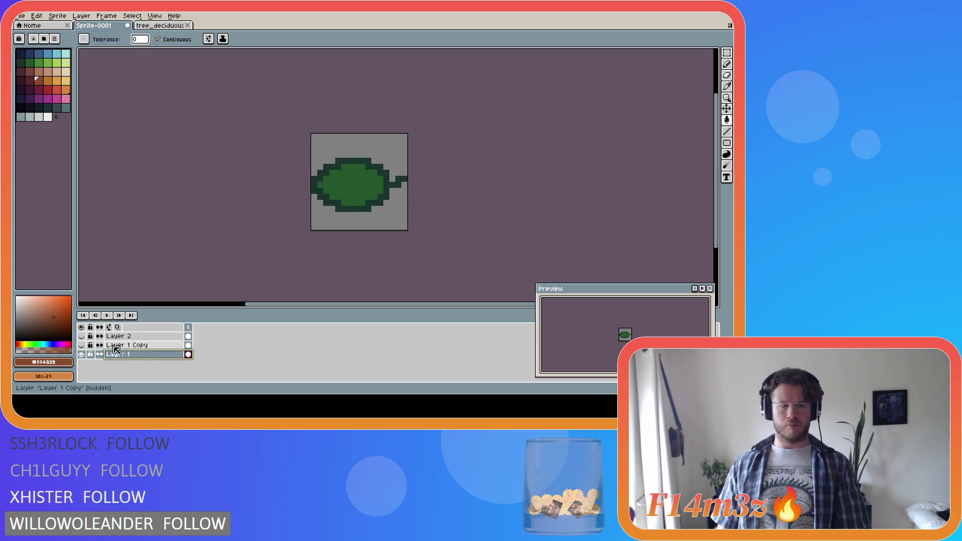
click(84, 337)
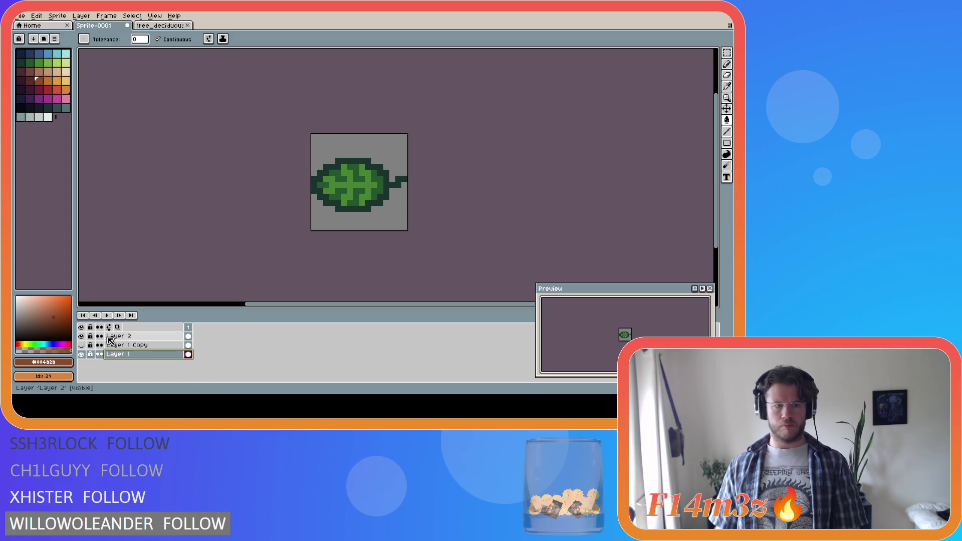
Step: Duplicate the Layer 2 veins, then hide Layer 1 and show the orange Layer 1 Copy
click(125, 337)
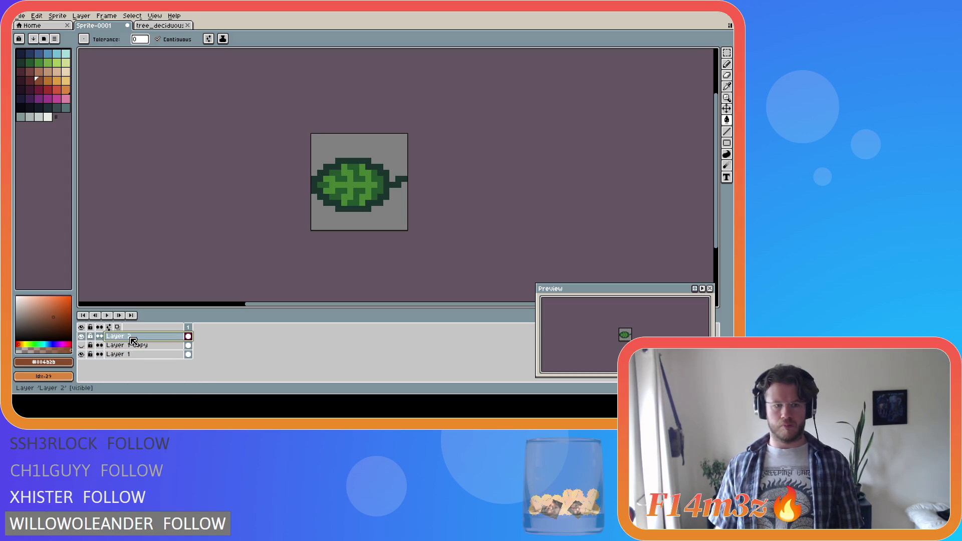
right_click(170, 336)
click(212, 364)
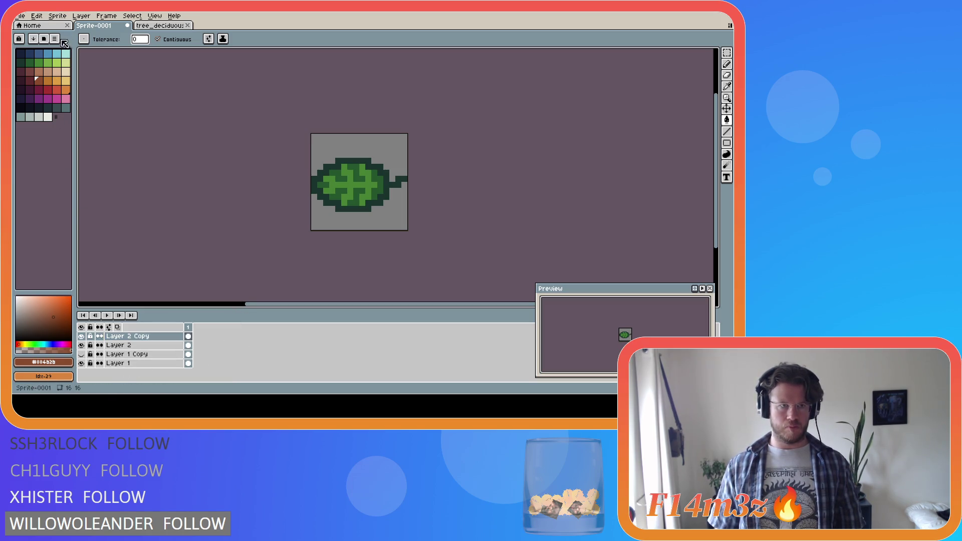
click(81, 363)
click(81, 355)
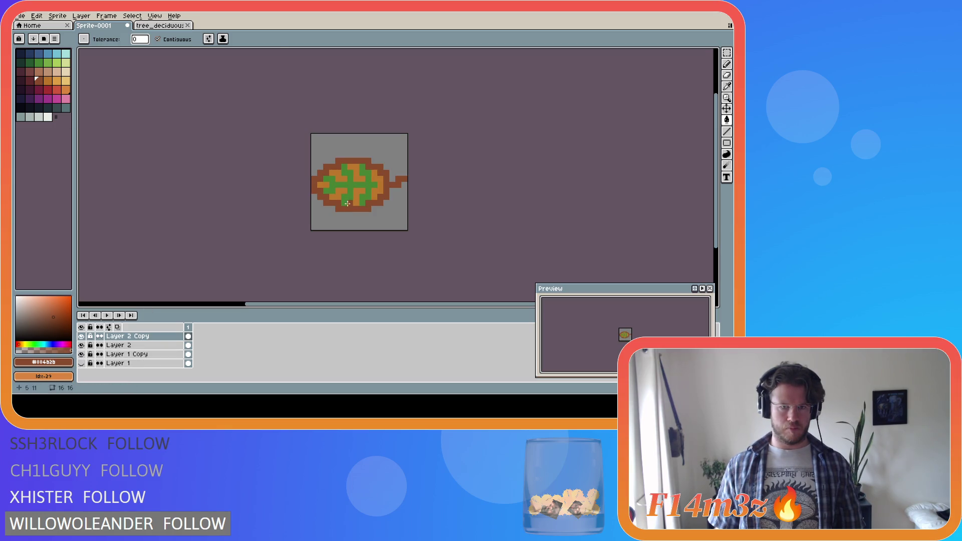
Step: Sample light orange #dc9c41 from the autumn tree and fill the copied veins with it
alt+click(363, 187)
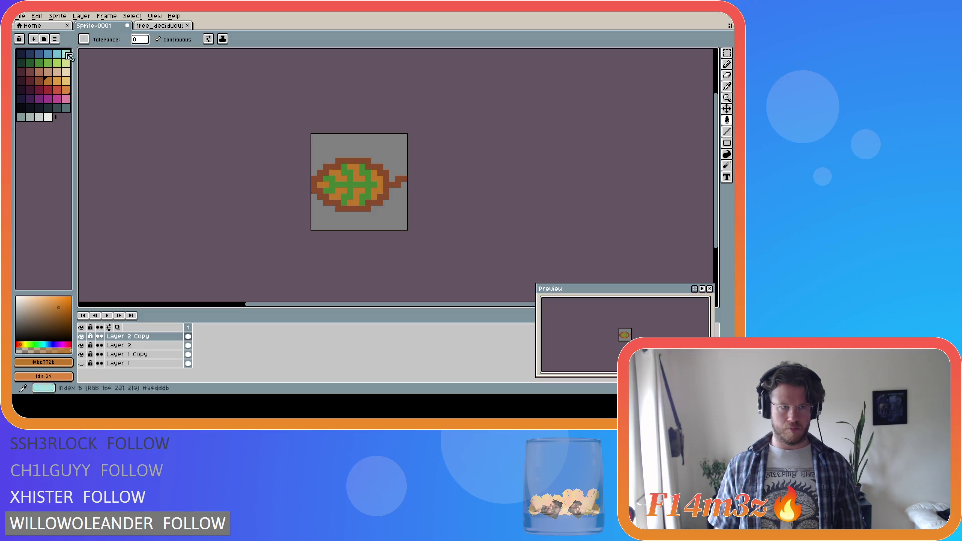
click(159, 28)
alt+click(306, 164)
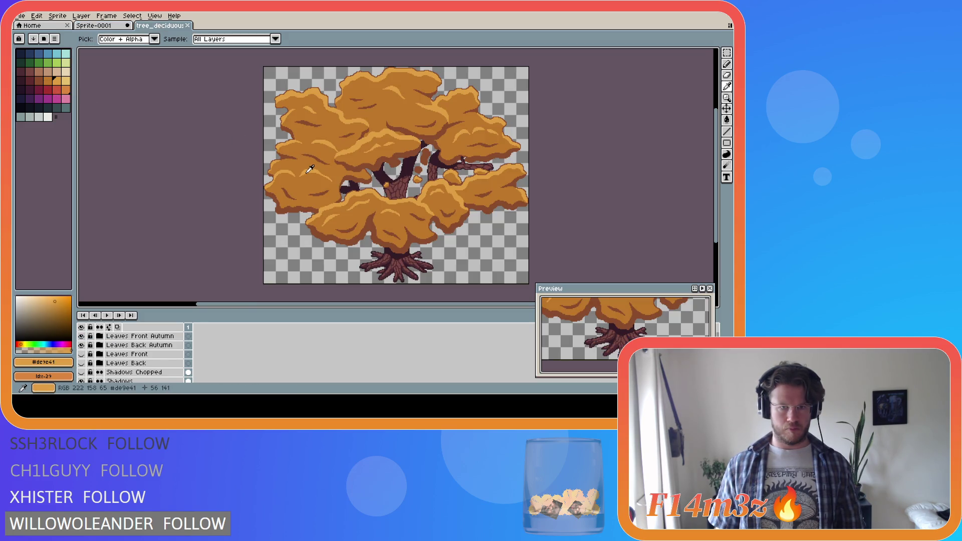
click(111, 26)
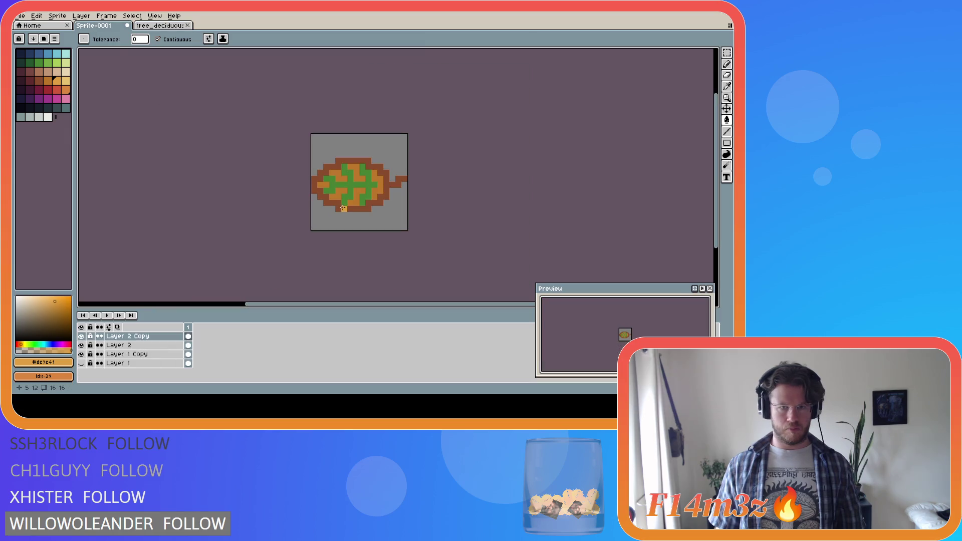
click(346, 184)
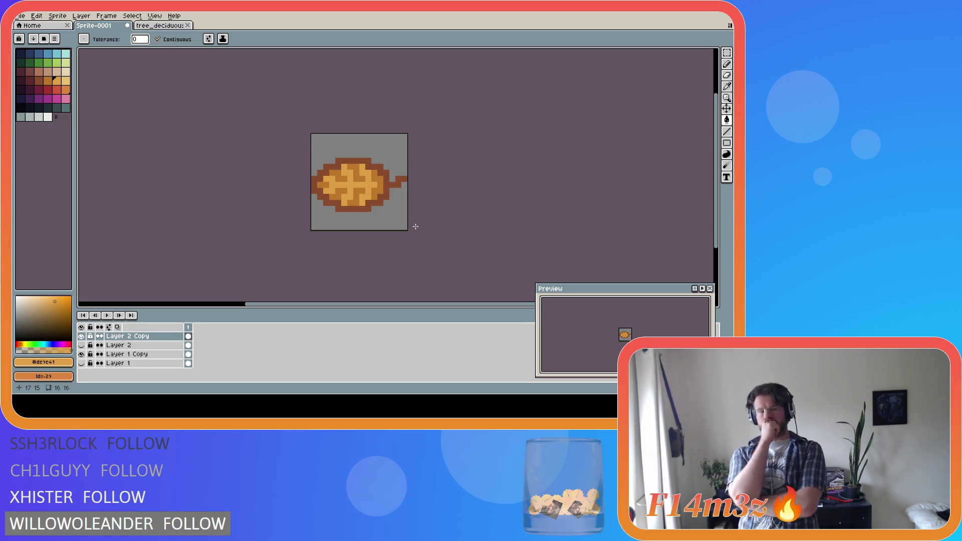
Step: Hide the autumn copy layers and show the green Layer 1 and Layer 2 again
click(82, 336)
click(81, 345)
click(82, 354)
click(81, 354)
click(81, 363)
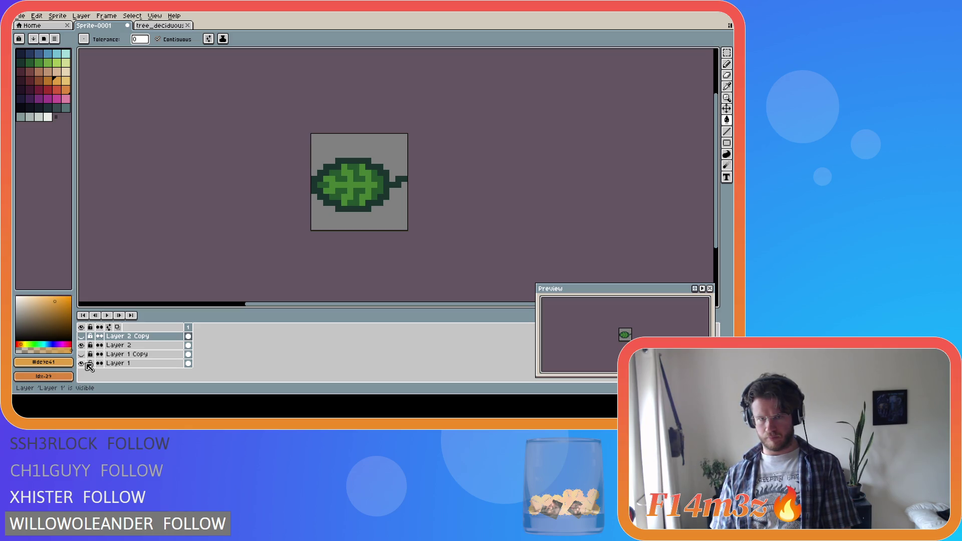
Step: Try the Pencil, Eraser and Move tools on Layer 2, then hide Layer 1 to see only the veins
key(b)
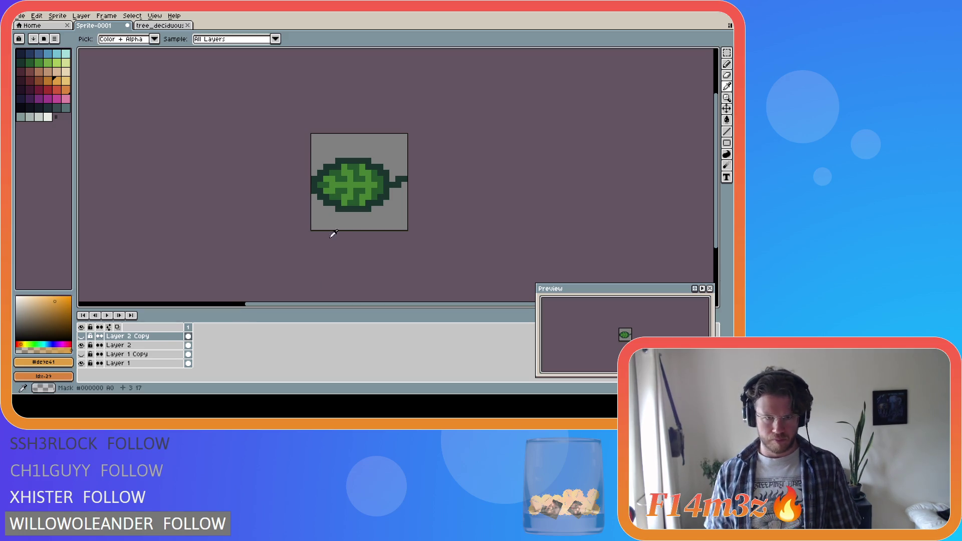
alt+click(340, 204)
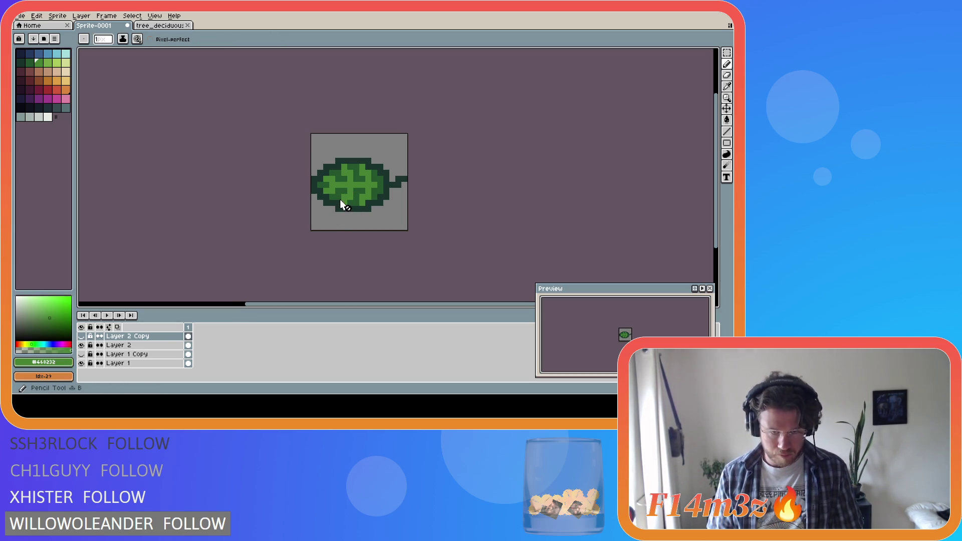
click(148, 345)
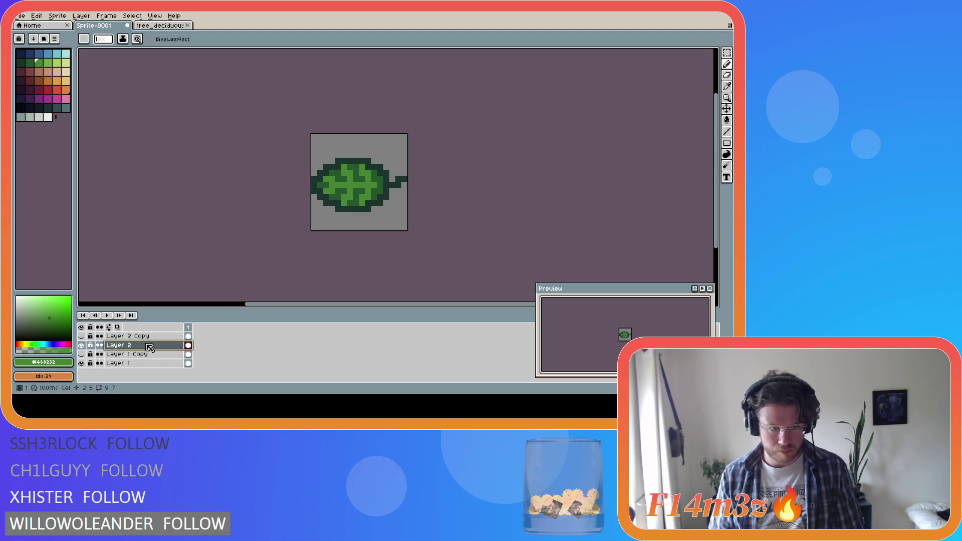
key(e)
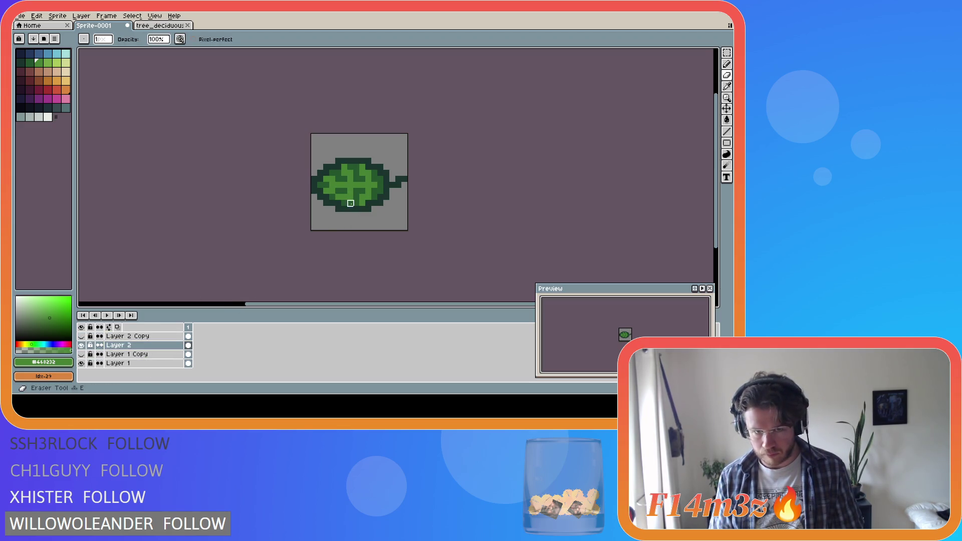
key(ctrl+z)
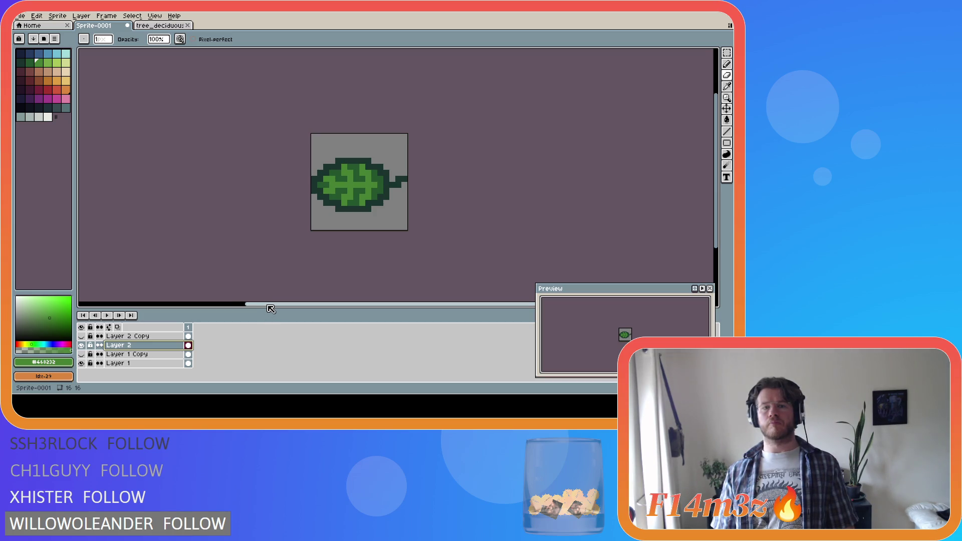
key(b)
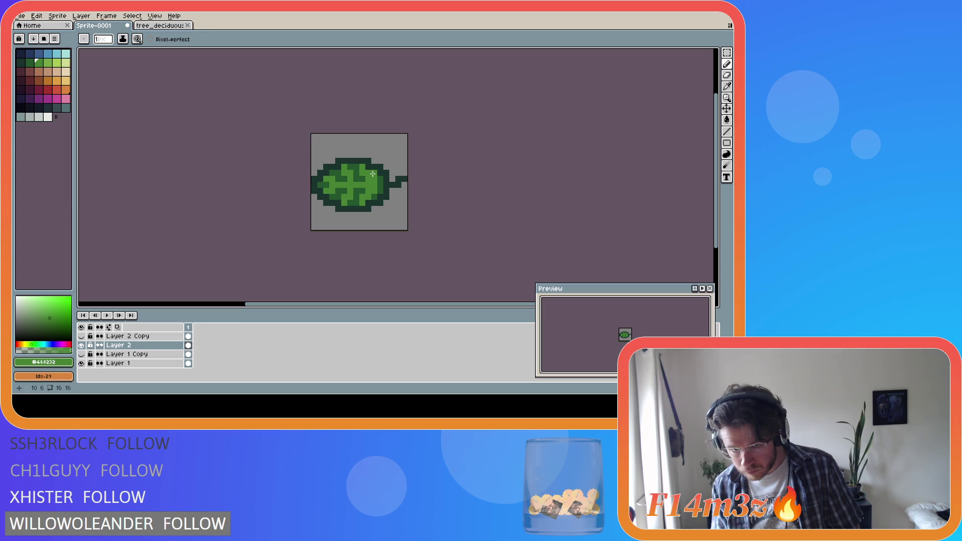
key(e)
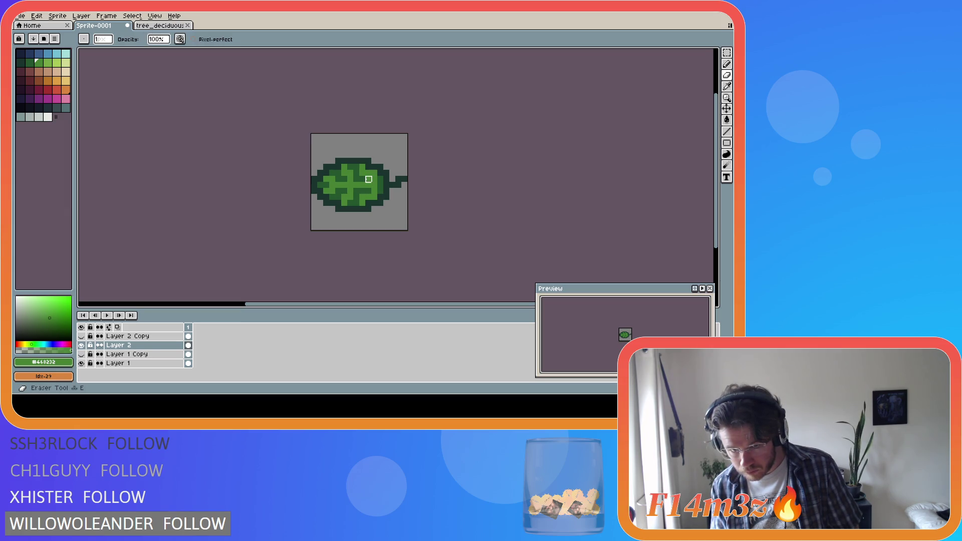
key(v)
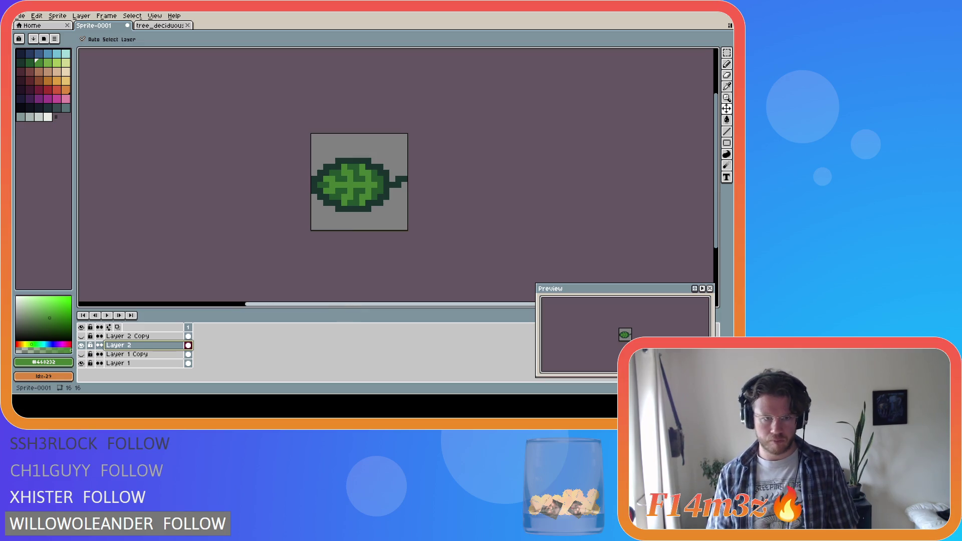
key(b)
click(83, 363)
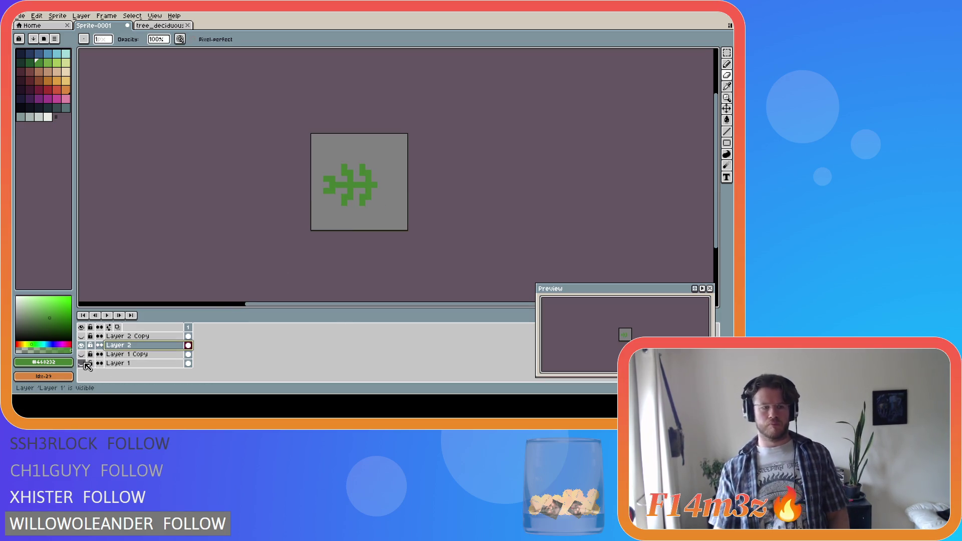
Step: Preview the orange autumn layers, then restore the green Layer 1 and Layer 2
click(83, 346)
click(82, 354)
click(81, 337)
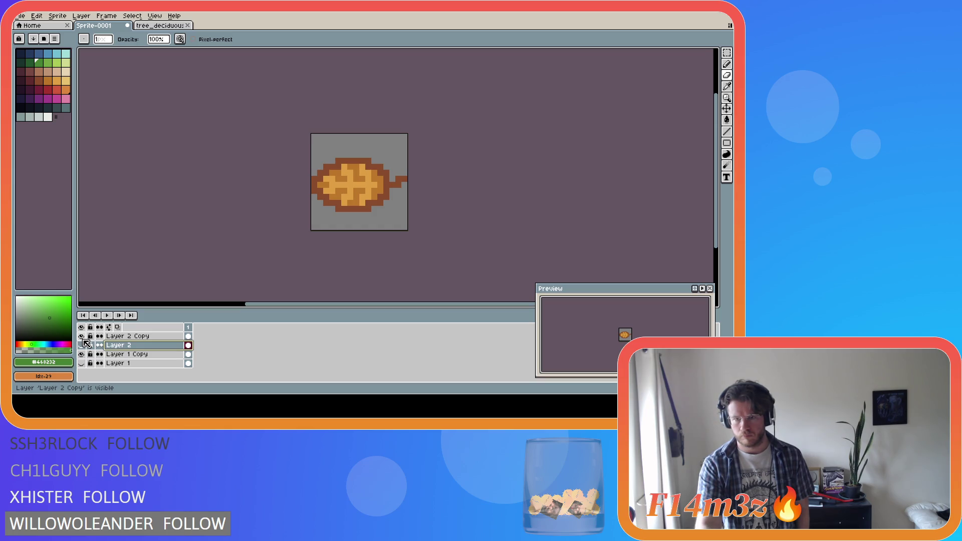
drag(83, 340, 83, 349)
click(81, 354)
click(81, 354)
click(81, 363)
click(81, 354)
click(81, 345)
click(90, 336)
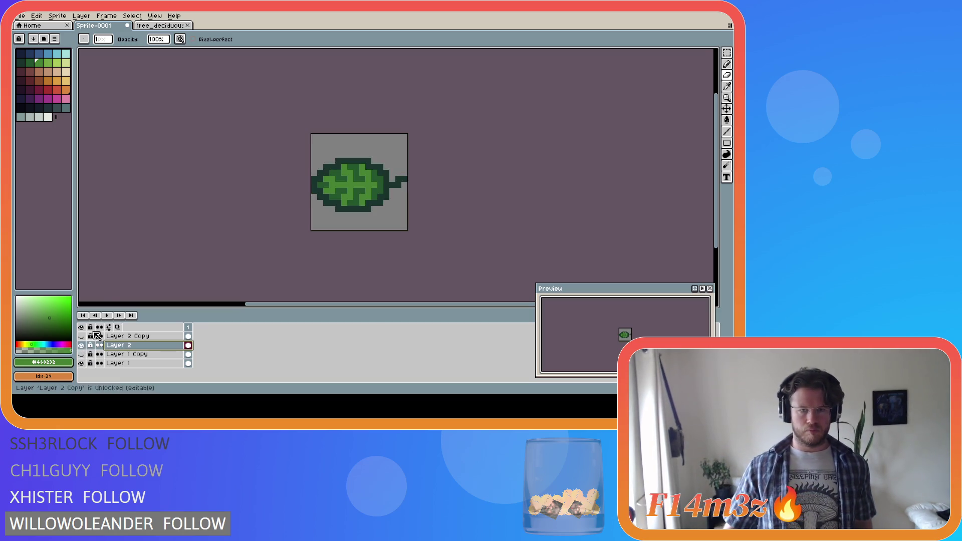
Step: Browse the Sprite menu and check the leaf's distances to the canvas edges
click(20, 15)
mouse_move(57, 16)
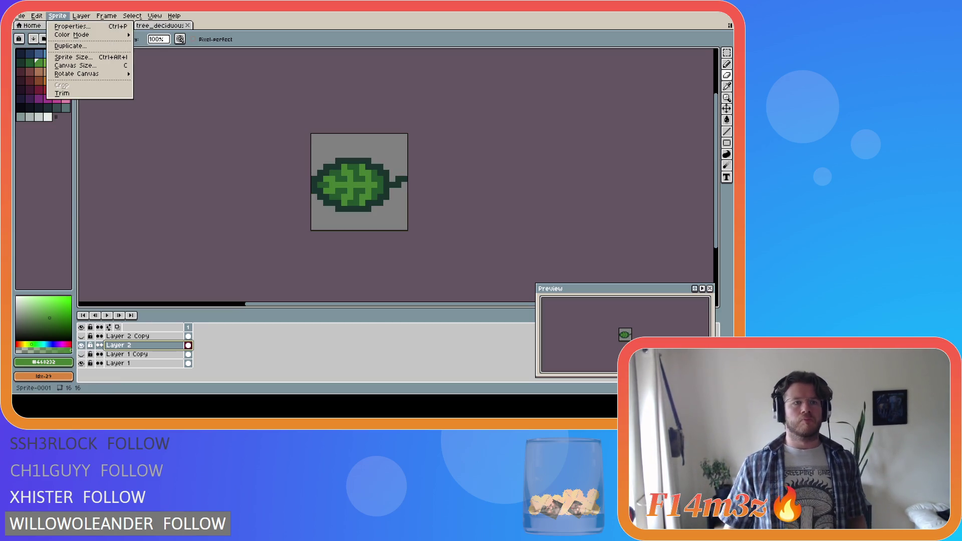
click(210, 159)
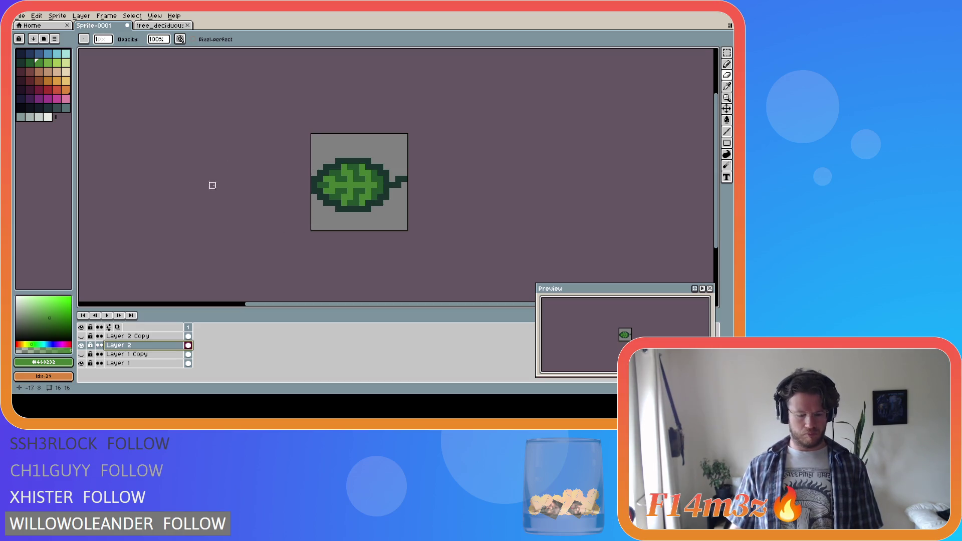
key(ctrl)
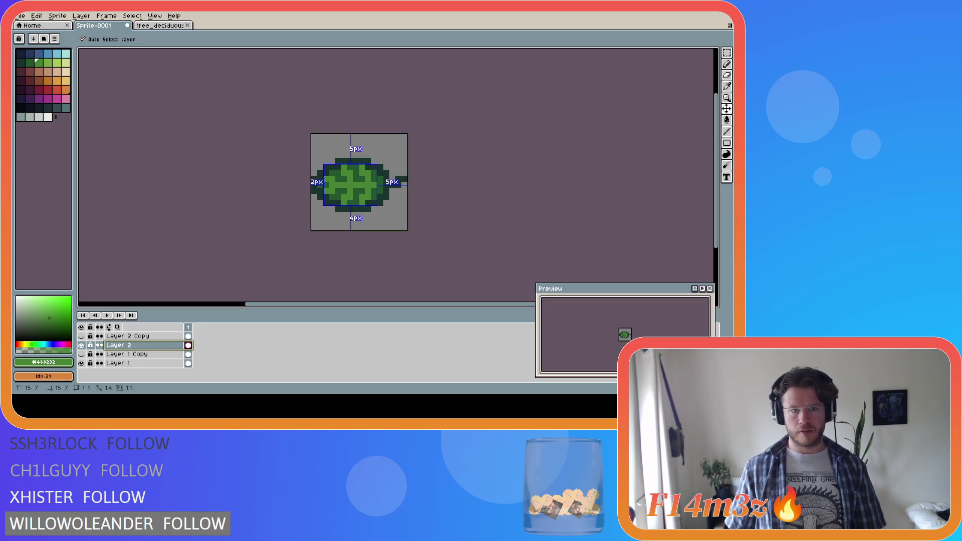
Step: Save as leaf_deciduous and export leaf_deciduous_summer.png into the Trees\Final folder
key(b)
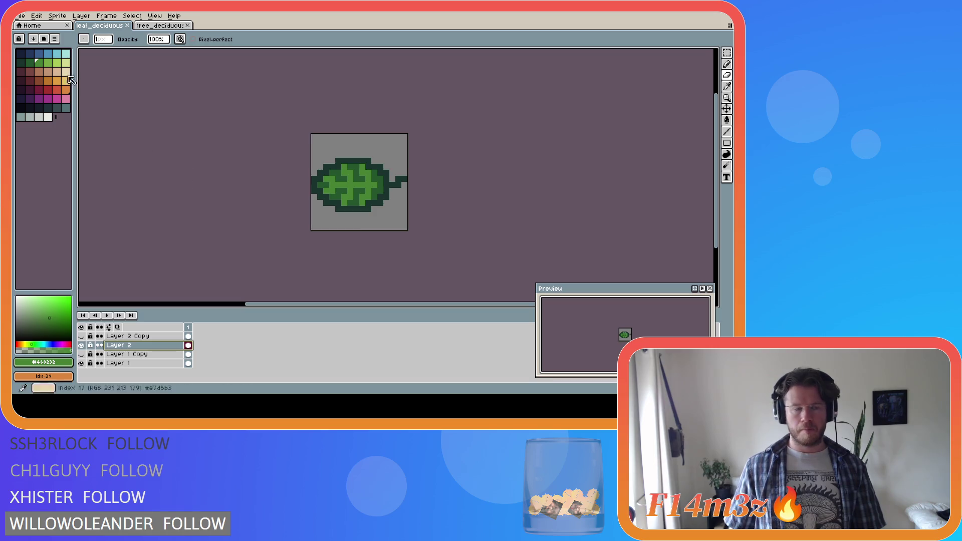
click(22, 19)
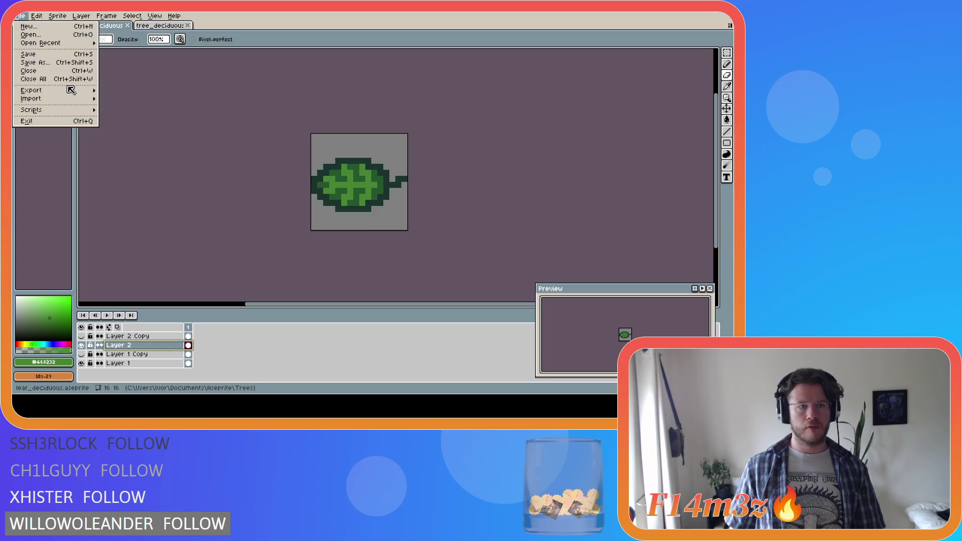
mouse_move(72, 90)
click(146, 96)
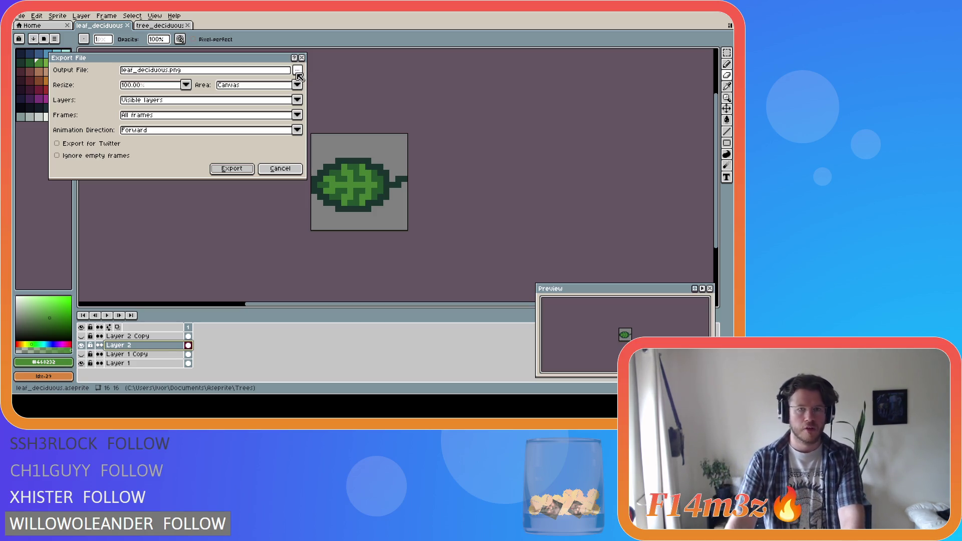
click(297, 71)
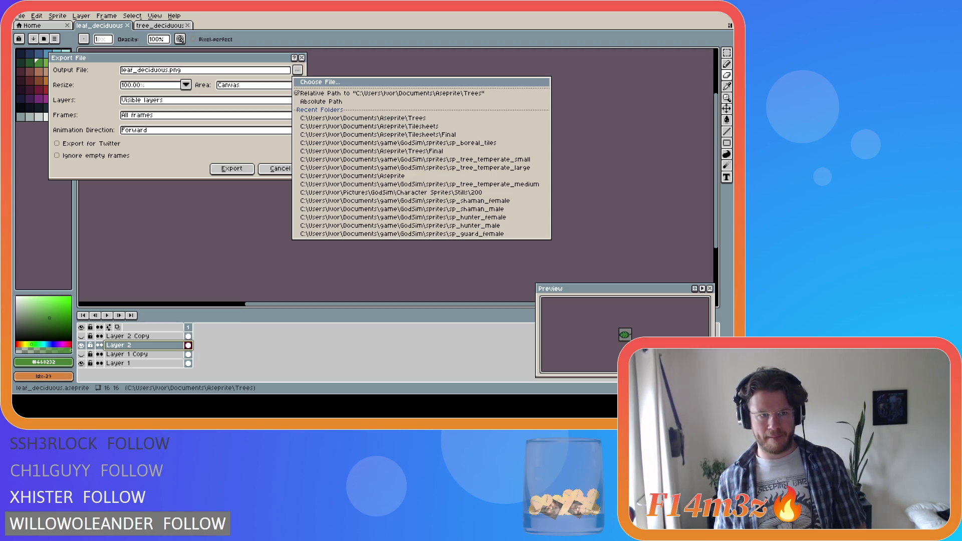
click(371, 151)
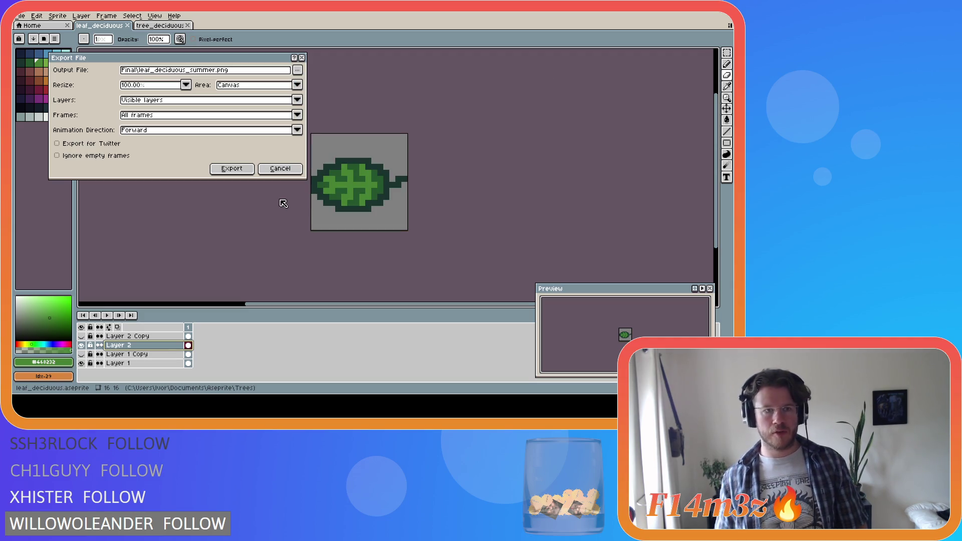
click(234, 169)
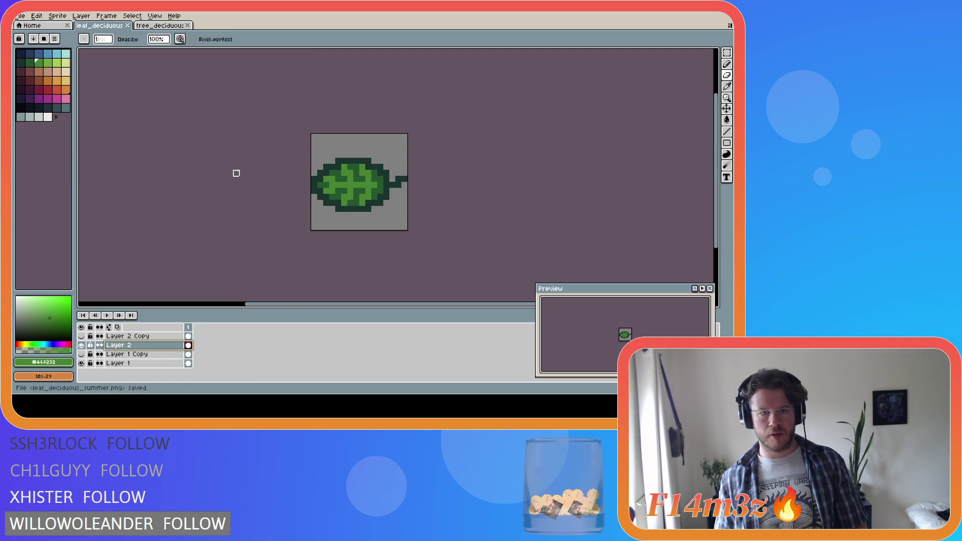
Step: Hide Layer 1 and Layer 2 and show both orange Copy layers
click(81, 363)
click(81, 345)
click(81, 354)
click(81, 336)
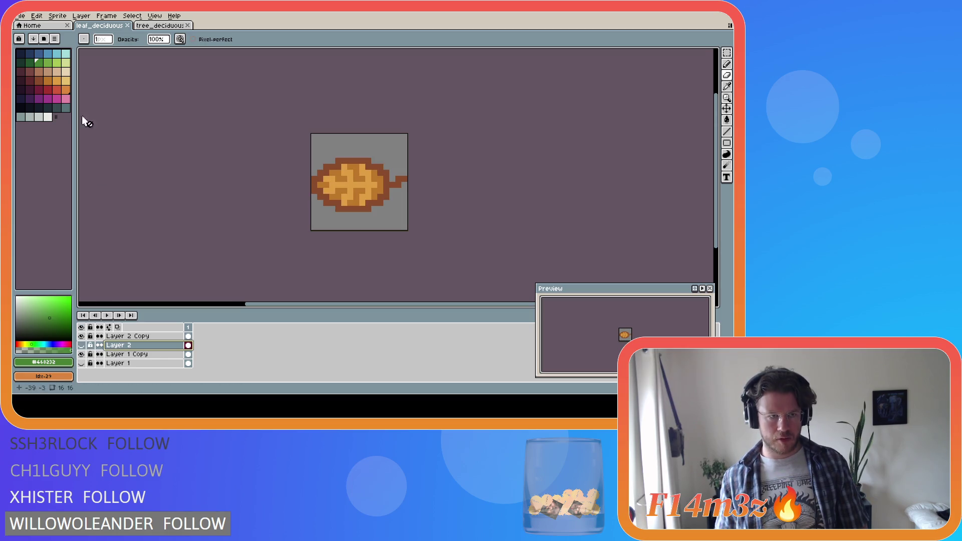
Step: Export the autumn leaf as a second PNG in the Final folder, then switch to GameMaker
click(20, 16)
mouse_move(61, 90)
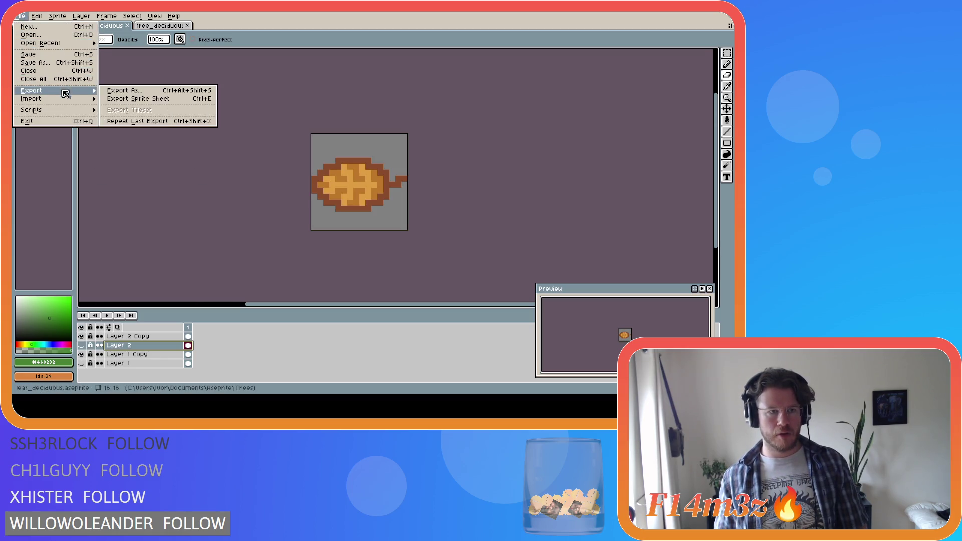
click(128, 90)
click(297, 69)
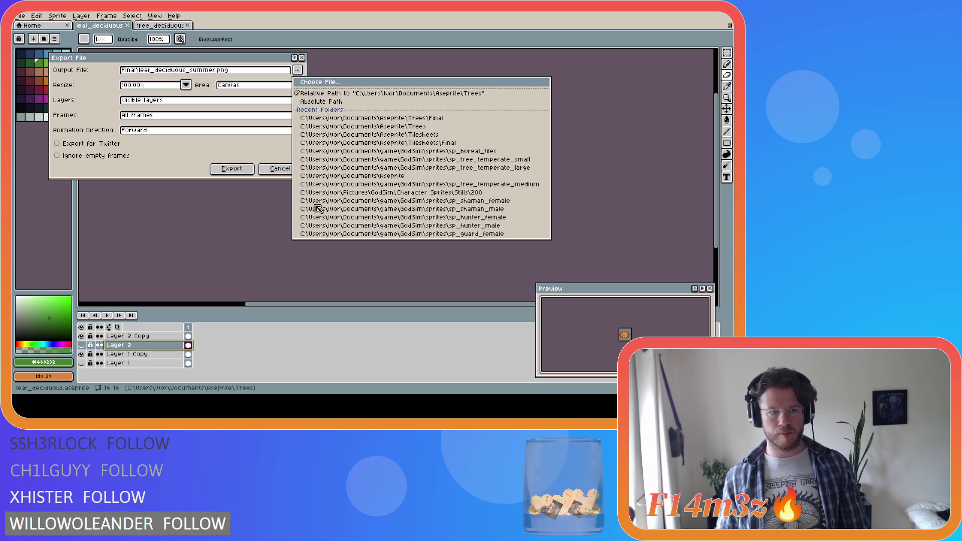
key(Escape)
click(245, 168)
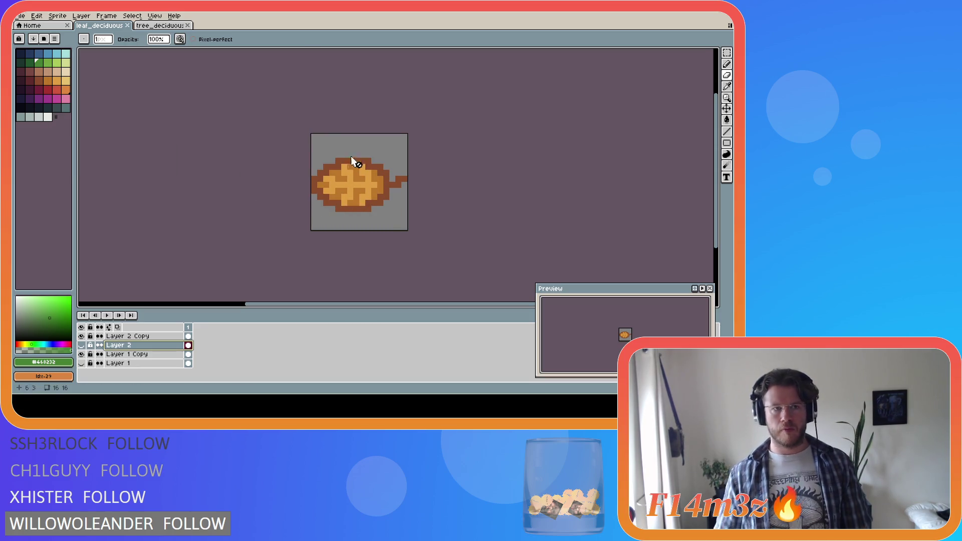
key(alt+Tab)
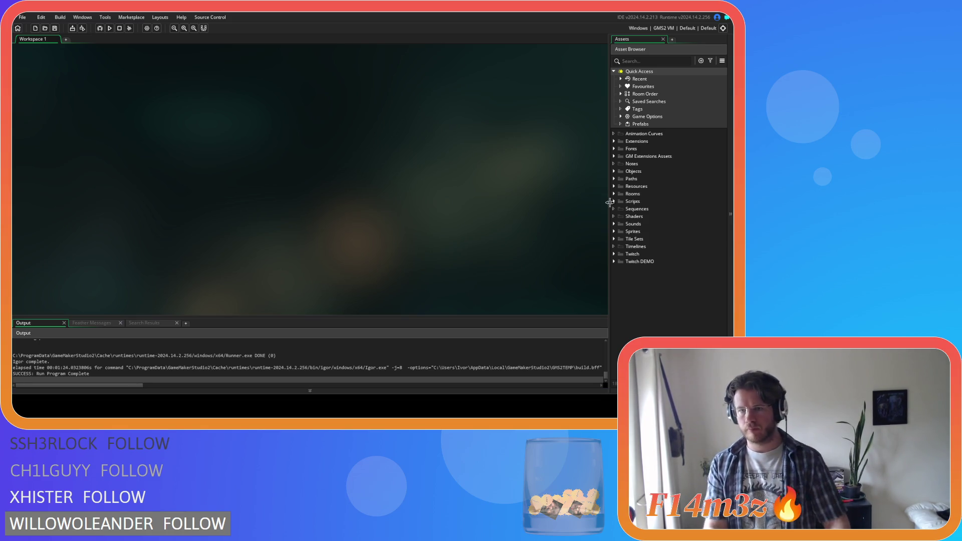
Step: Expand Sprites > Particles and inspect the existing sp_leaf sprite
click(614, 231)
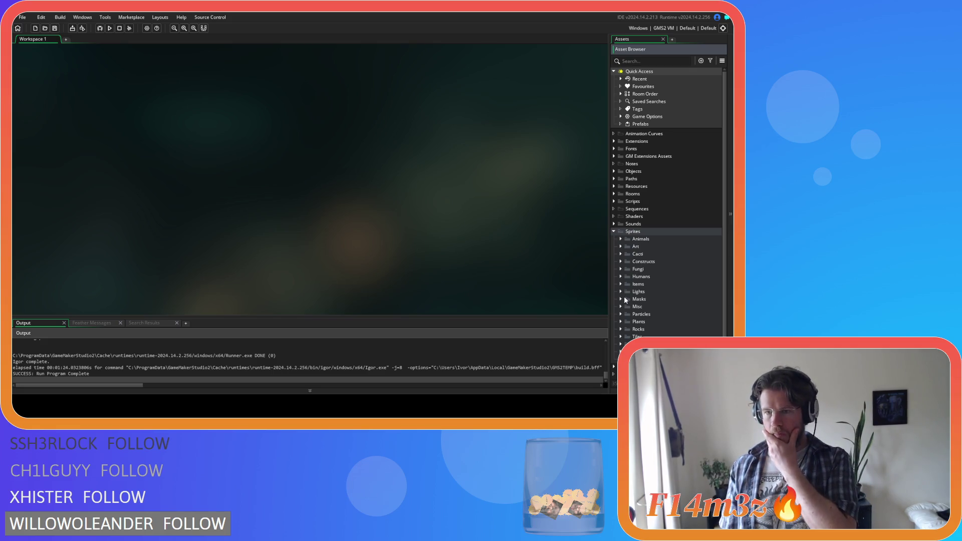
click(623, 314)
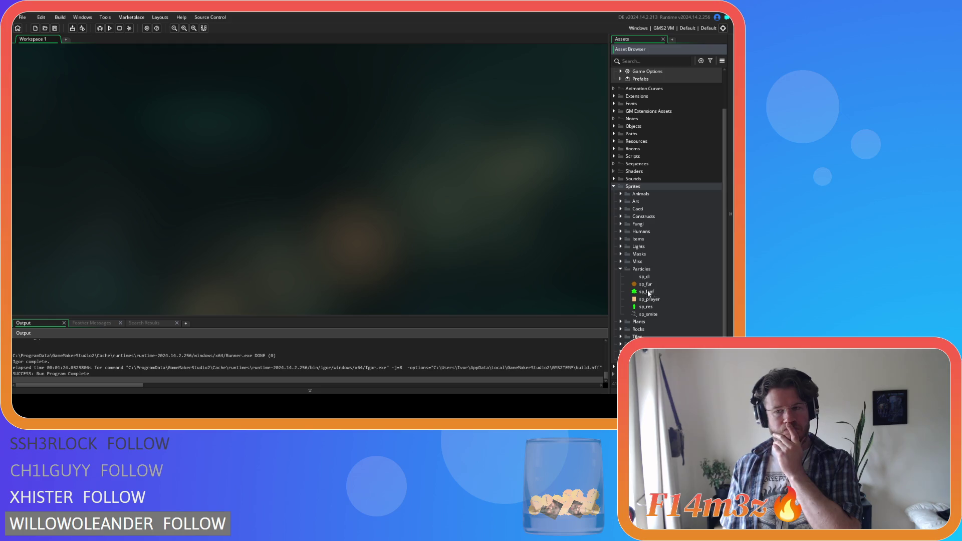
double_click(648, 293)
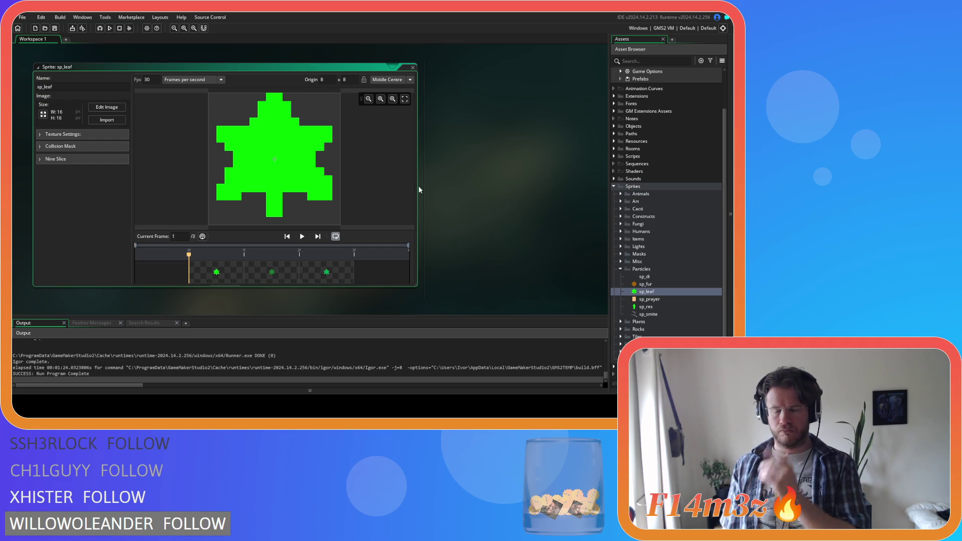
key(ctrl+w)
Step: Create a new sprite, Sprite667, in Particles and import the exported leaf image
right_click(650, 269)
mouse_move(676, 274)
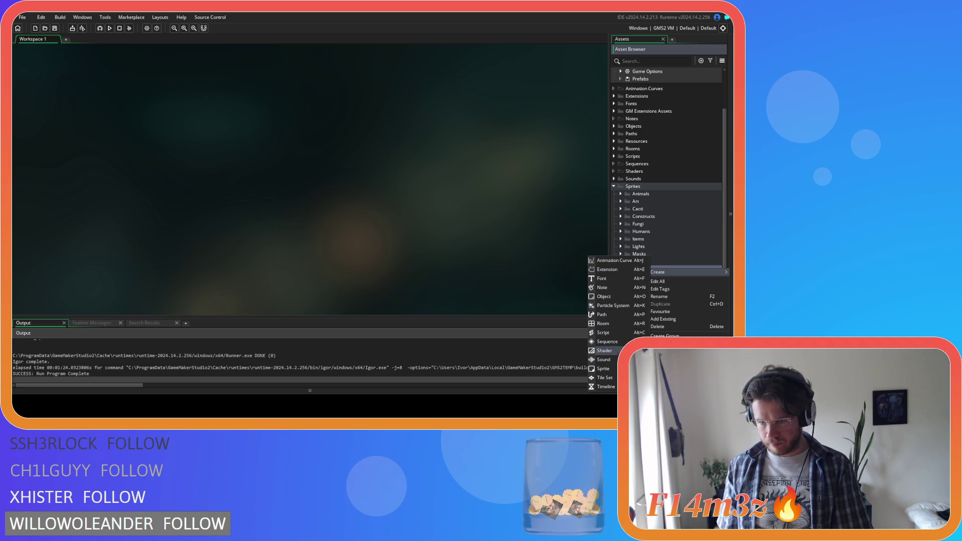
click(603, 369)
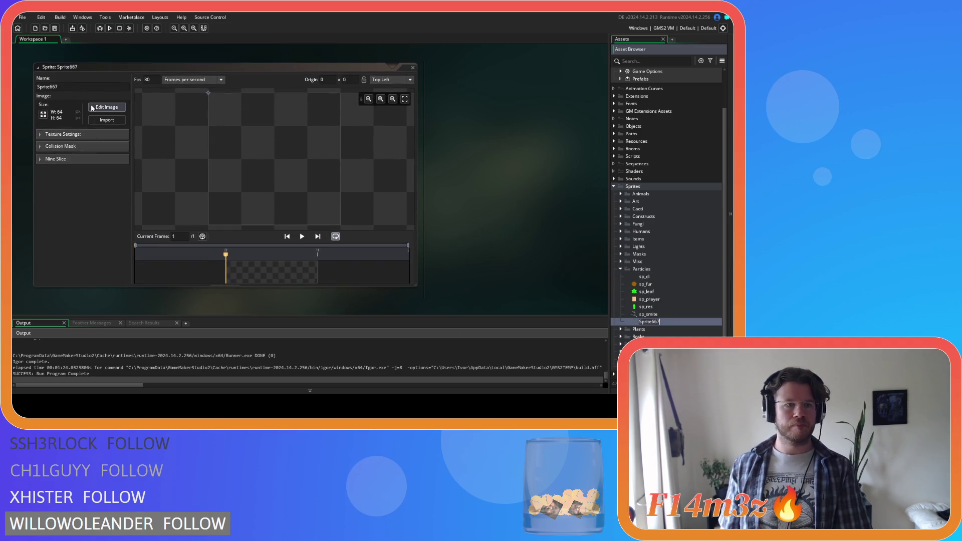
click(100, 120)
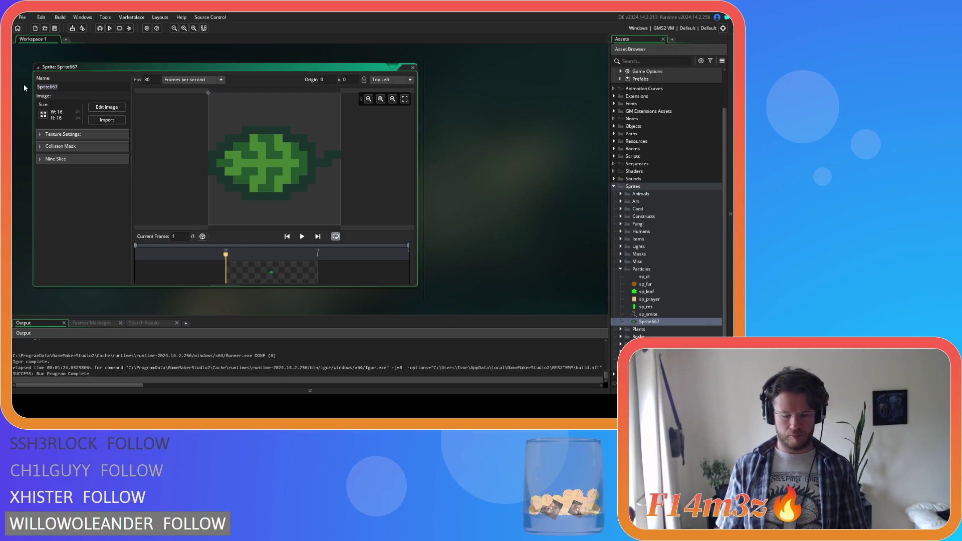
Step: Name the new sprite sp_leaf_deciduous_summer and set its origin to Middle Centre
text(sp_leaf_)
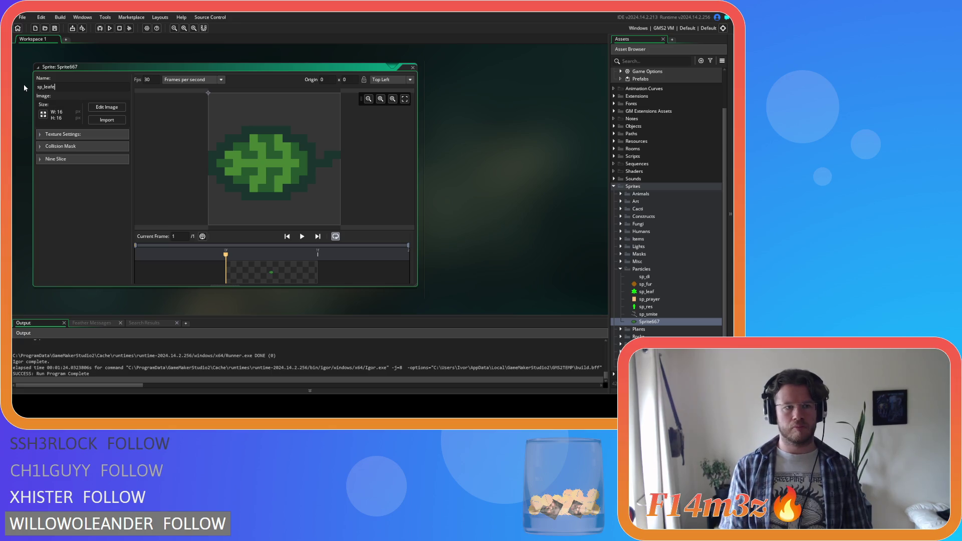
text(de)
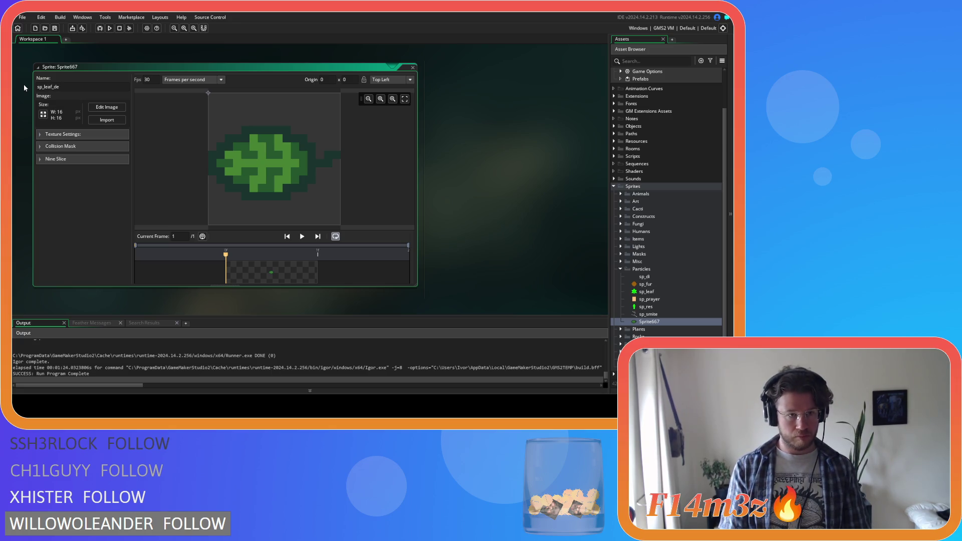
text(cid)
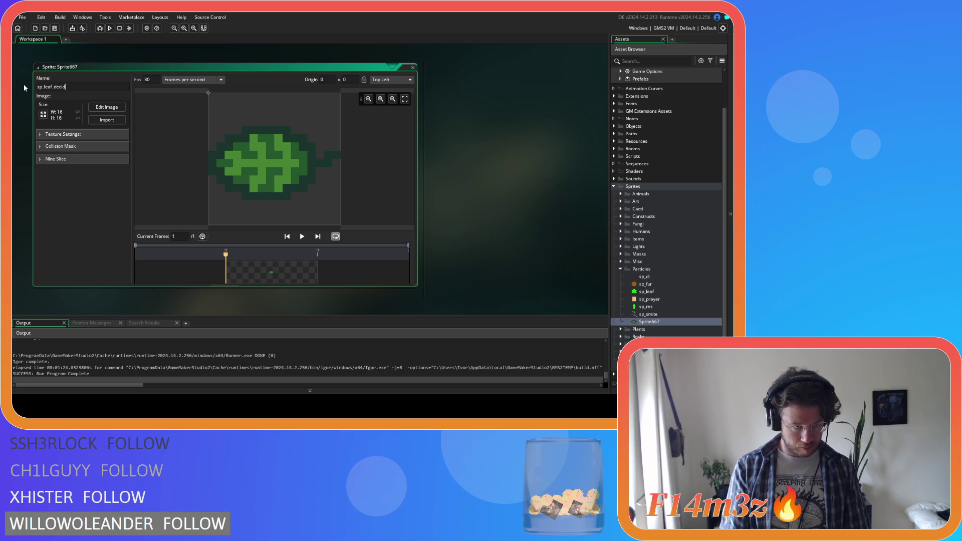
text(uous_summer)
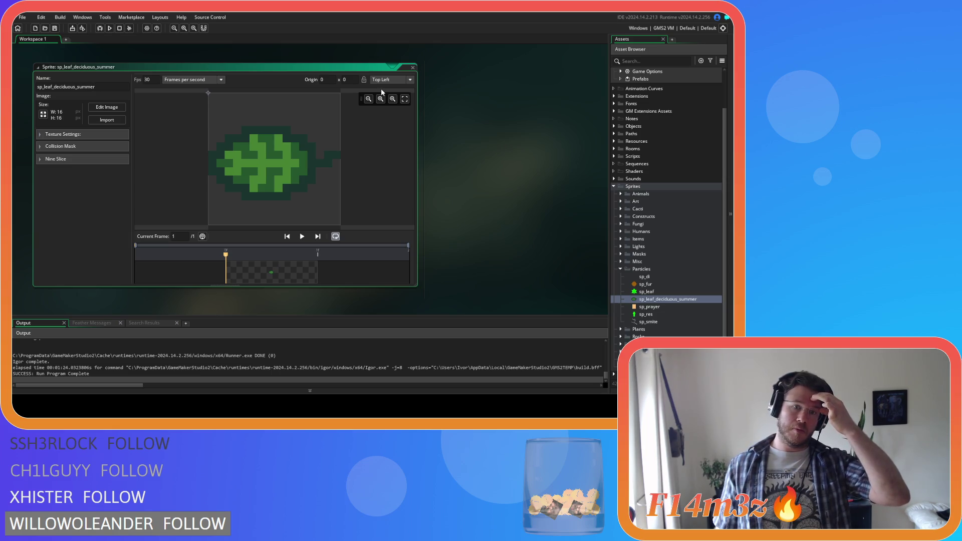
double_click(647, 292)
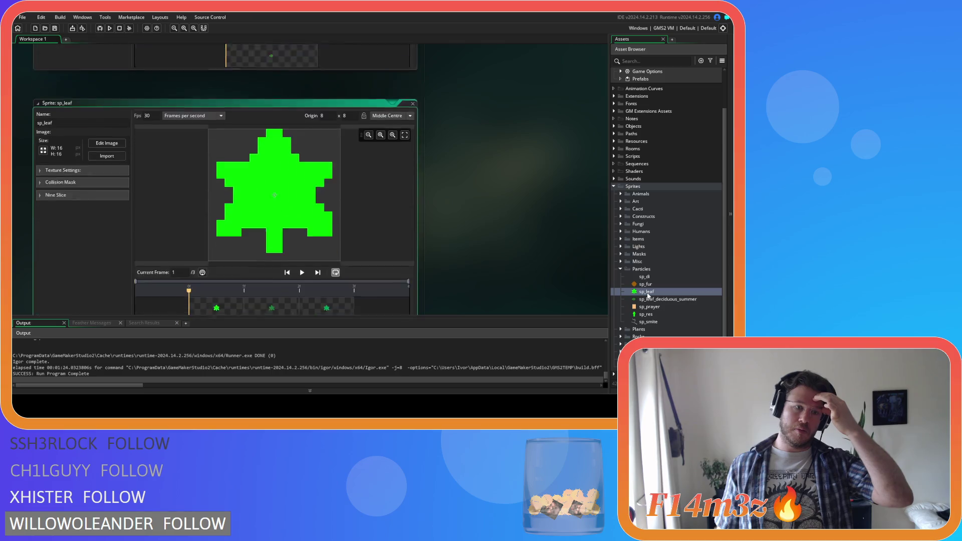
scroll(487, 161, down, 5)
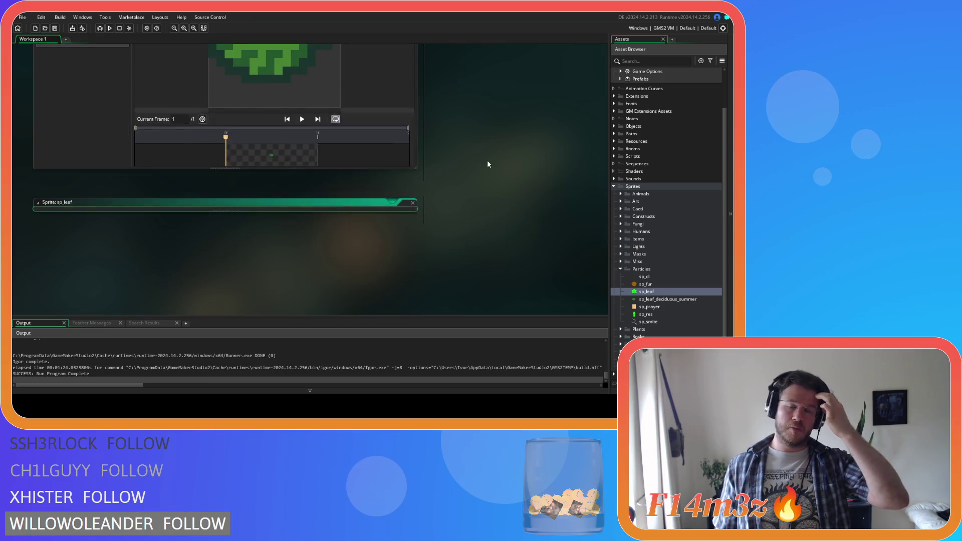
double_click(651, 322)
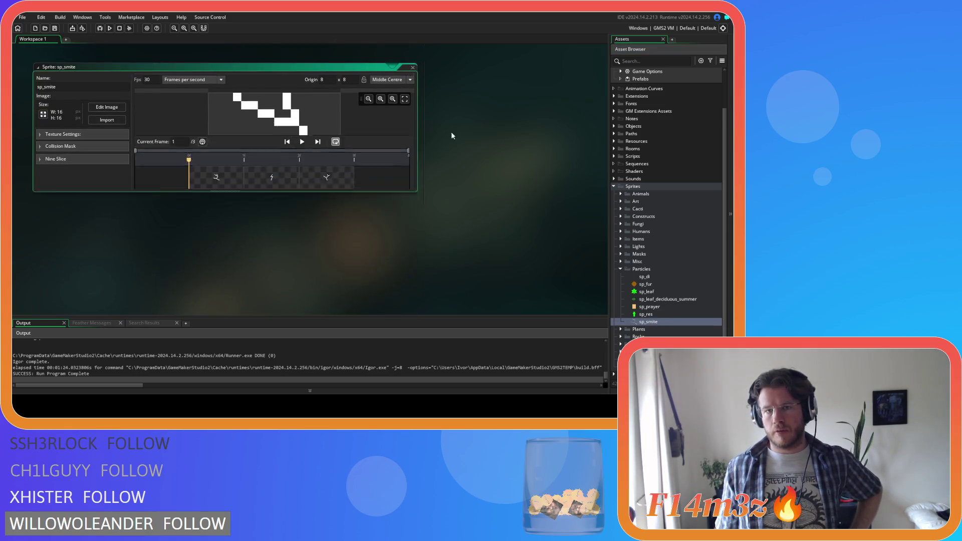
scroll(503, 236, up, 5)
click(381, 125)
click(400, 160)
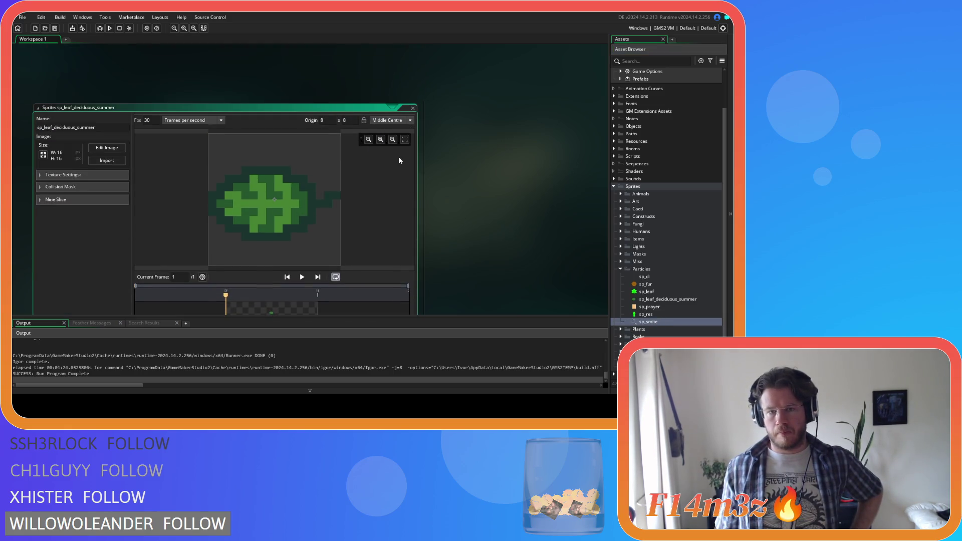
click(412, 108)
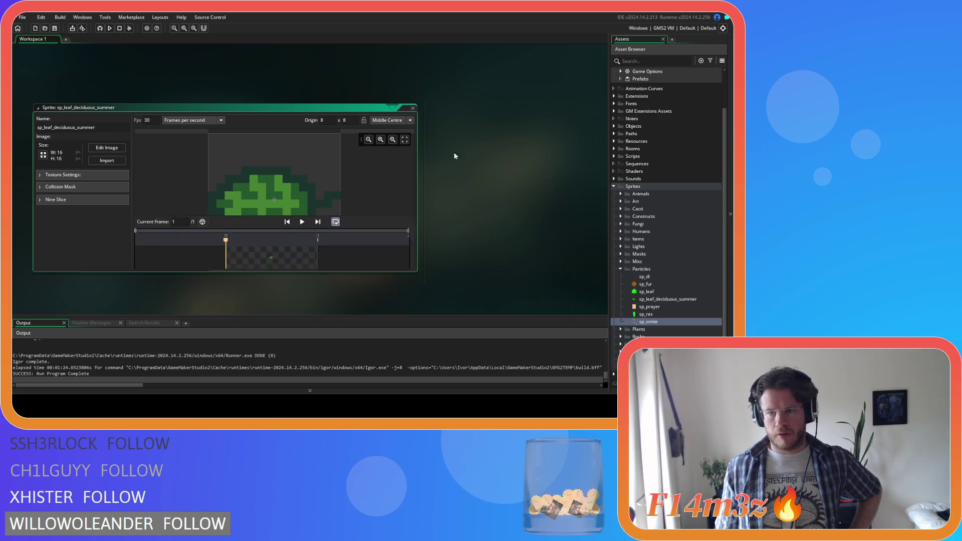
Step: Duplicate sp_leaf_deciduous_summer and rename the copy sp_leaf_deciduous_autumn
click(660, 300)
key(ctrl+d)
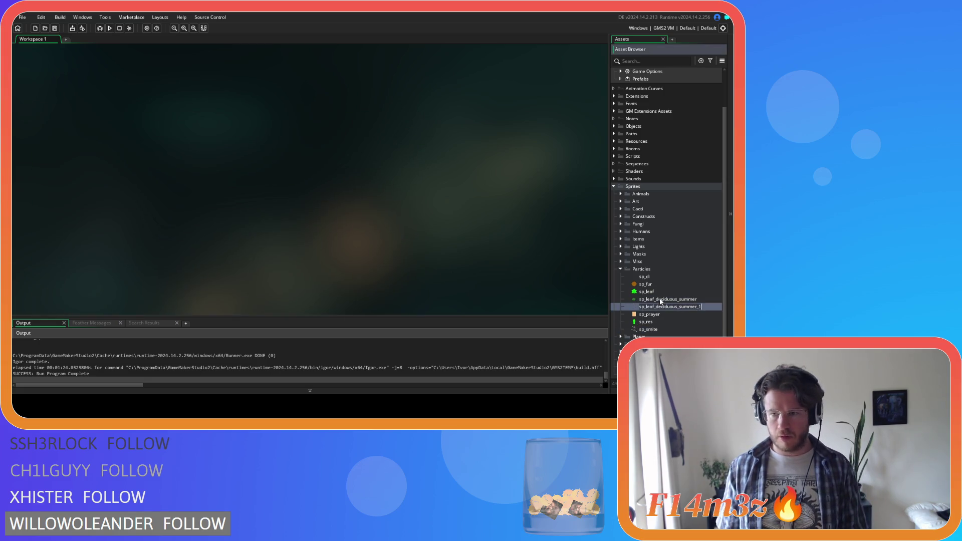
key(F2)
key(BackSpace)
key(BackSpace)
key(BackSpace)
key(BackSpace)
key(BackSpace)
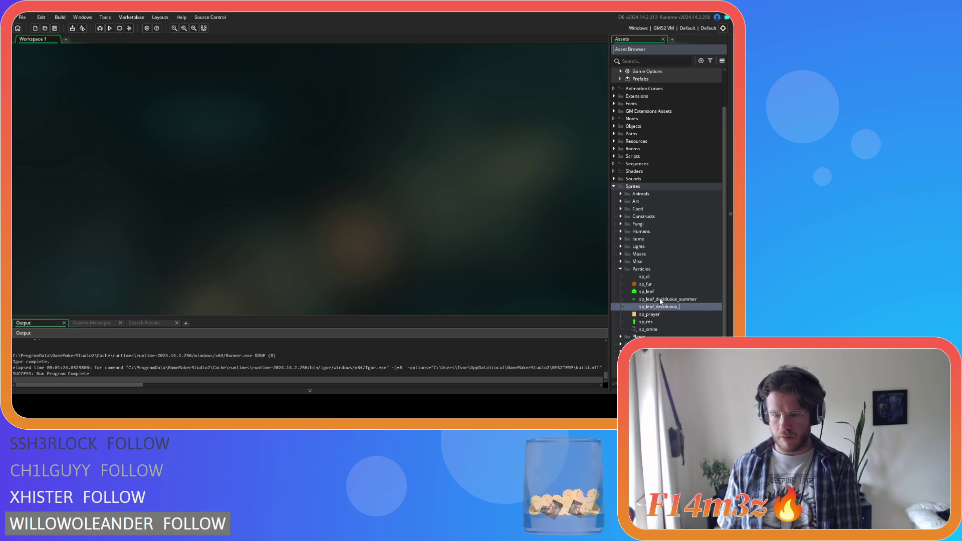
text(autumn)
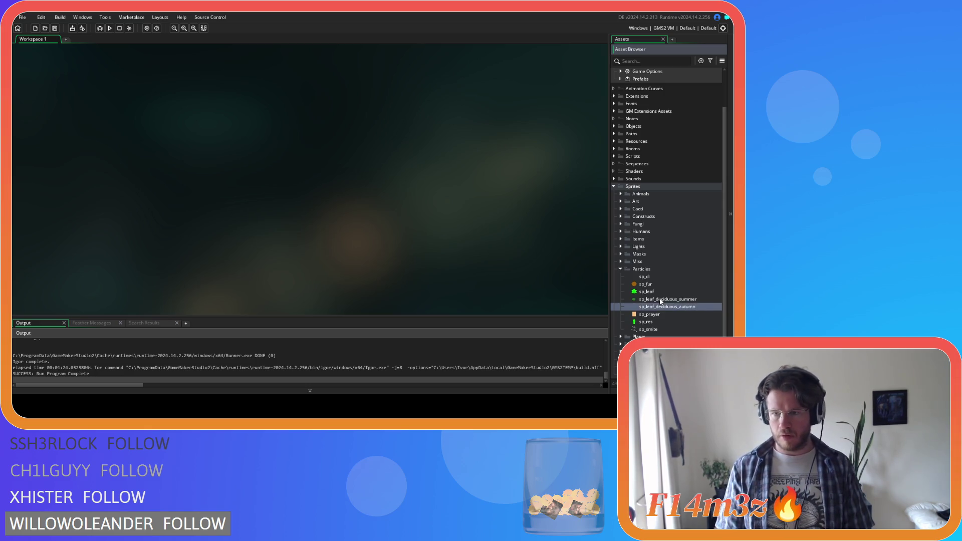
key(Return)
Step: Open sp_leaf_deciduous_autumn, then close all remaining sprite editors
double_click(661, 300)
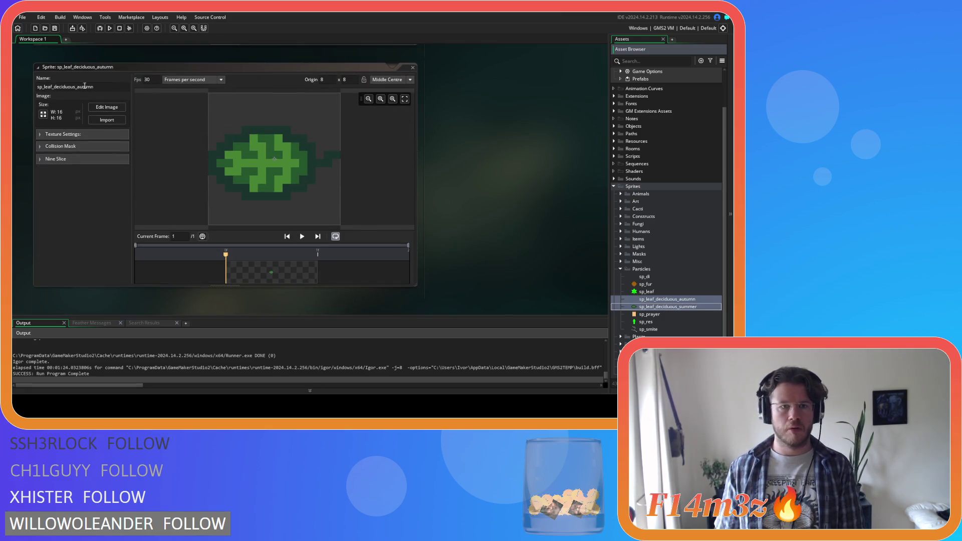
click(107, 120)
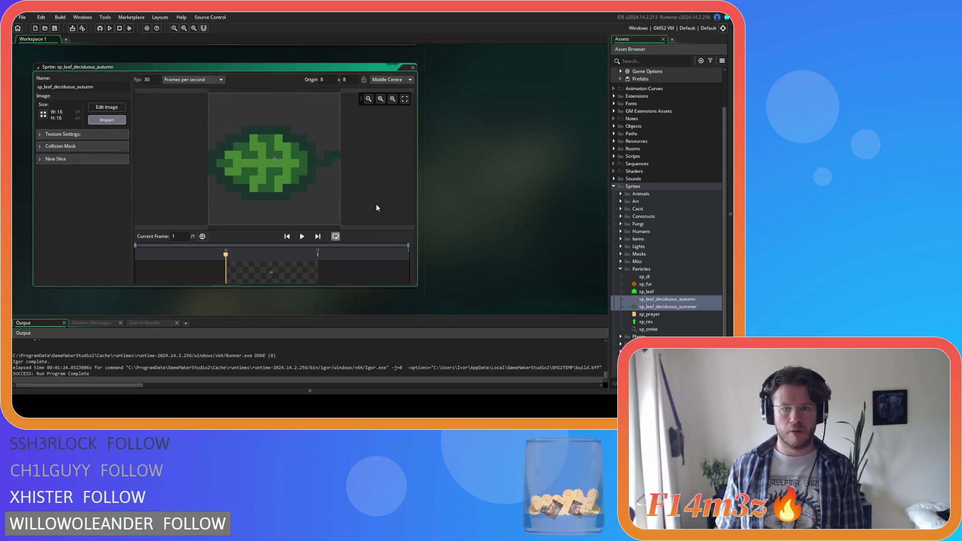
scroll(428, 159, up, 2)
click(413, 158)
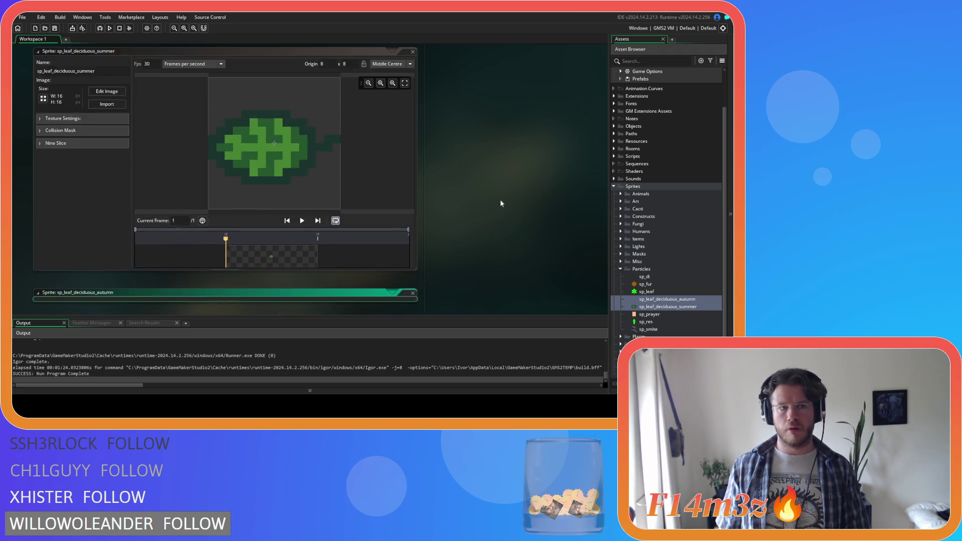
scroll(624, 270, up, 2)
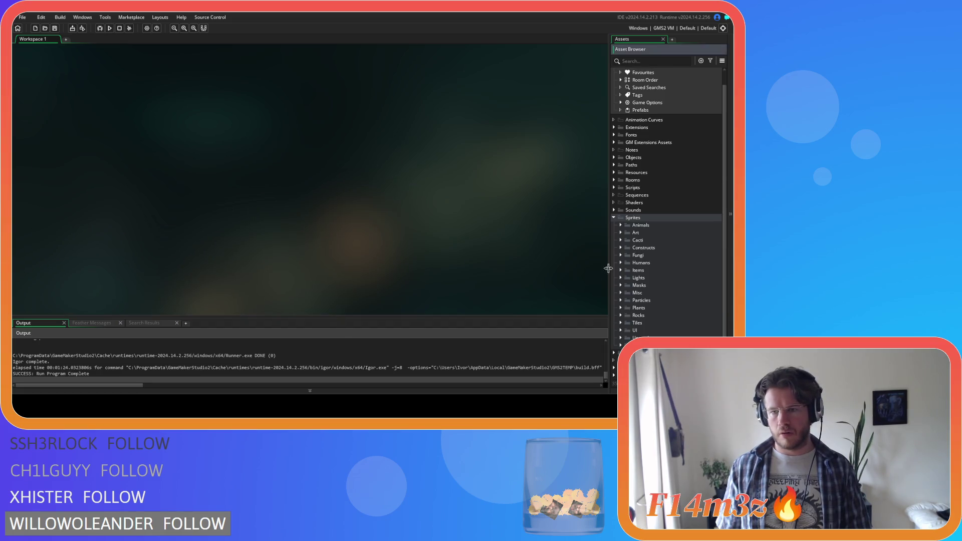
click(612, 218)
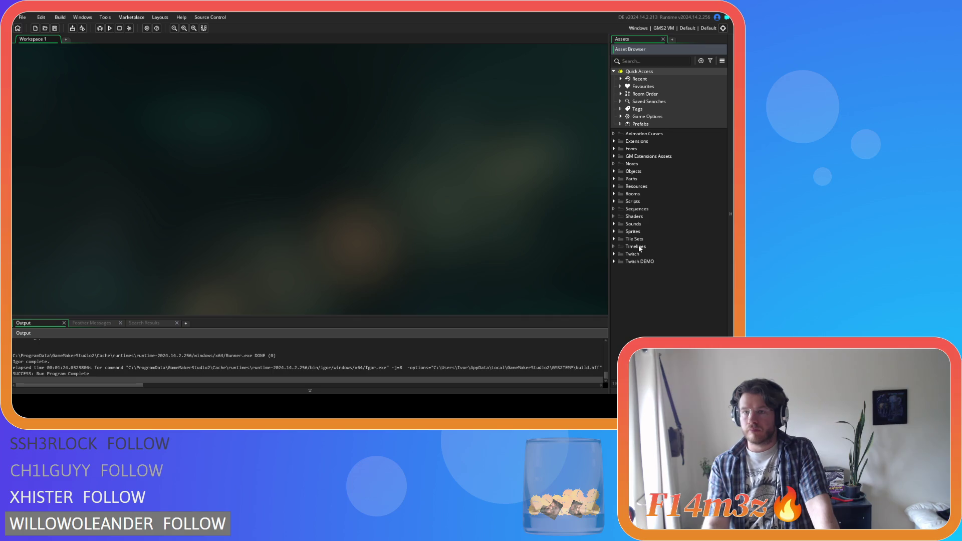
Step: Open ob_particles' Create code and duplicate the leaf gui particle block, lines 214–225
click(614, 172)
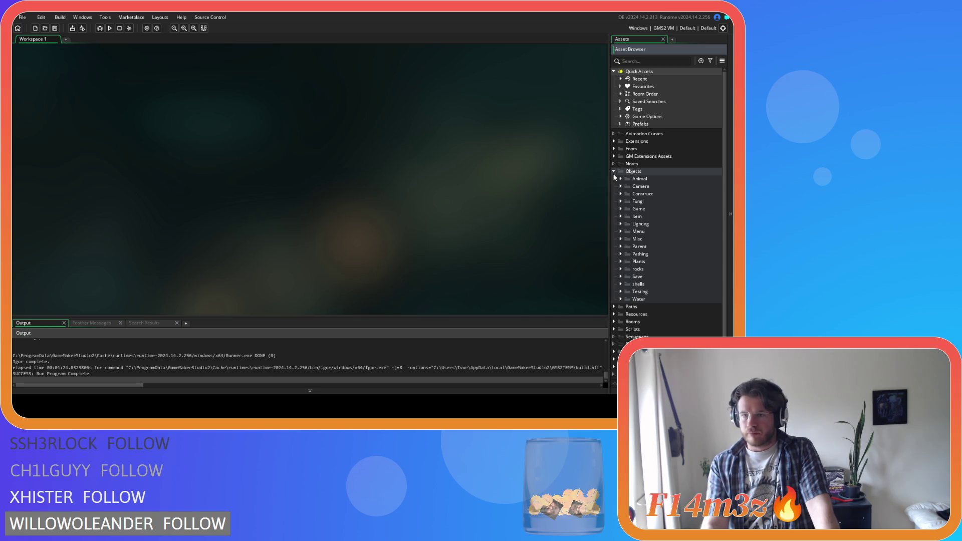
click(621, 209)
double_click(652, 247)
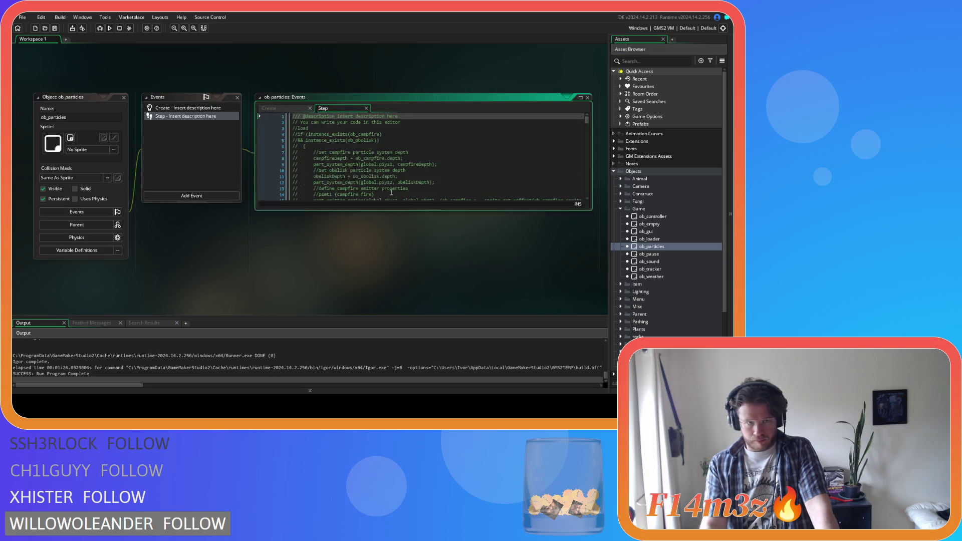
drag(587, 121, 586, 157)
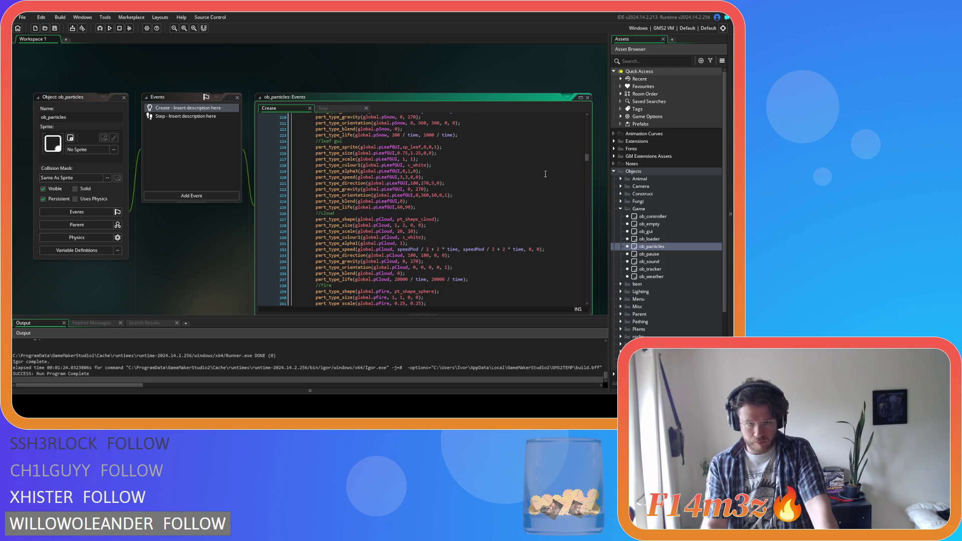
click(525, 182)
mouse_move(329, 141)
mouse_down()
mouse_move(402, 160)
mouse_move(436, 226)
mouse_move(439, 212)
mouse_up()
click(444, 212)
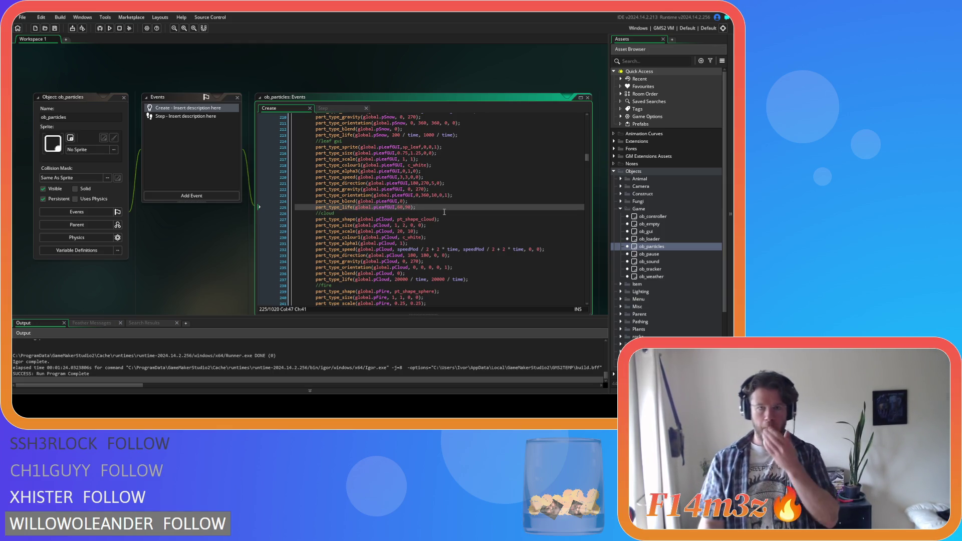
mouse_move(435, 210)
mouse_down()
mouse_move(351, 172)
mouse_move(315, 141)
mouse_up()
key(ctrl+d)
key(ctrl+d)
Step: Rename the copied blocks' comments to leaf deciduous summer and leaf deciduous autumn
scroll(351, 176, down, 5)
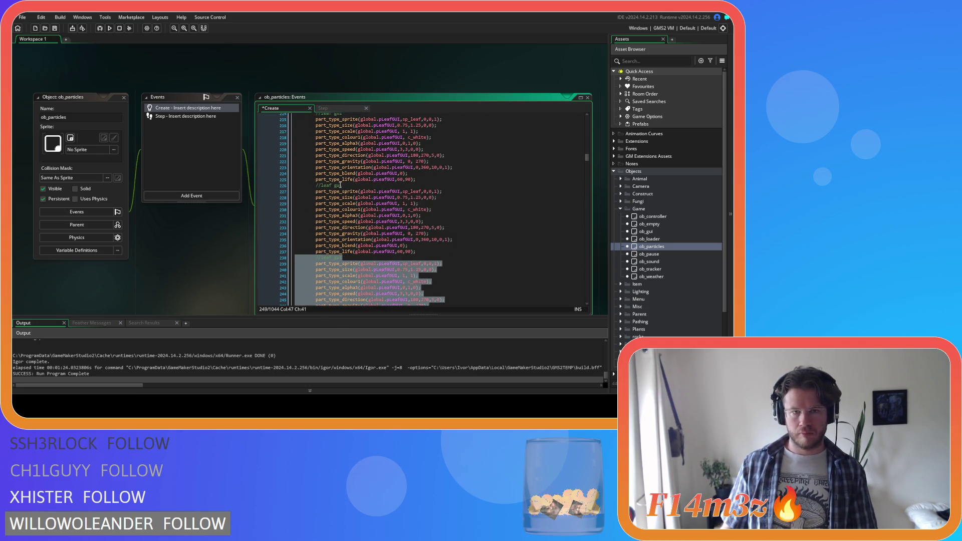
double_click(339, 185)
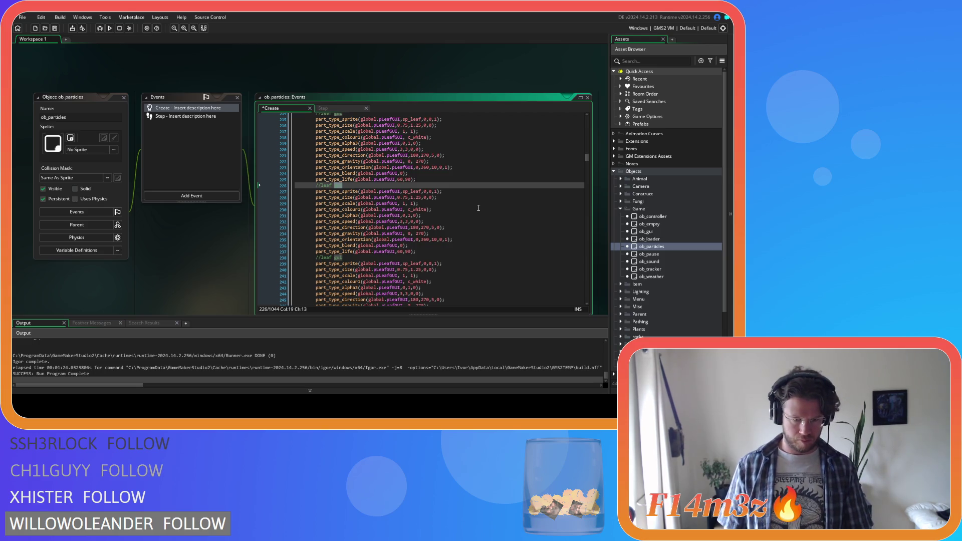
text(de)
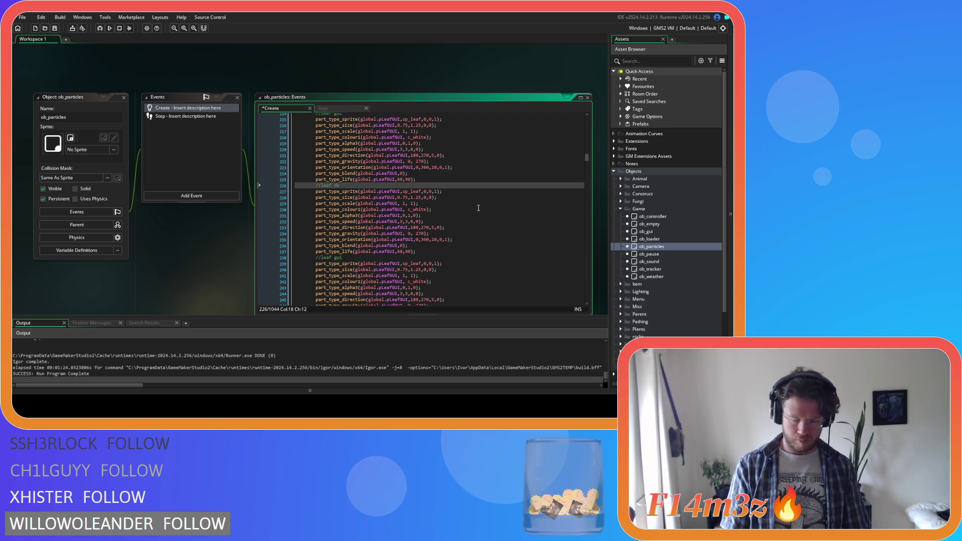
text(cidu)
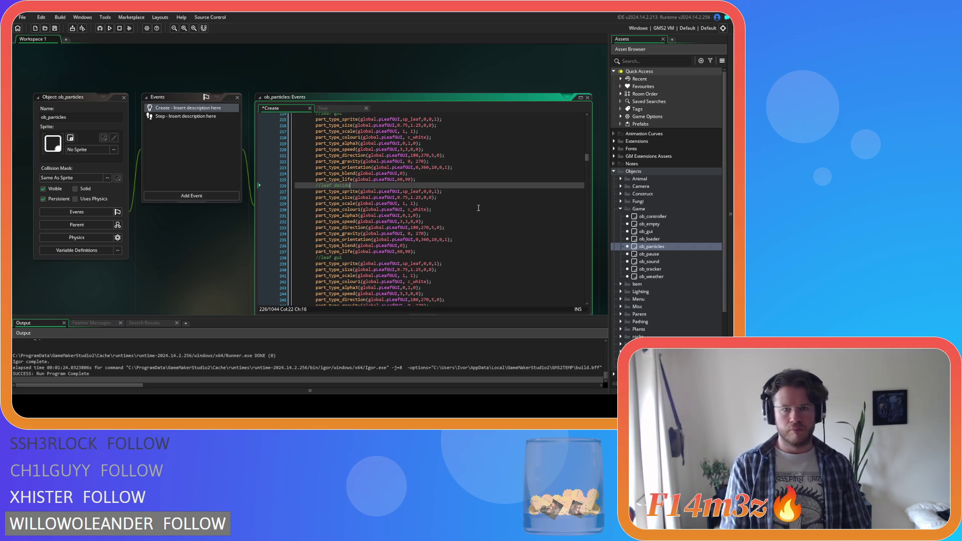
text(ous summer)
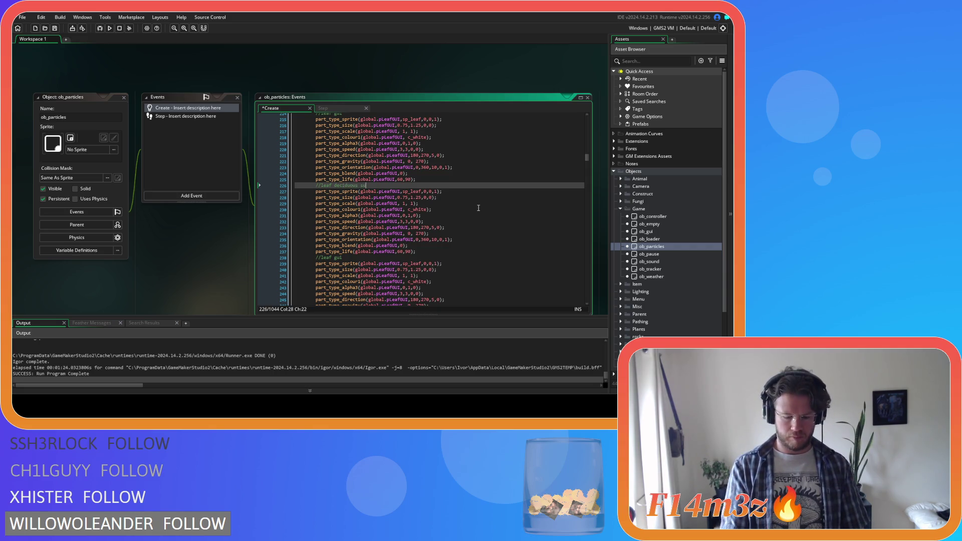
click(340, 257)
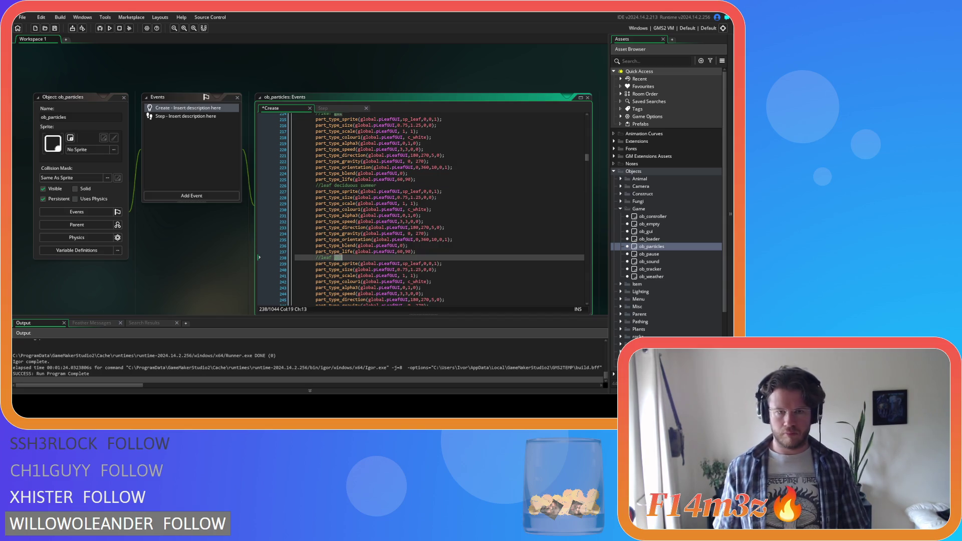
text(iduou)
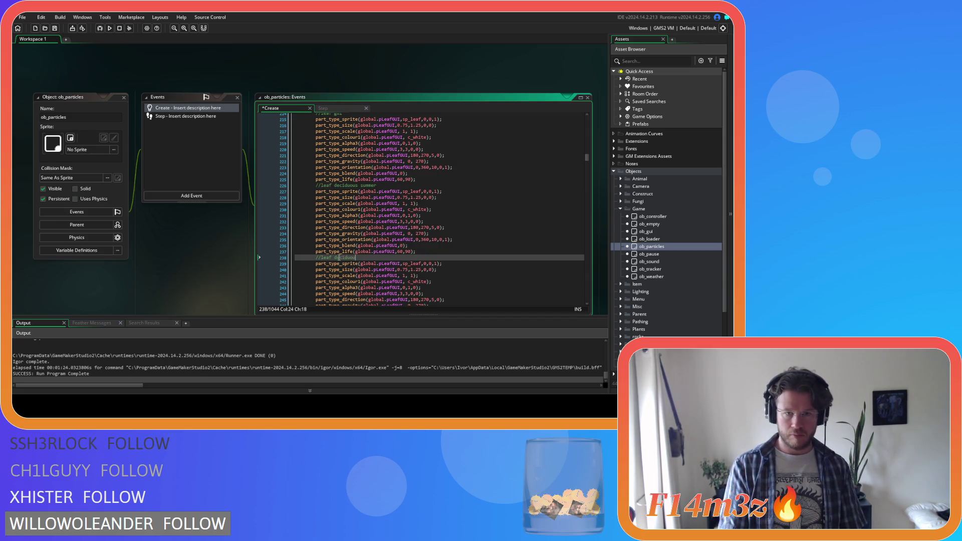
text(s autumn)
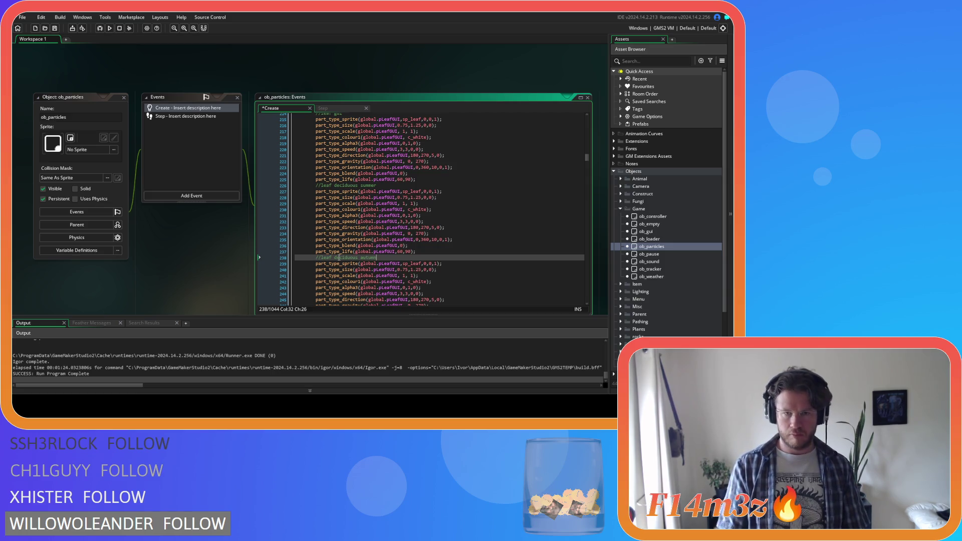
Step: Edit the GUI part of the pLeafGUI particle name on line 227
drag(392, 192, 401, 194)
key(BackSpace)
key(BackSpace)
key(BackSpace)
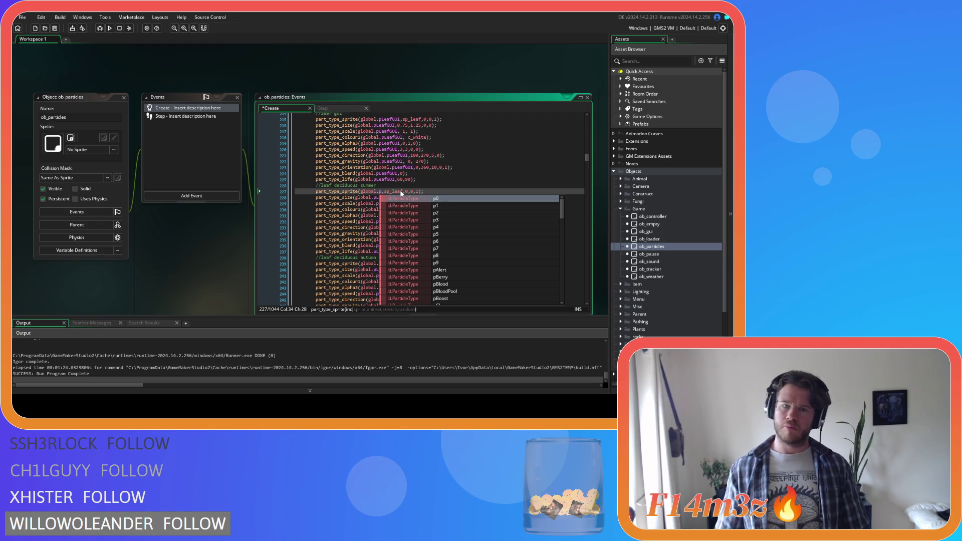
text(LeafGUI)
click(454, 185)
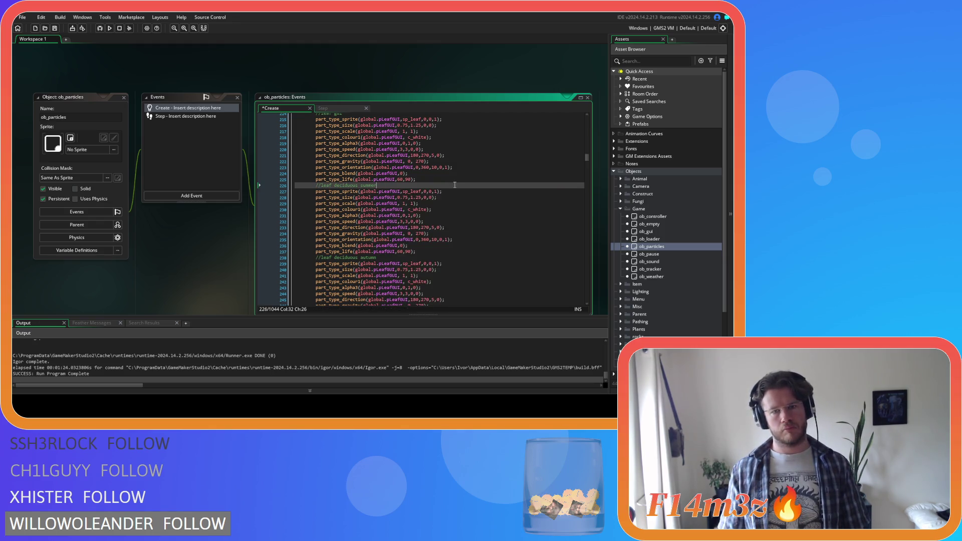
mouse_move(589, 157)
mouse_down()
mouse_move(591, 133)
mouse_move(591, 144)
mouse_up()
scroll(491, 189, up, 3)
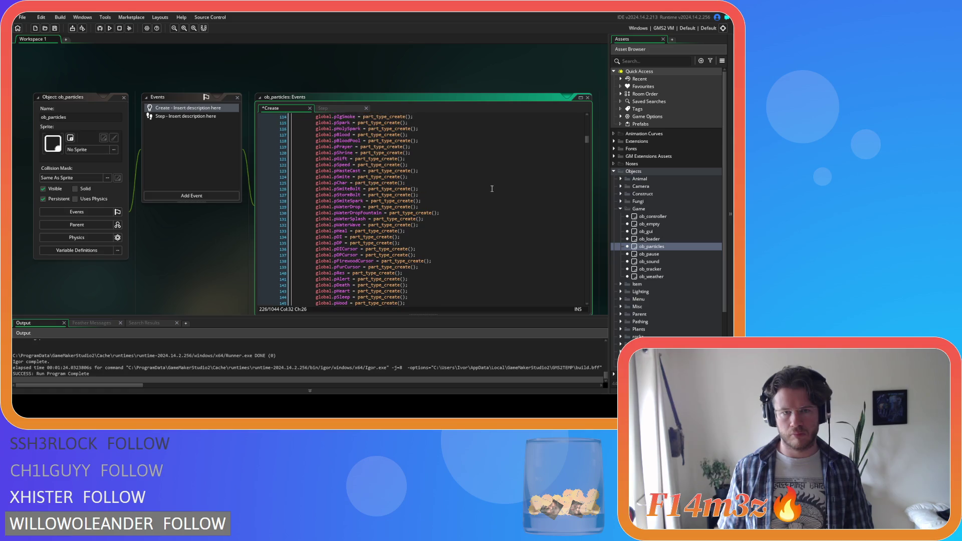
Step: Duplicate the pLeafGUI creation line and rename the copy to pLeafDeciduousSummer
scroll(492, 189, up, 6)
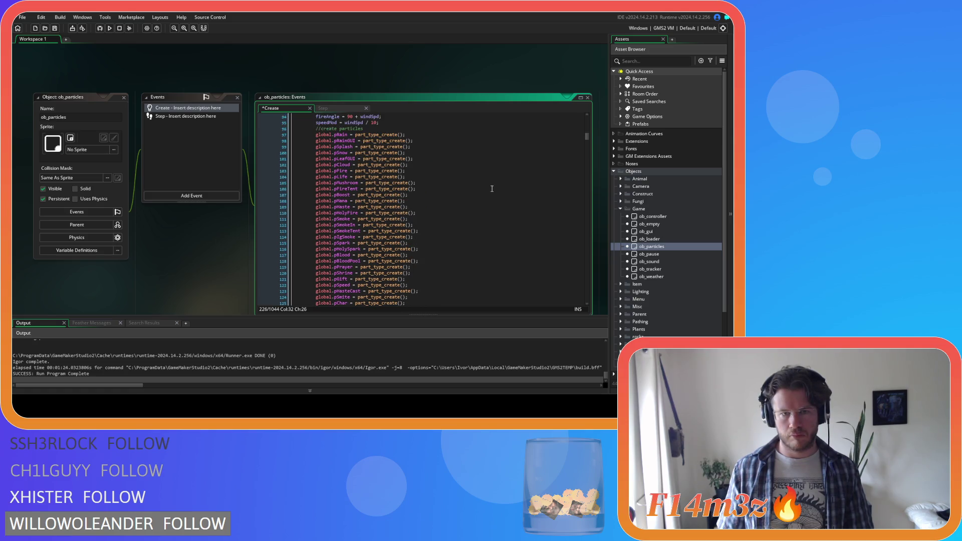
scroll(492, 189, up, 1)
click(442, 159)
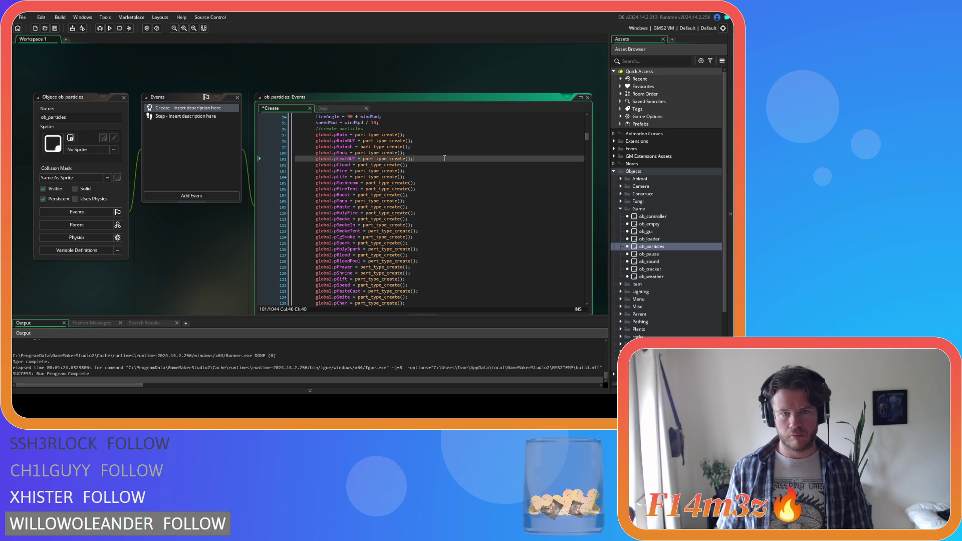
key(ctrl+d)
key(ctrl+d)
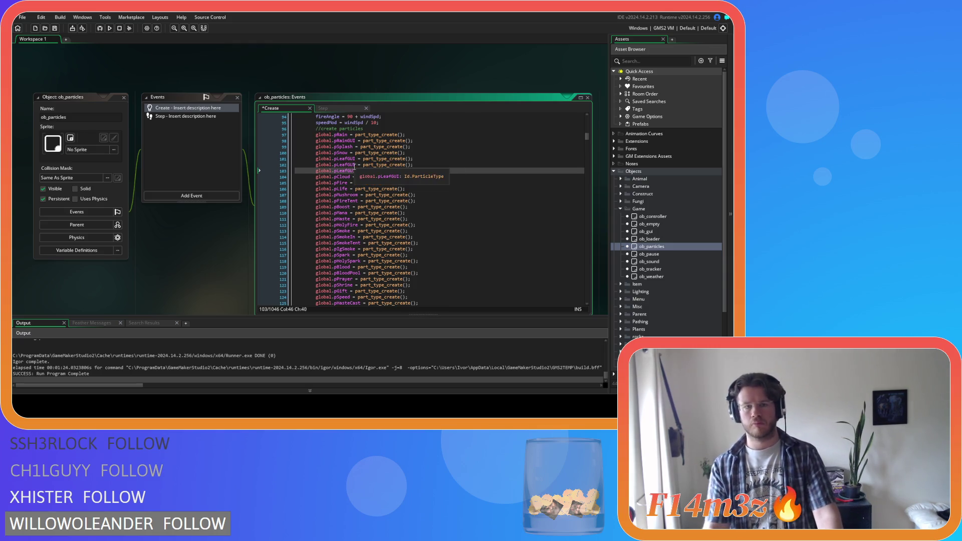
double_click(353, 166)
drag(353, 166, 347, 165)
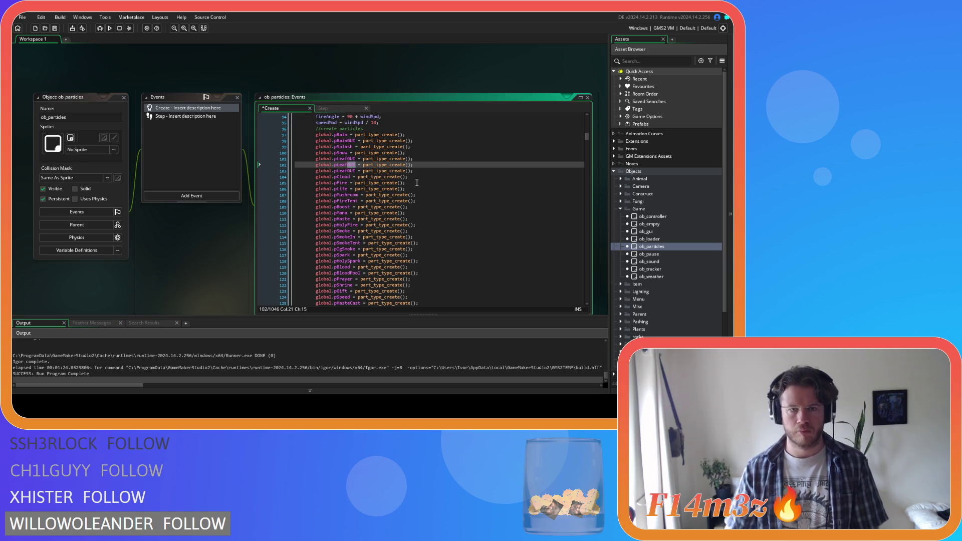
text(Deci)
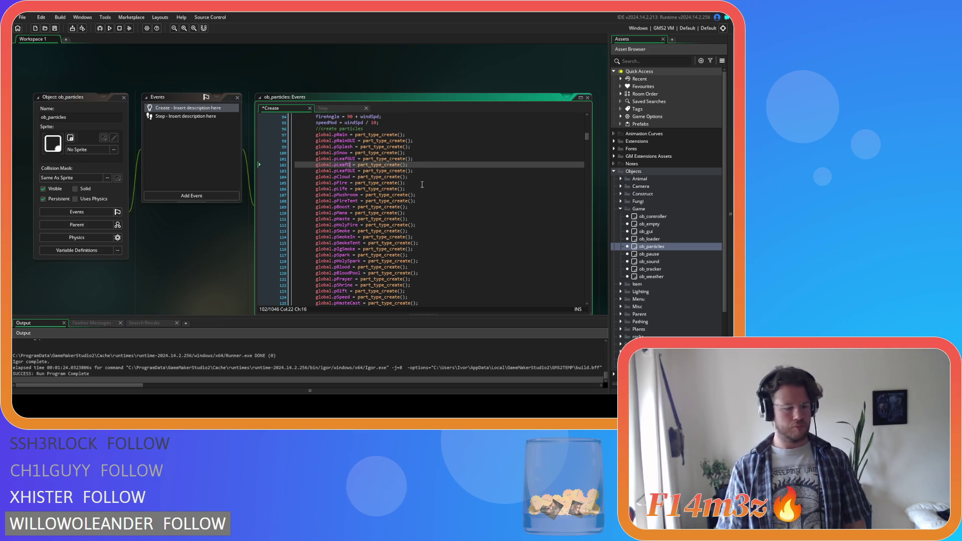
text(u)
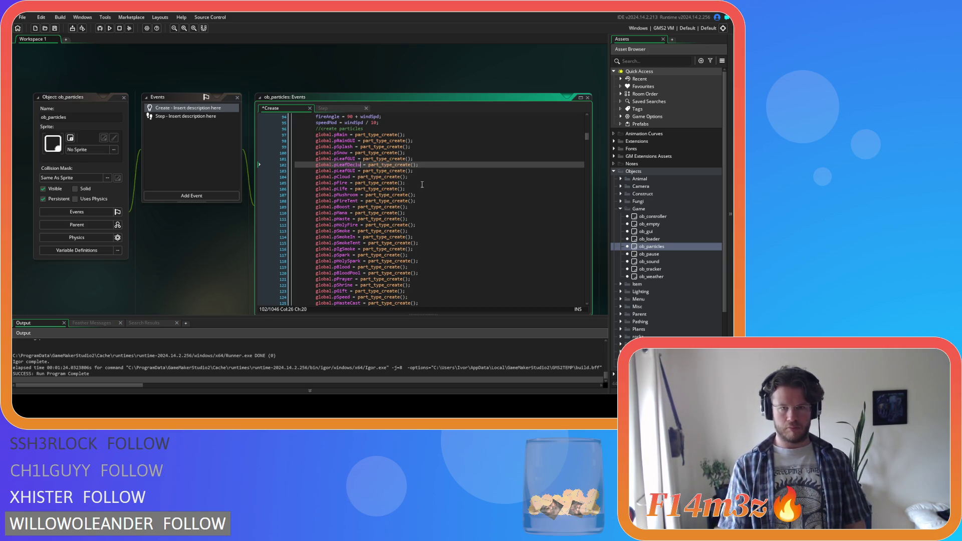
text(uo)
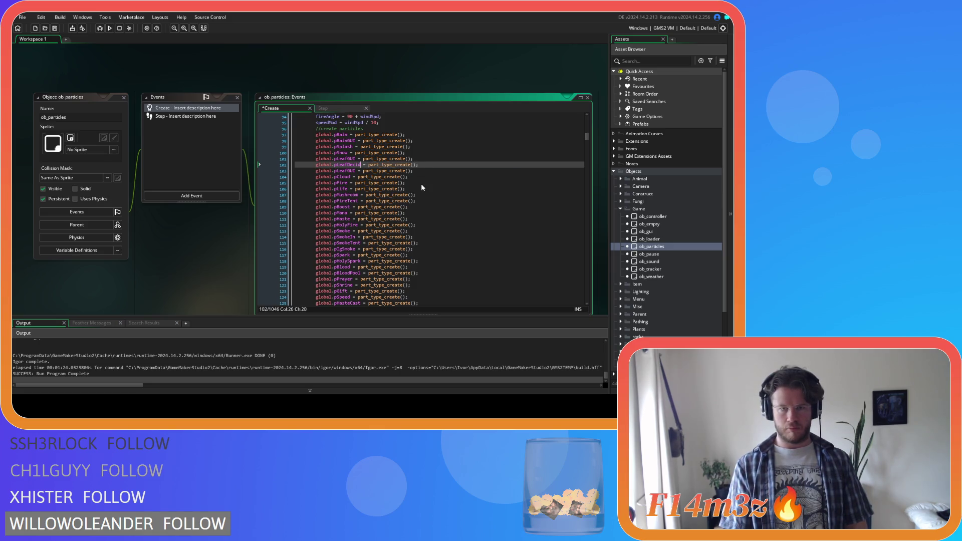
text(usSu)
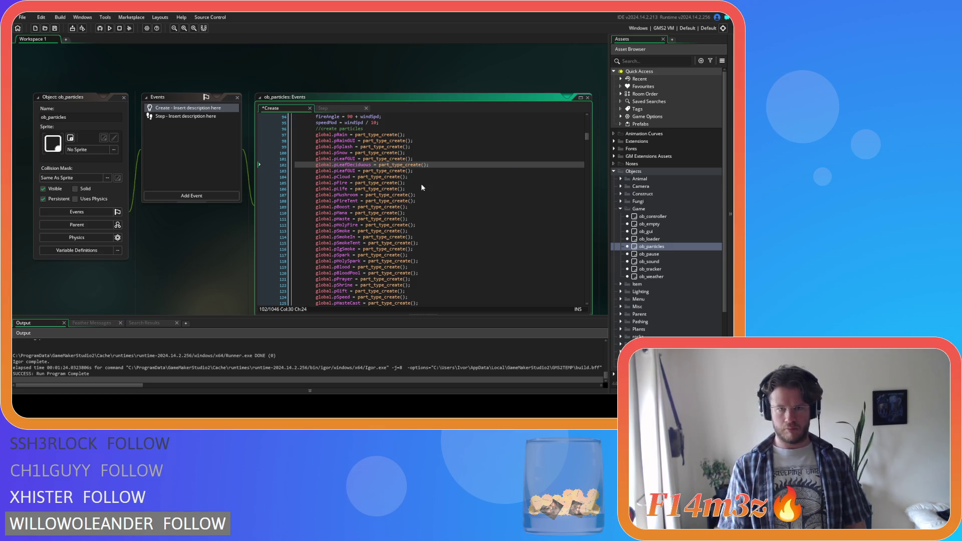
text(mmer)
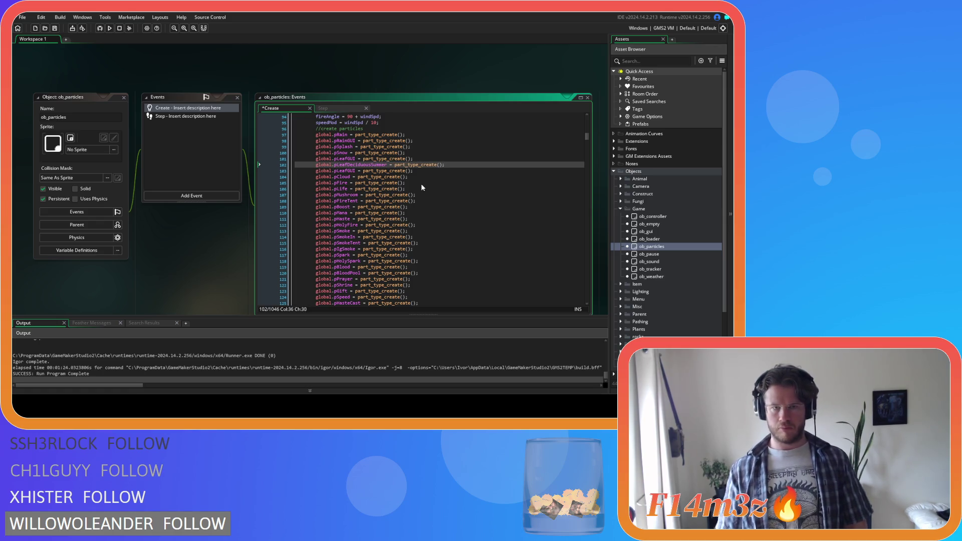
Step: On the next line, create pLeafDeciduousAutumn by replacing Summer with Autumn
double_click(345, 171)
text(pLeafDeciduousSummer)
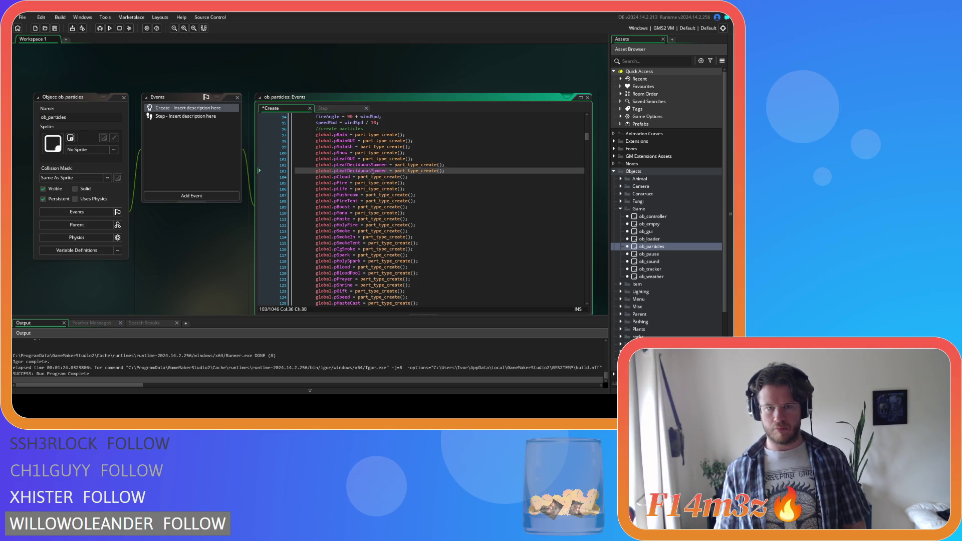
drag(372, 171, 386, 171)
text(Autumn)
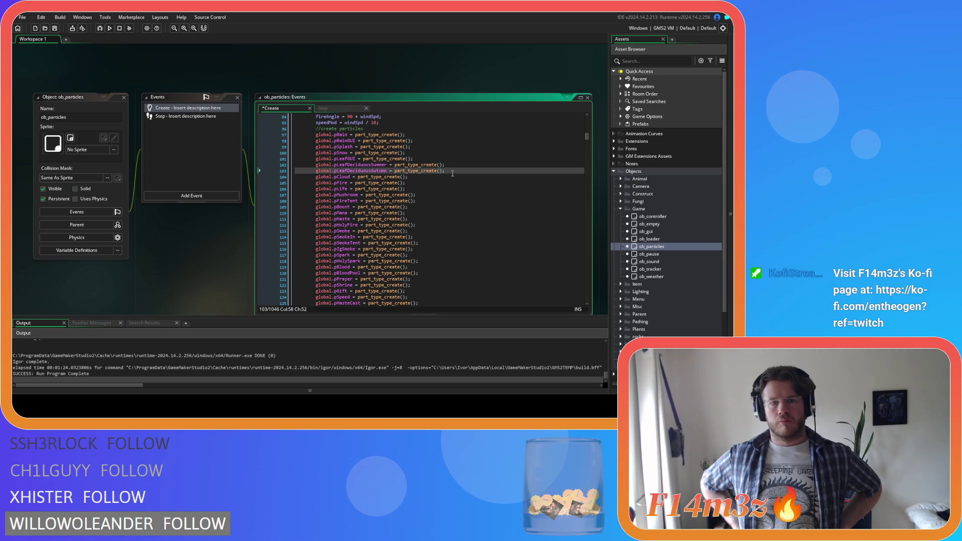
double_click(375, 165)
Step: Replace pLeafGUI with pLeafDeciduousSummer throughout the summer leaf settings block
scroll(429, 174, down, 20)
scroll(428, 174, down, 17)
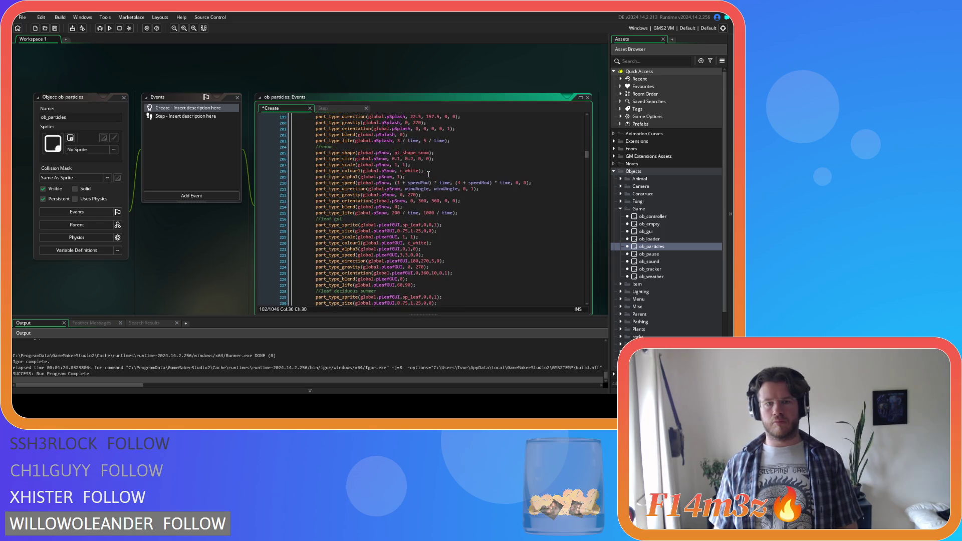
scroll(429, 174, down, 2)
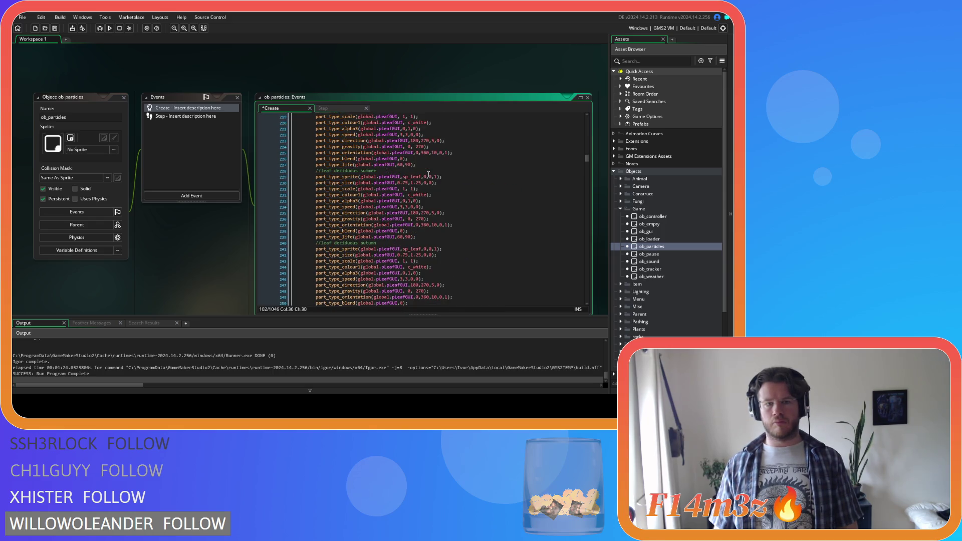
double_click(388, 177)
key(ctrl+f)
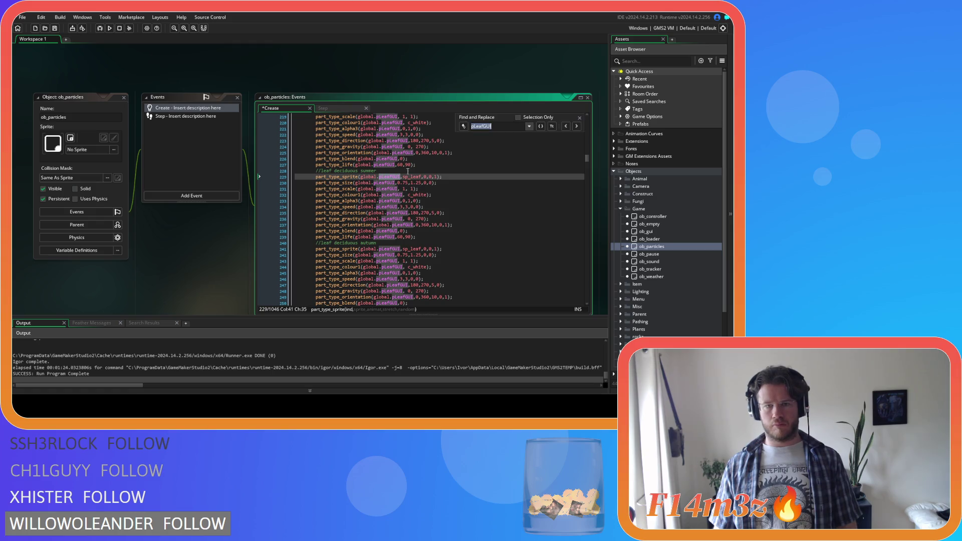
click(464, 126)
text(pLeafDeciduousSummer)
click(540, 135)
click(541, 135)
click(540, 136)
click(541, 136)
click(540, 136)
click(540, 135)
click(541, 136)
click(540, 135)
click(540, 136)
click(541, 136)
click(540, 136)
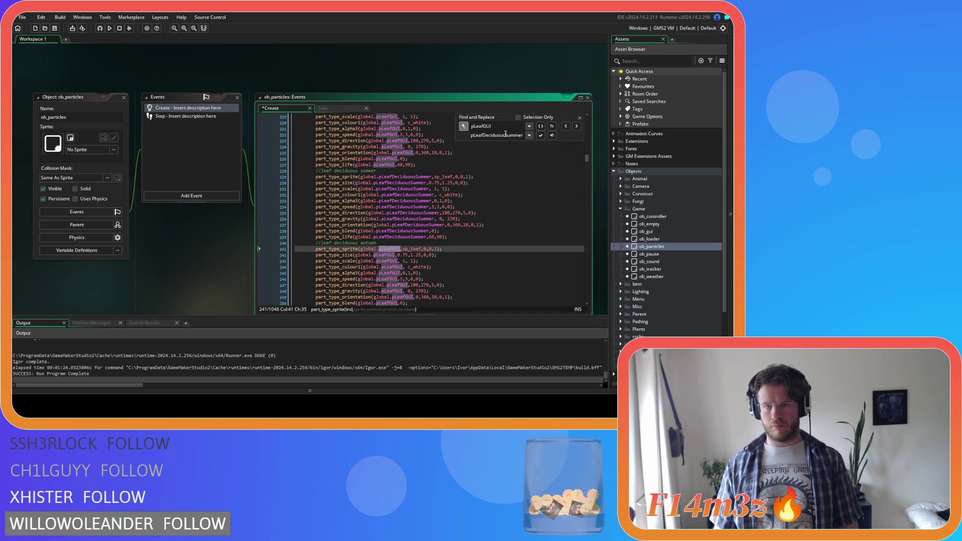
Step: Replace the autumn block's pLeafGUI occurrences with pLeafDeciduousAutumn
drag(505, 136, 532, 138)
text(Autumn)
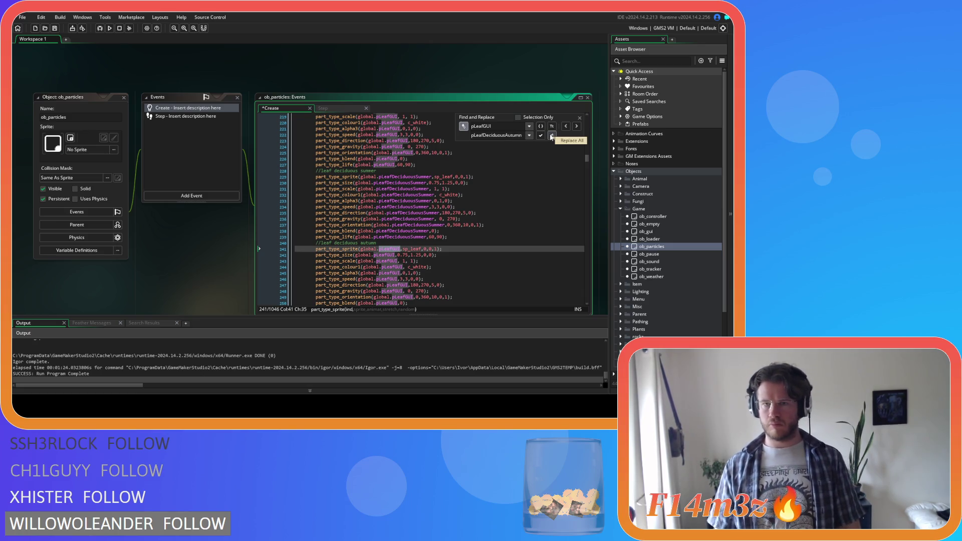
click(540, 135)
click(540, 136)
click(540, 135)
click(541, 135)
click(540, 135)
click(540, 135)
click(541, 135)
click(541, 135)
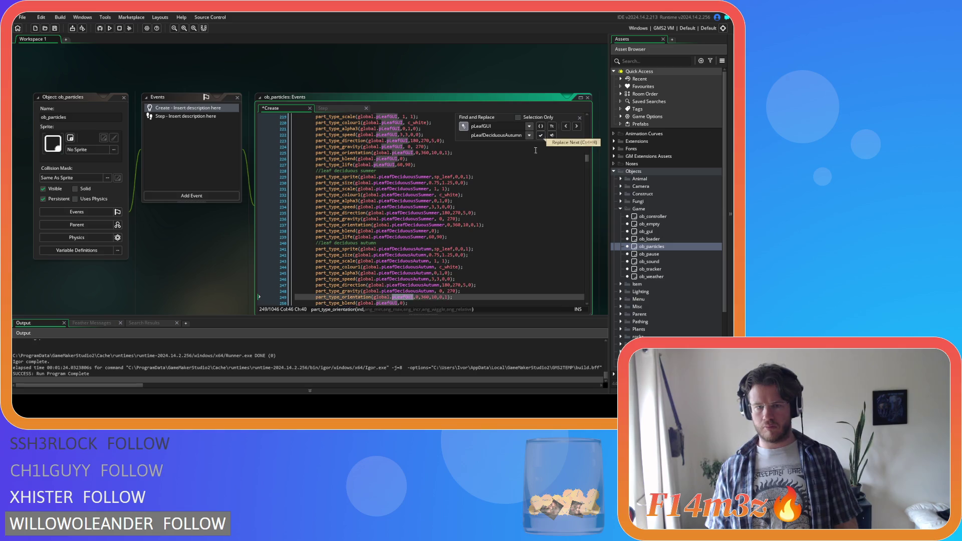
scroll(501, 204, down, 1)
click(541, 136)
click(540, 135)
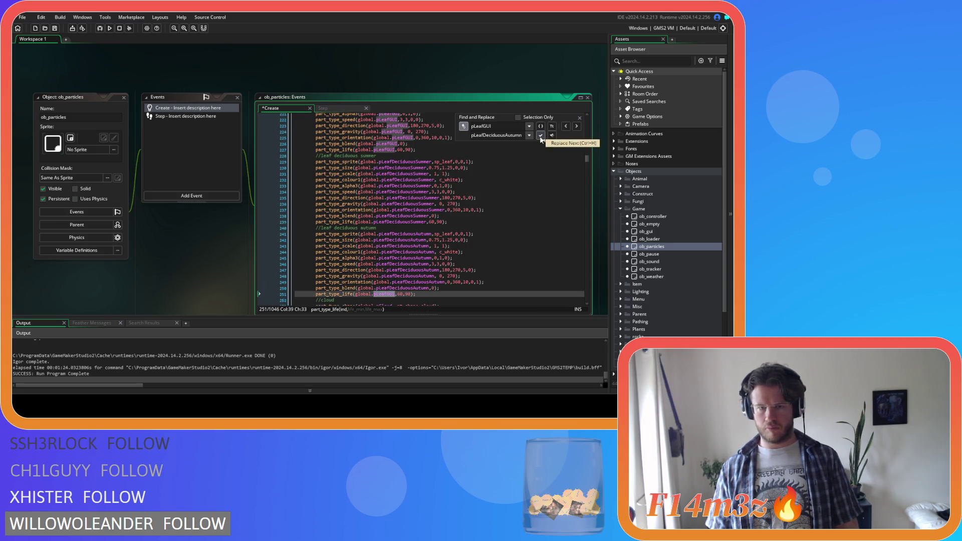
click(540, 135)
click(581, 117)
Step: Rename the sprites to sp_leaf_deciduous_summer and sp_leaf_deciduous_autumn in the two blocks
key(Down)
key(ctrl+f)
click(576, 126)
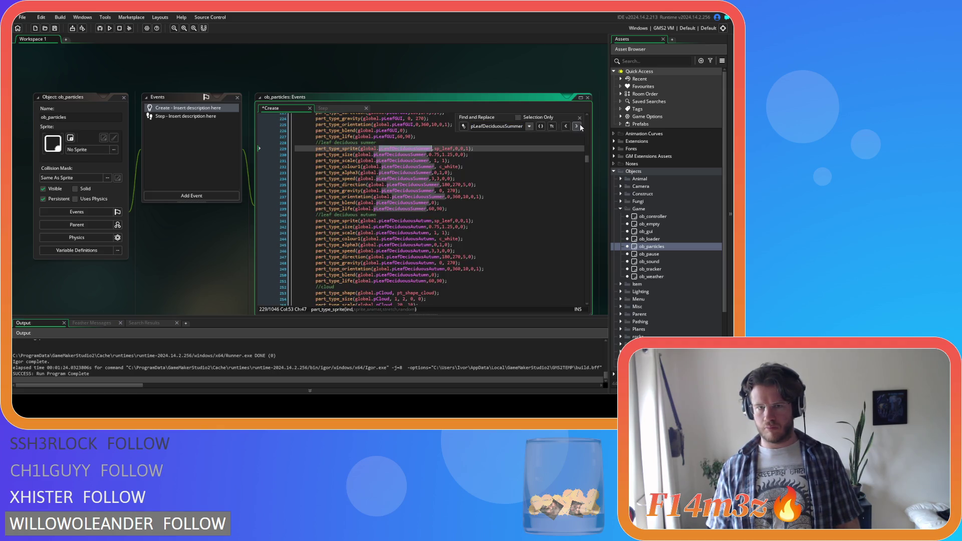
click(580, 118)
click(443, 148)
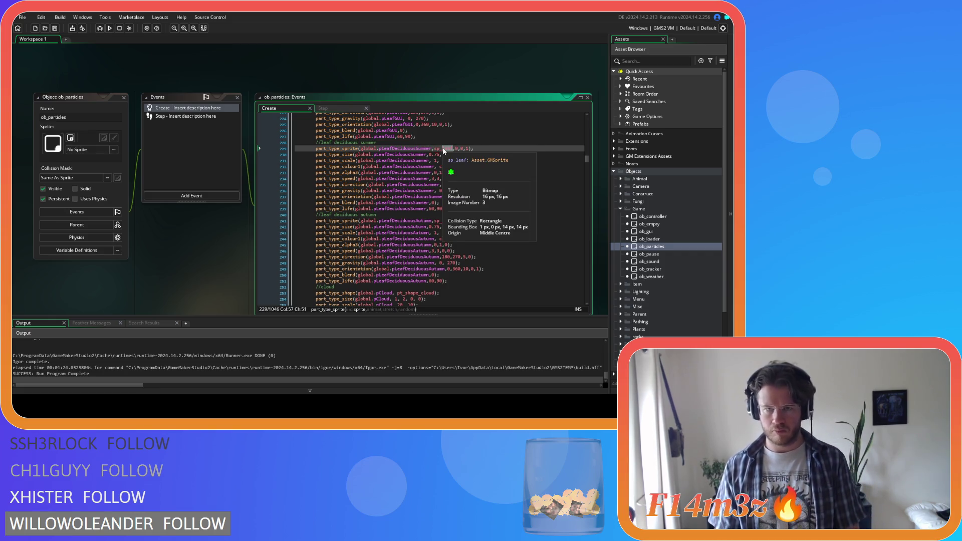
key(Right)
key(Right)
key(Right)
text(_deciduous_summer)
click(455, 221)
text(_deciduous_autumn)
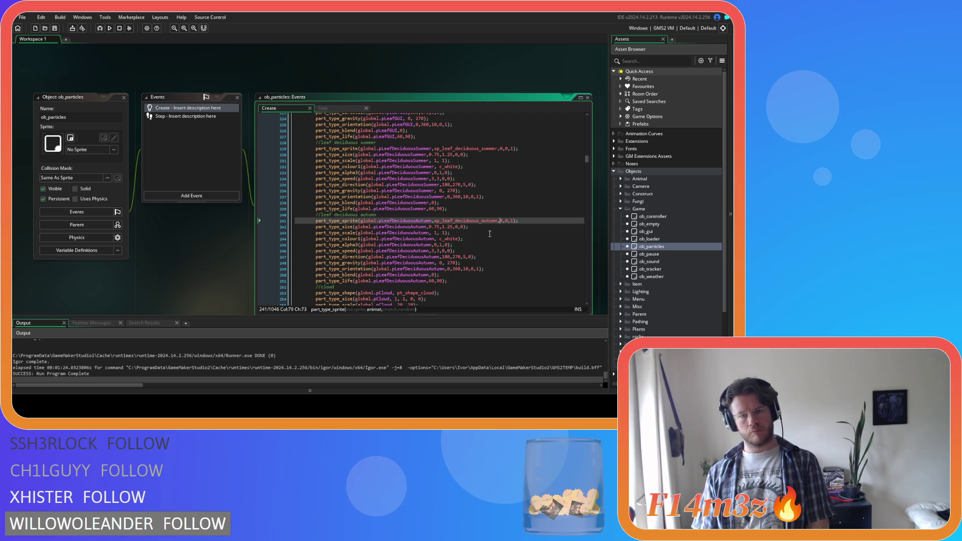
Step: Change the autumn leaf part_type_size from 0.75–1.25 to a fixed 1,1,0,0 and save
click(466, 239)
click(466, 228)
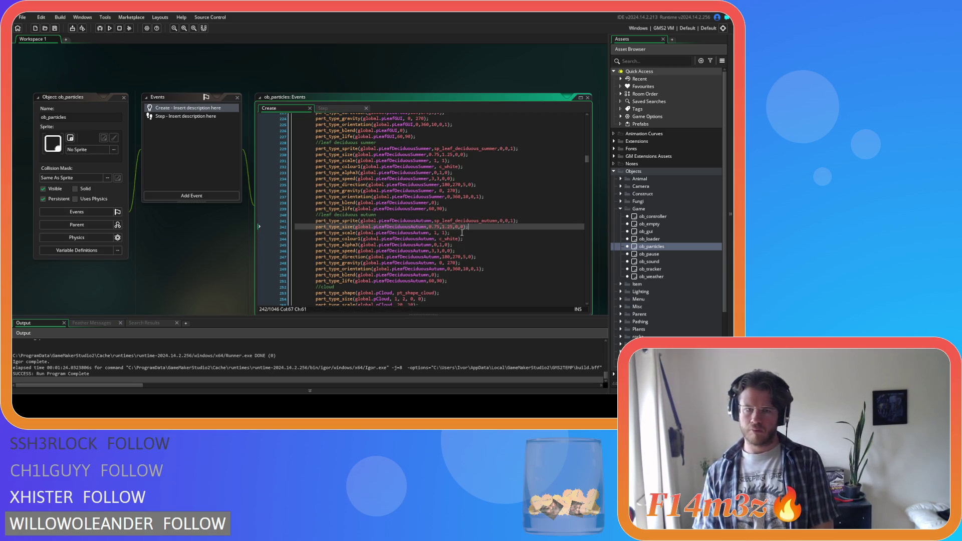
drag(430, 228, 438, 228)
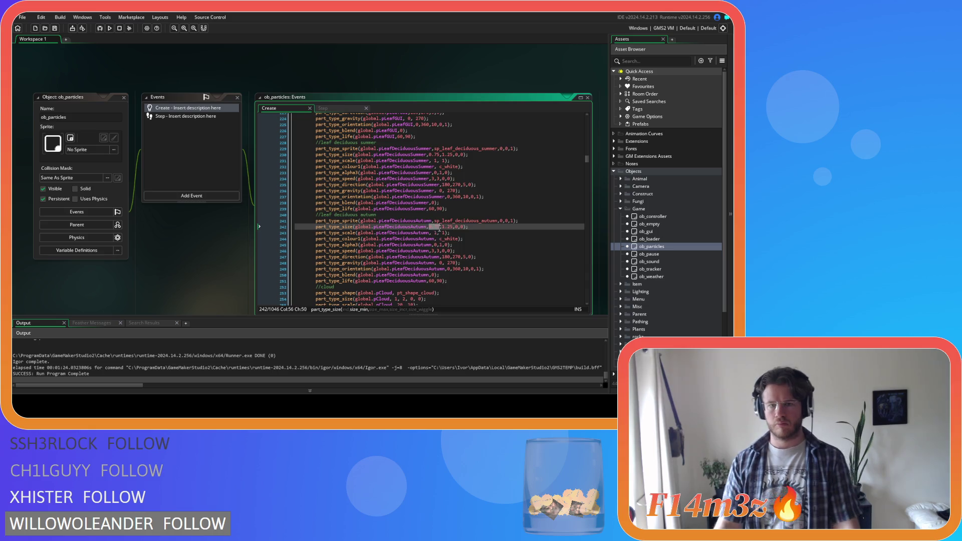
mouse_move(448, 236)
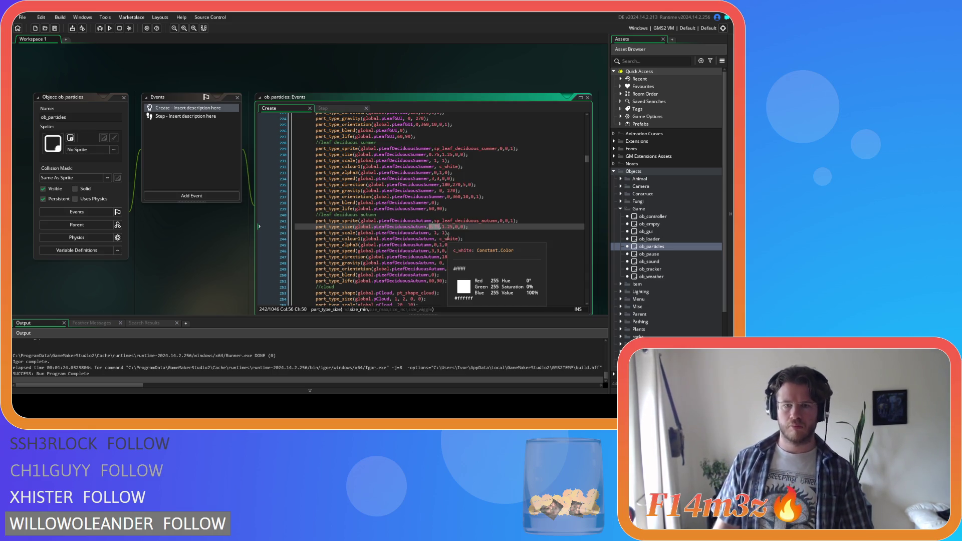
text(1)
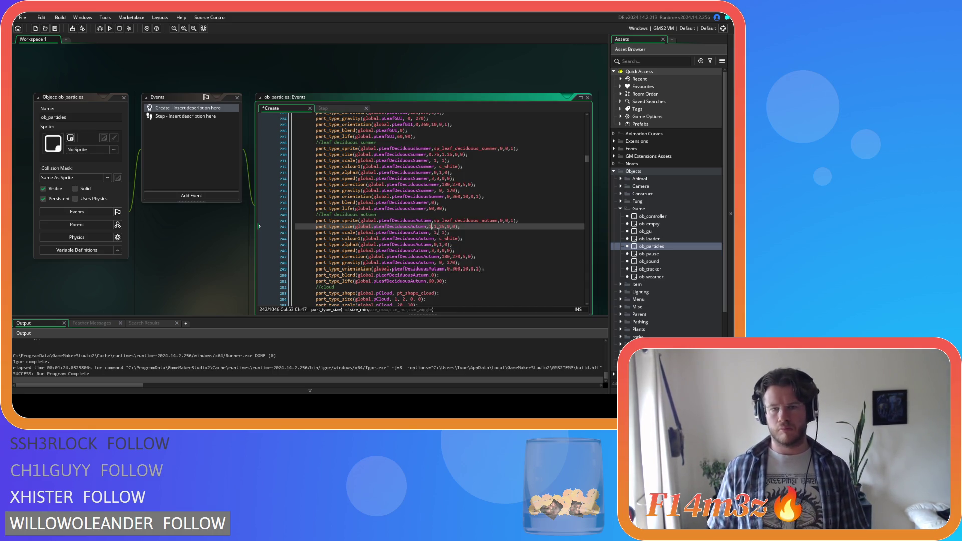
drag(434, 228, 445, 230)
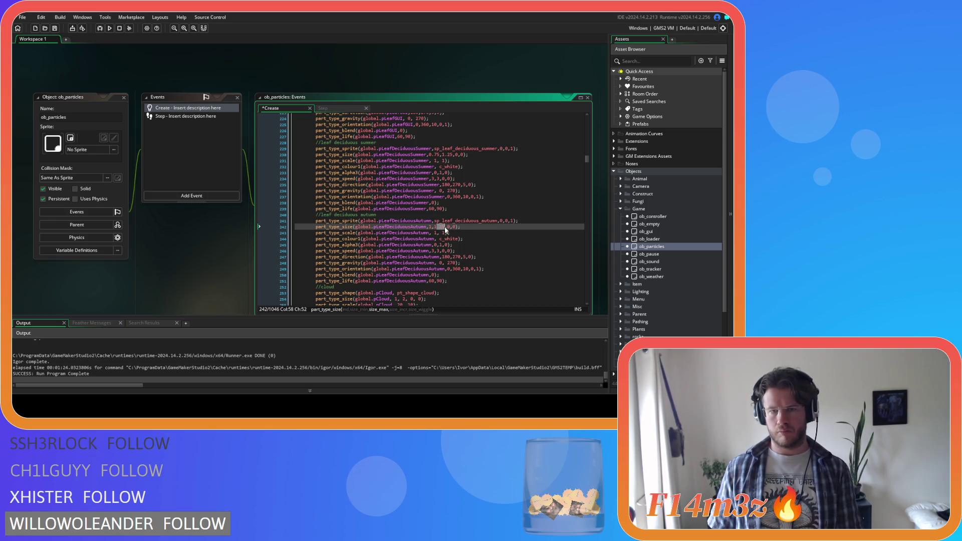
click(490, 231)
key(ctrl+s)
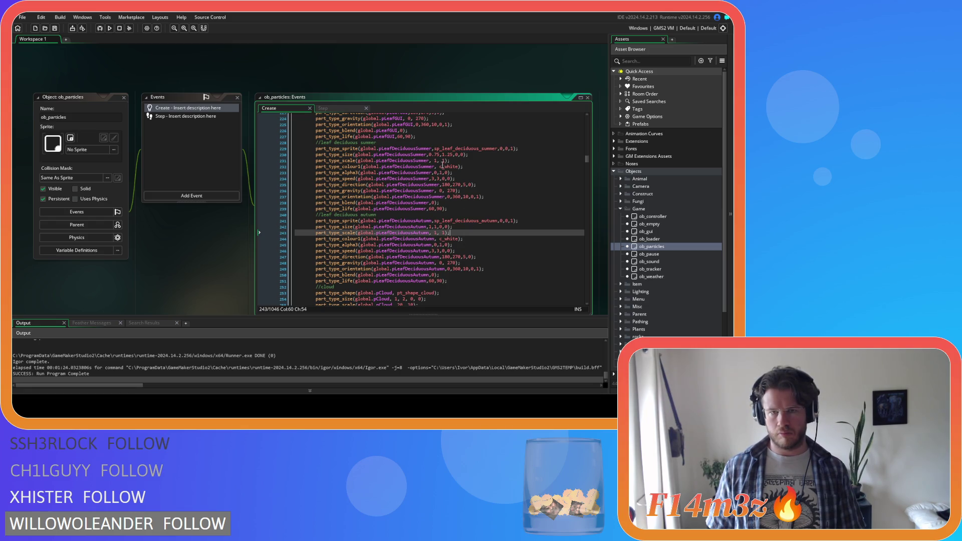
Step: Set the summer leaf part_type_size to a fixed 1,1,0,0 and save again
drag(430, 155, 442, 155)
text(1)
key(Delete)
key(Delete)
key(Delete)
click(463, 160)
key(ctrl+s)
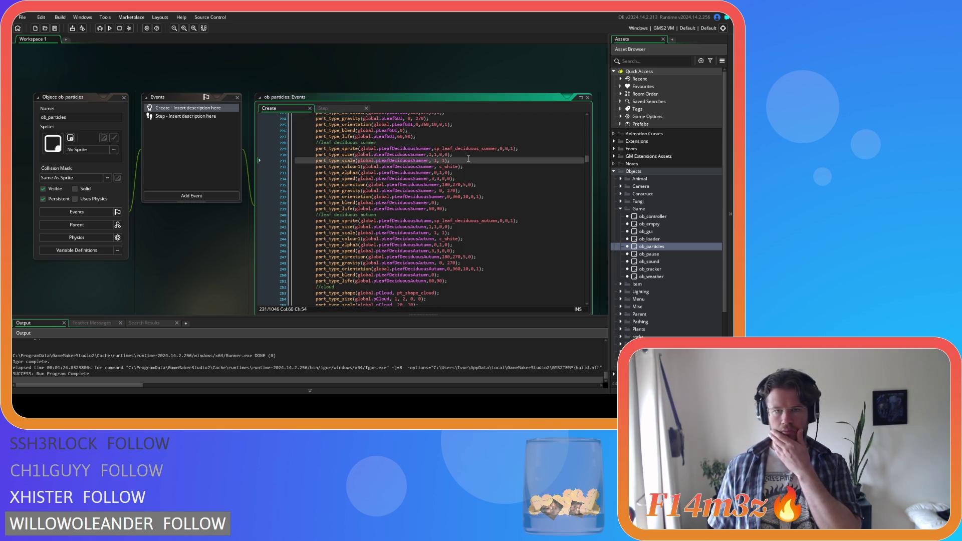
Step: Keep part_type_alpha3 for the summer leaves, change its starting alpha from 0 to 1, and save
click(486, 170)
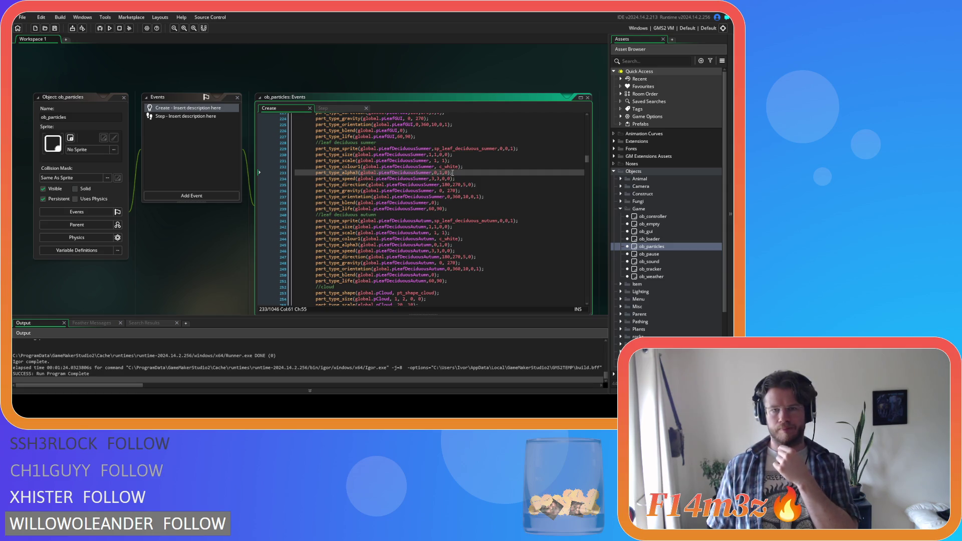
key(shift+Left)
key(shift+Left)
key(shift+Left)
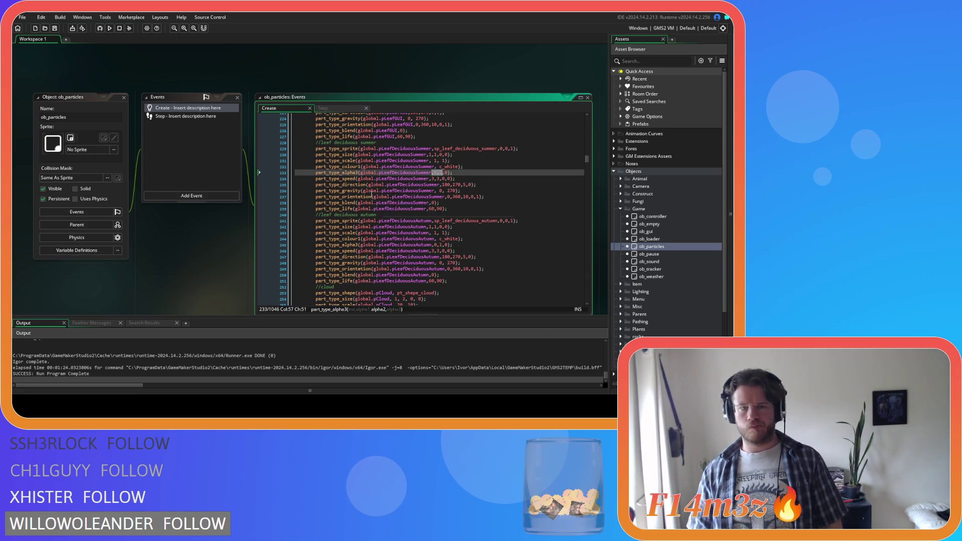
mouse_move(365, 185)
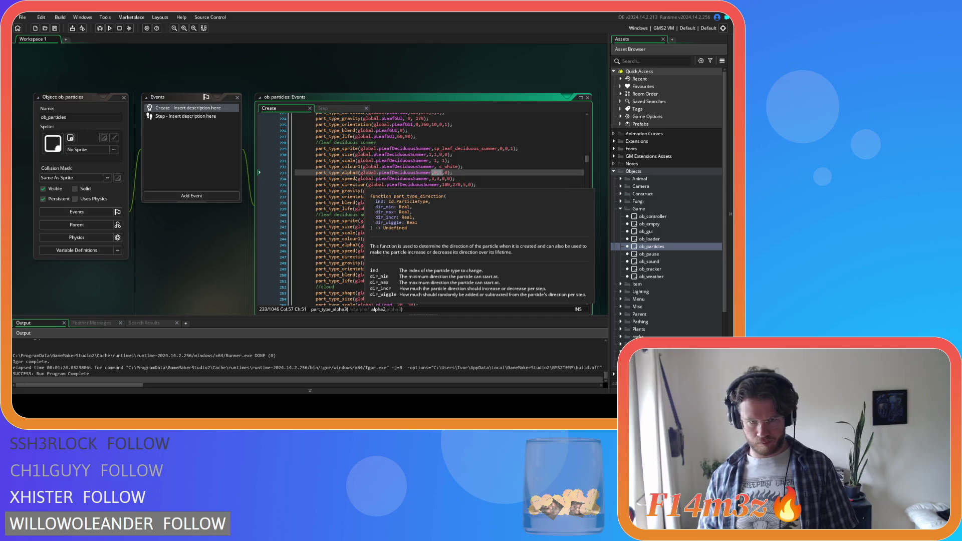
click(357, 172)
key(BackSpace)
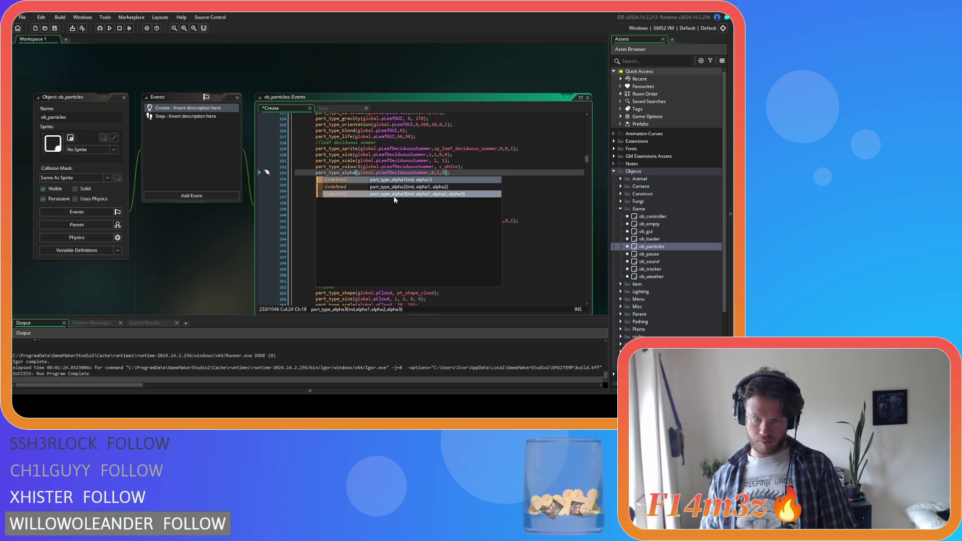
click(395, 194)
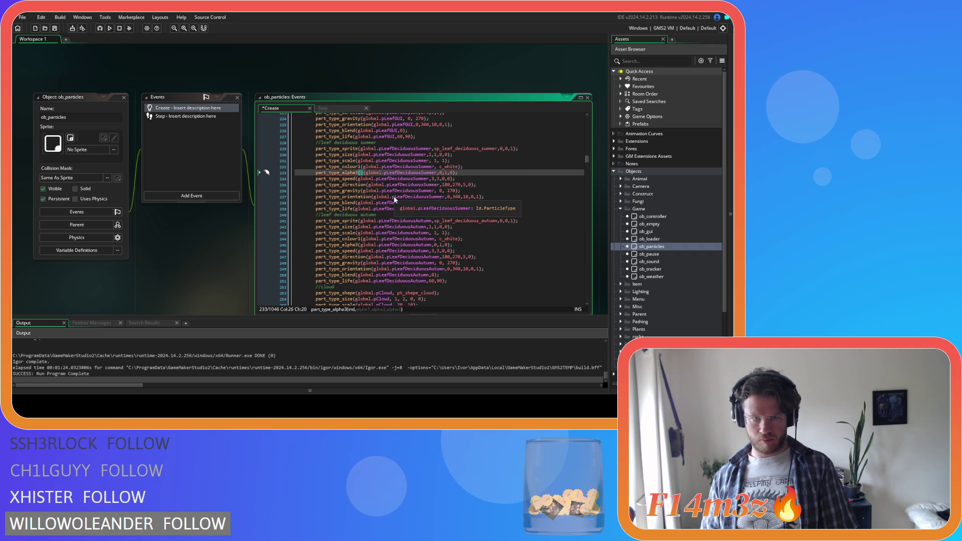
double_click(434, 172)
text(1)
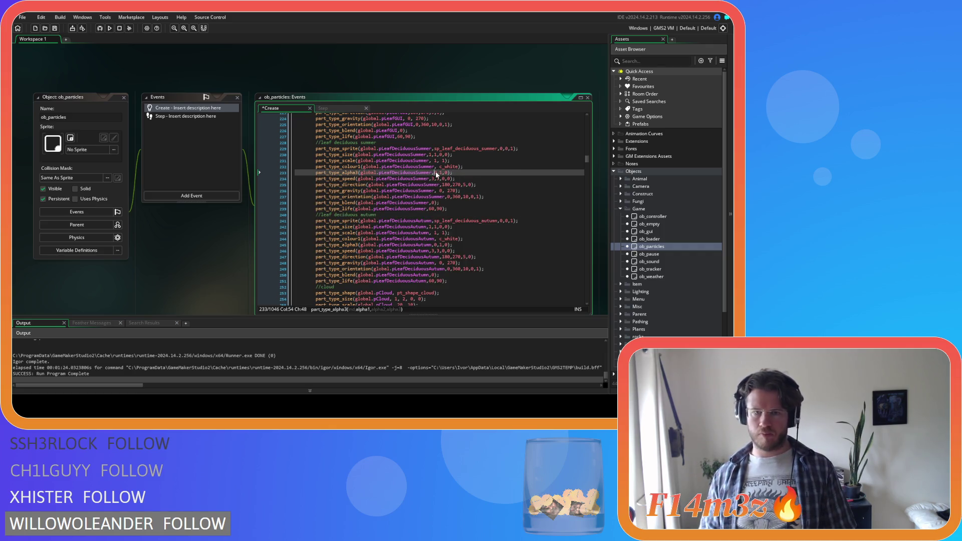
key(End)
key(ctrl+s)
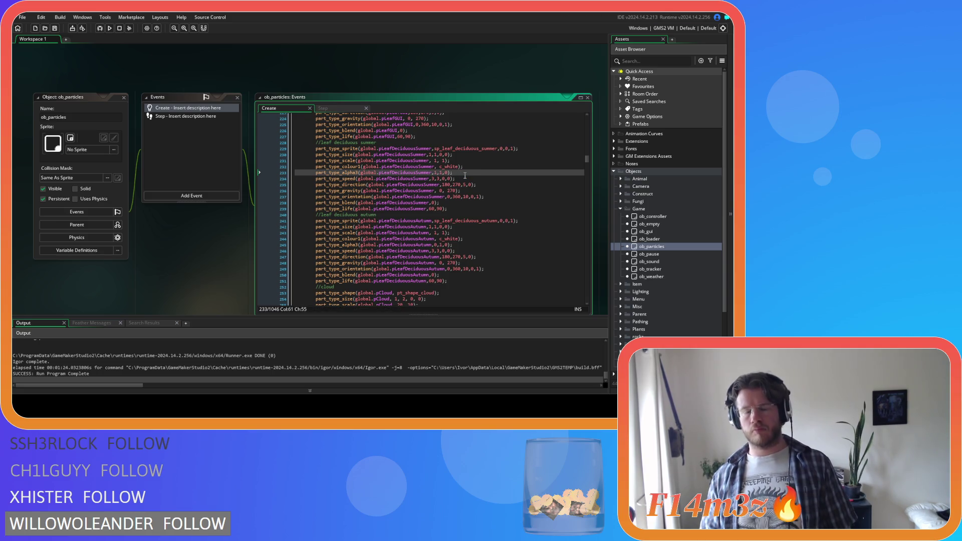
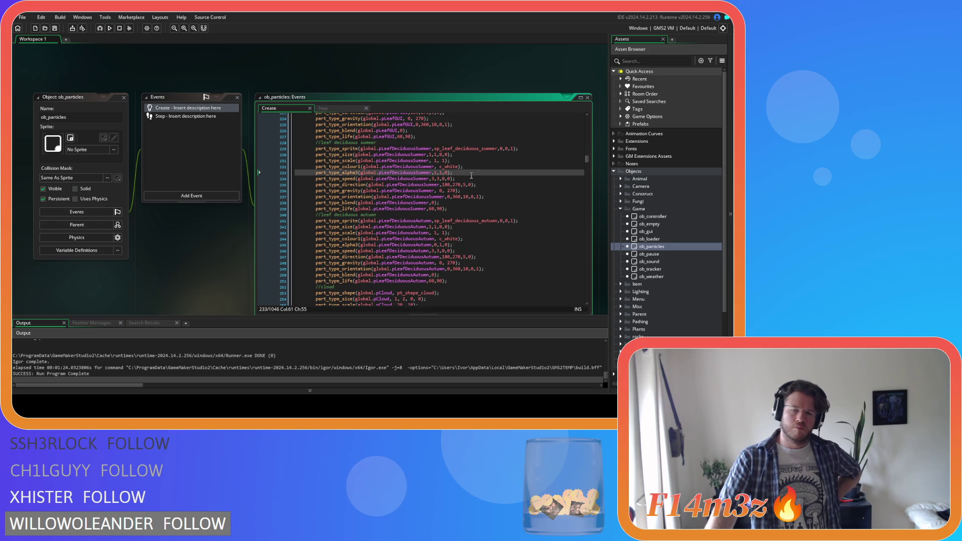
Step: Change pLeafDeciduousSummer's part_type_speed minimum speed to 1 on line 234
click(464, 178)
key(Left)
key(Left)
key(Left)
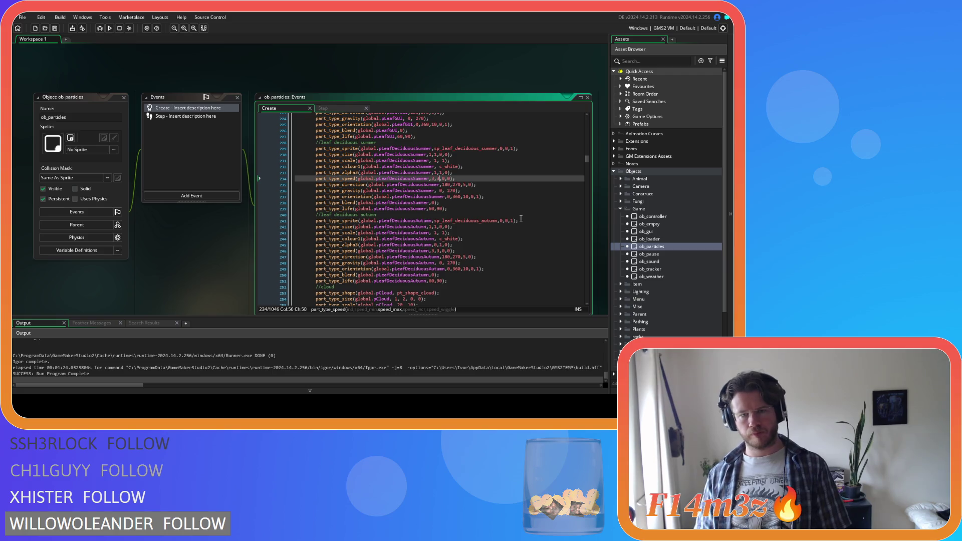
key(Left)
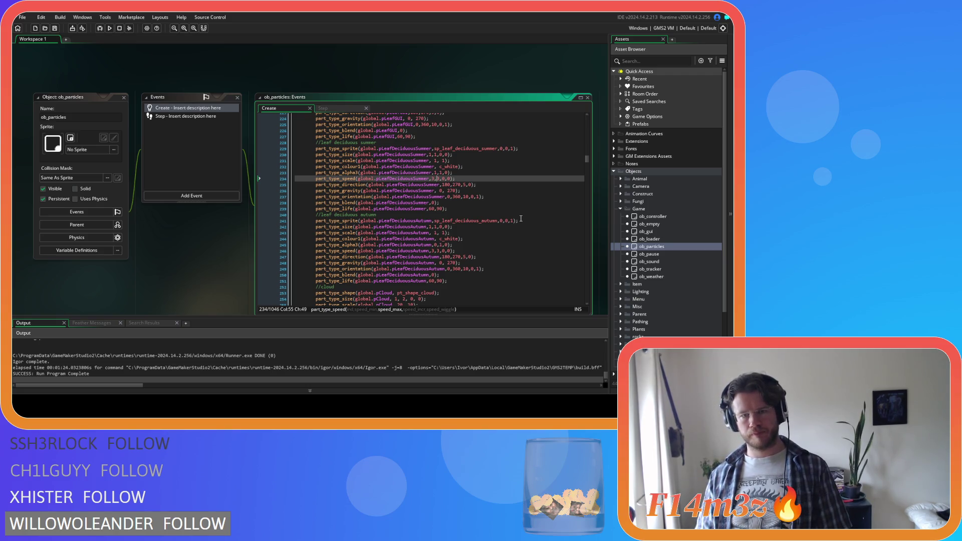
key(Left)
key(BackSpace)
text(1)
key(Right)
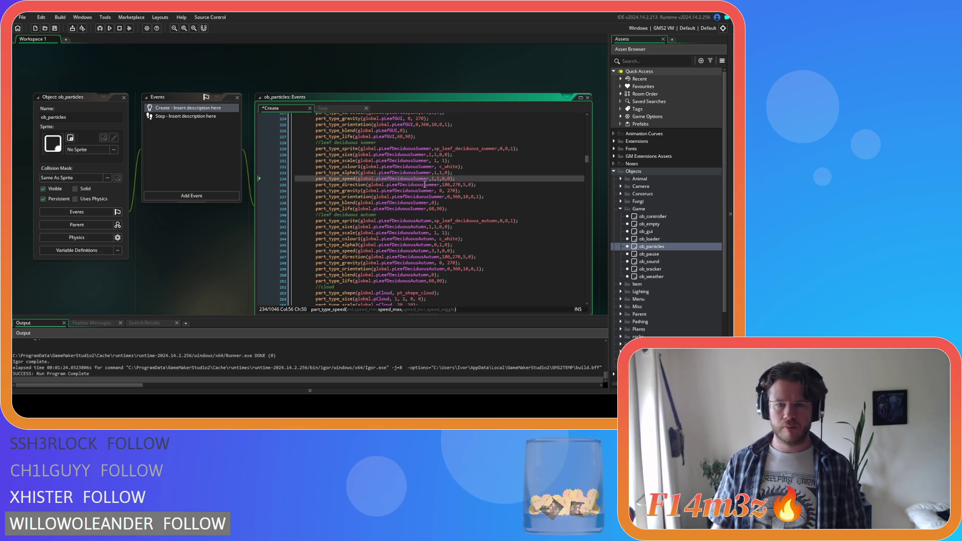
Step: Set the summer leaf direction increment from 5 to 0
click(445, 185)
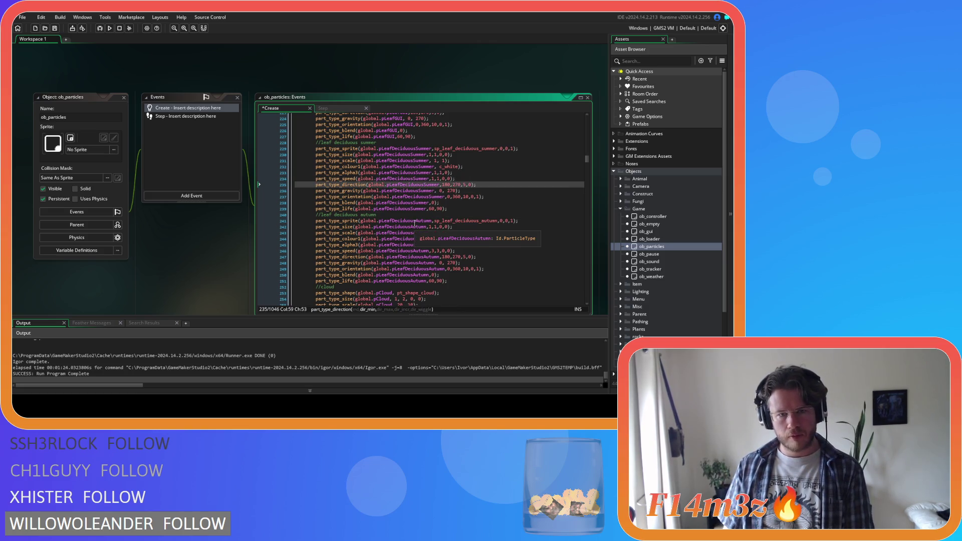
click(457, 185)
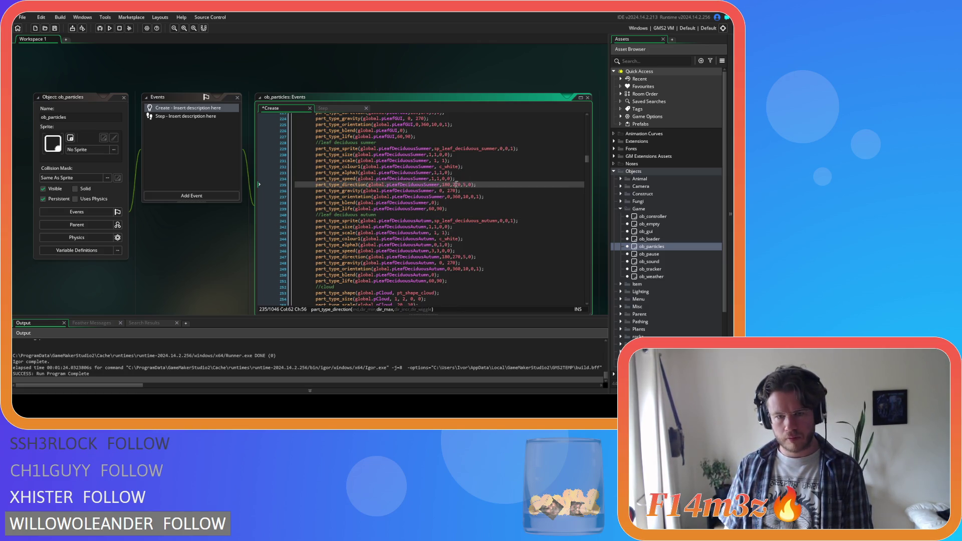
key(Left)
key(Left)
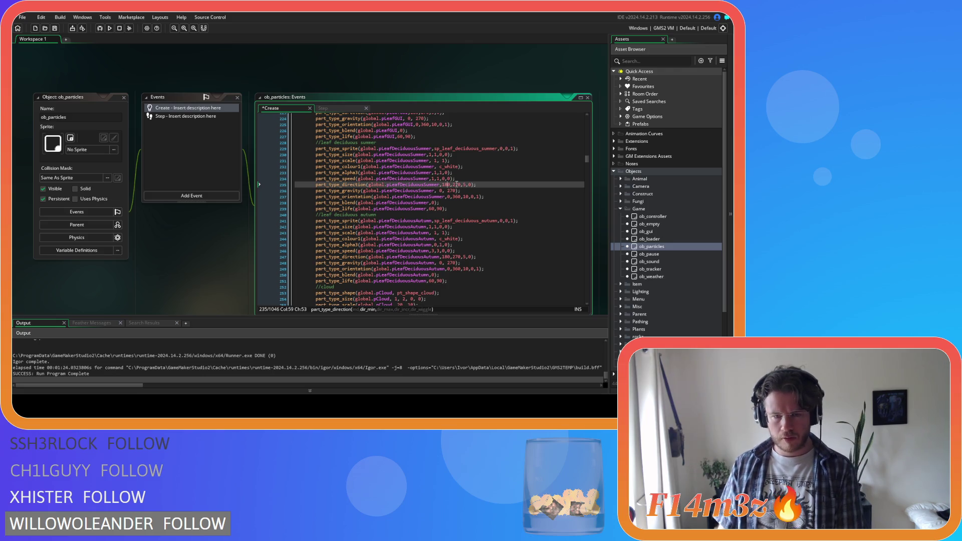
click(457, 185)
click(464, 184)
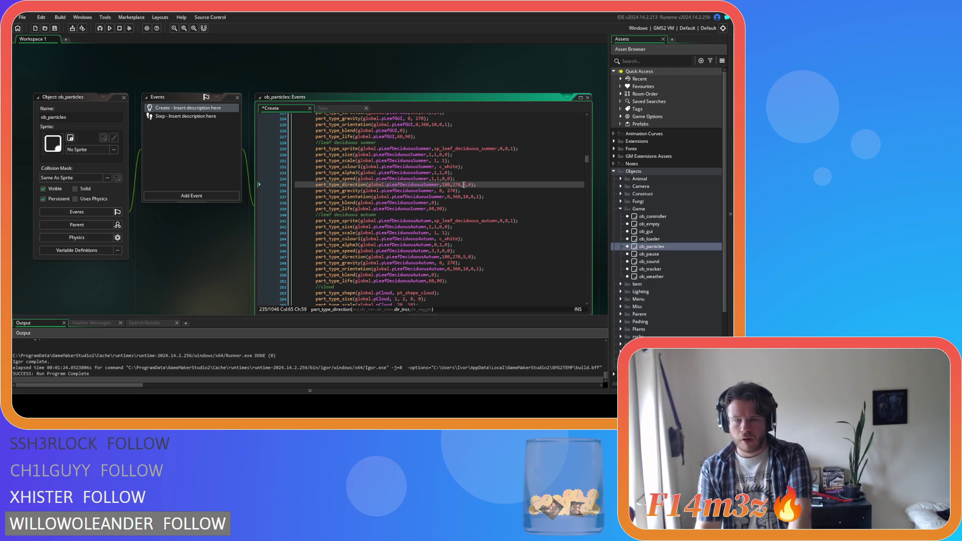
key(Delete)
text(0)
click(446, 184)
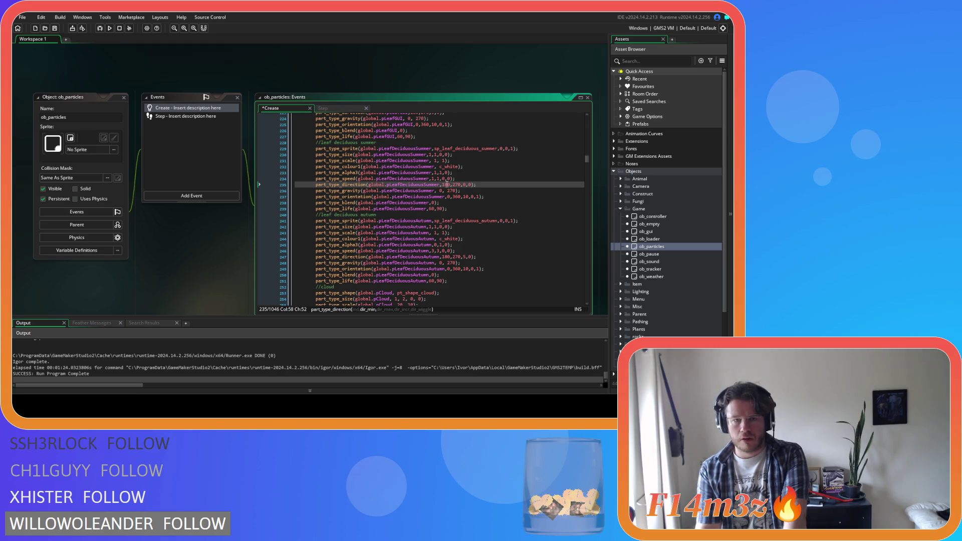
double_click(446, 184)
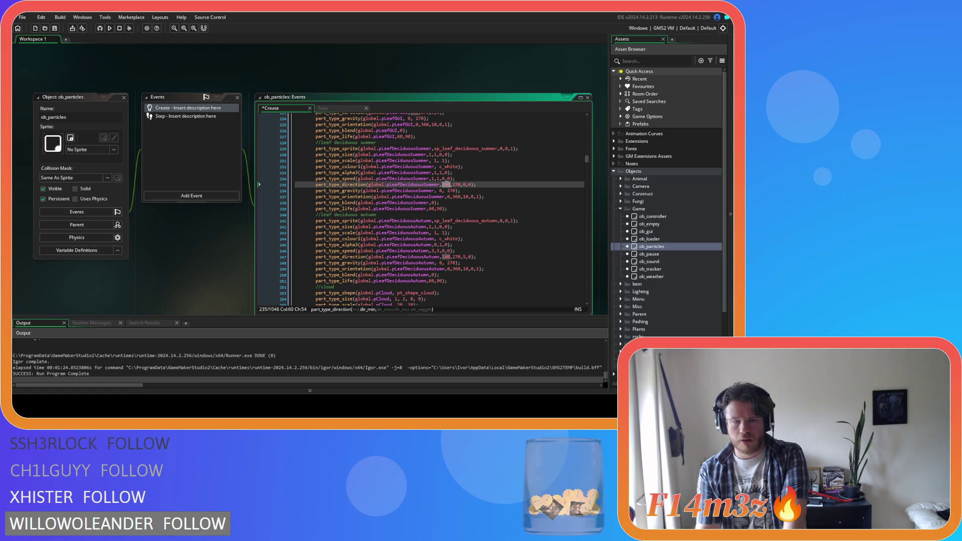
Step: Set the summer leaf gravity amount to 1
click(448, 191)
key(Left)
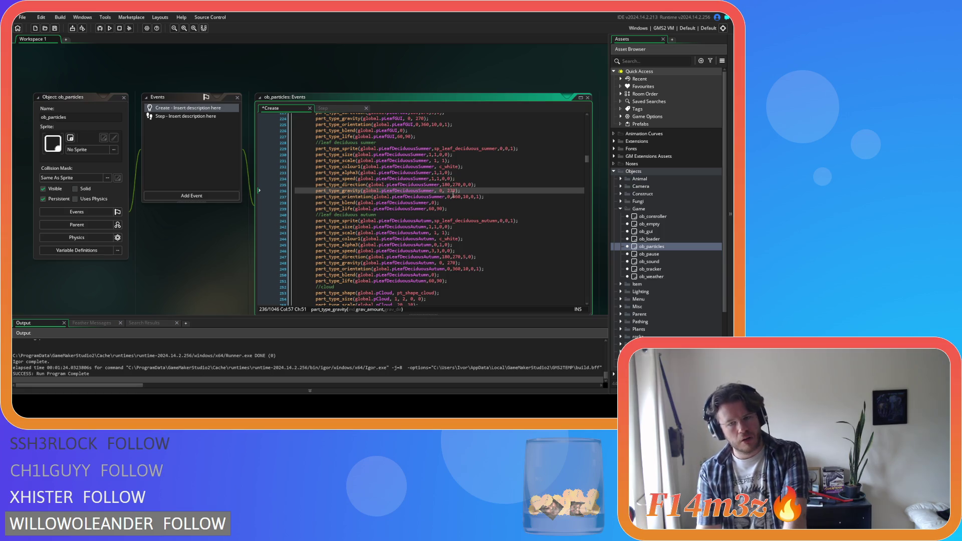
key(BackSpace)
text(1)
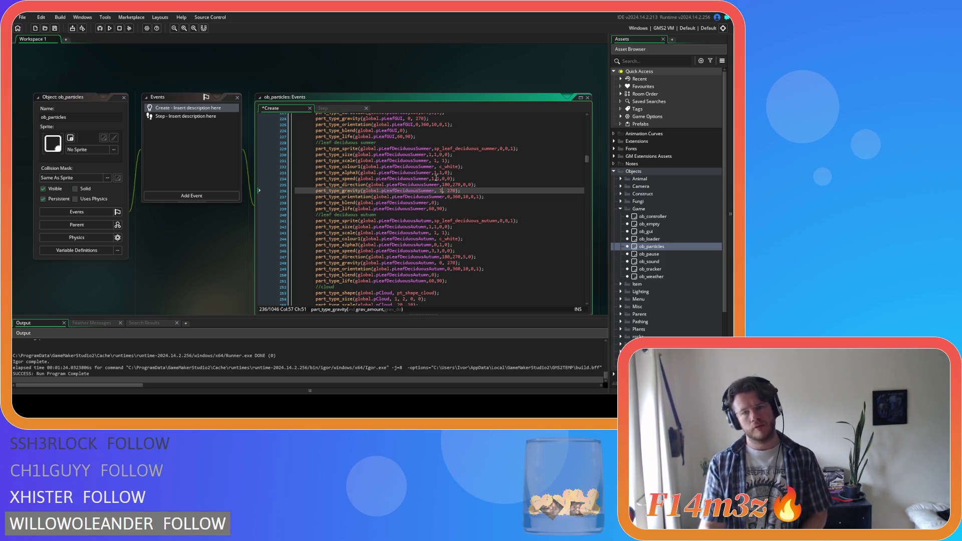
Step: Change the maximum direction from 270 to 180 and save the code
click(443, 185)
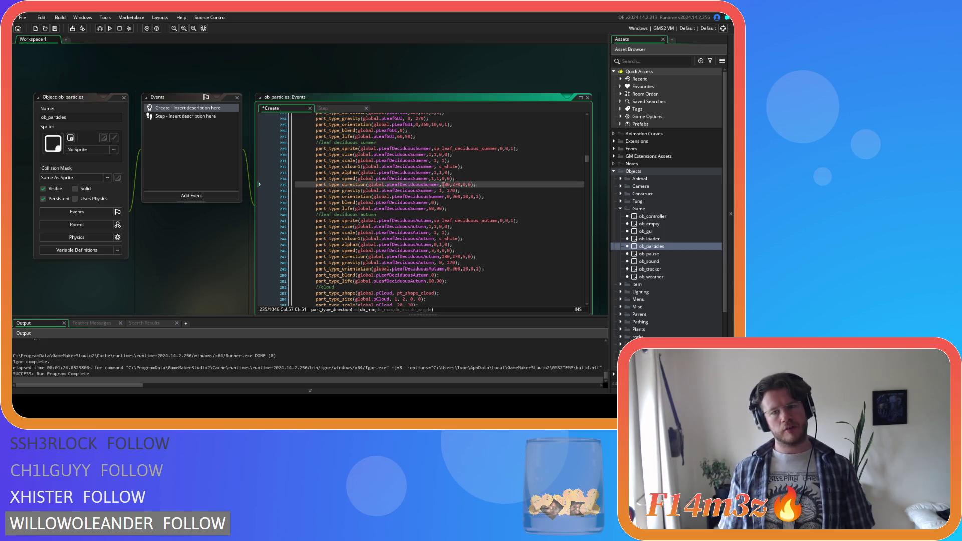
double_click(445, 185)
key(ctrl+c)
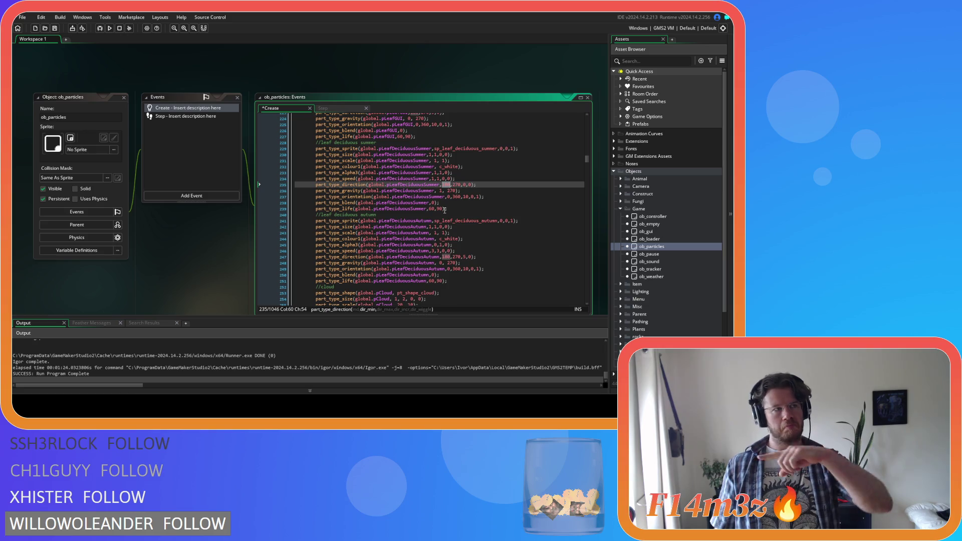
double_click(456, 185)
key(ctrl+v)
click(500, 184)
key(ctrl+s)
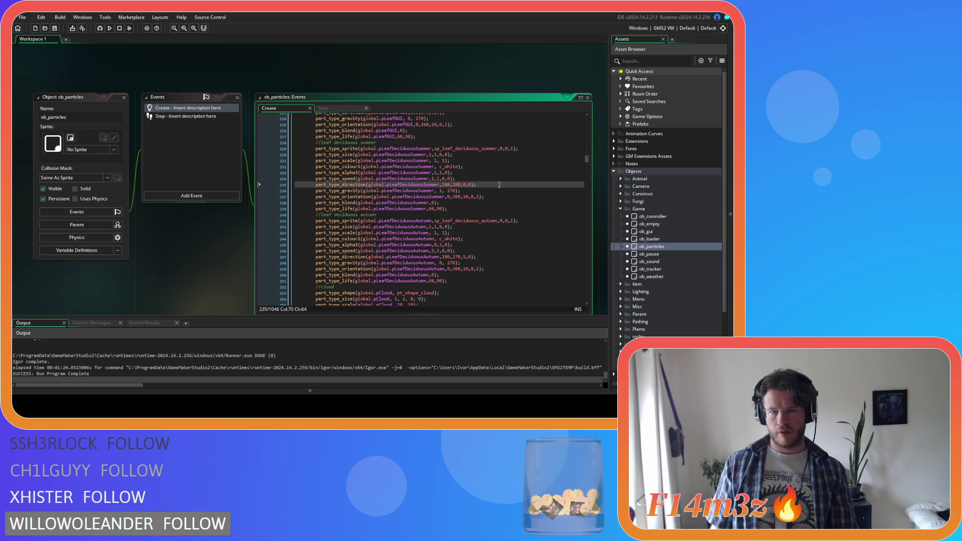
Step: Set the summer leaf orientation's relative argument to 0 and save
click(499, 195)
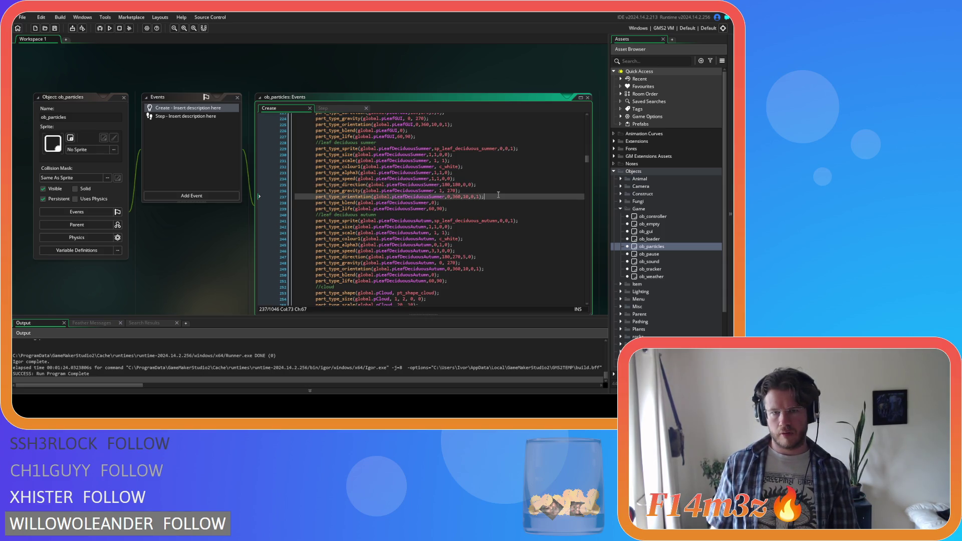
click(455, 197)
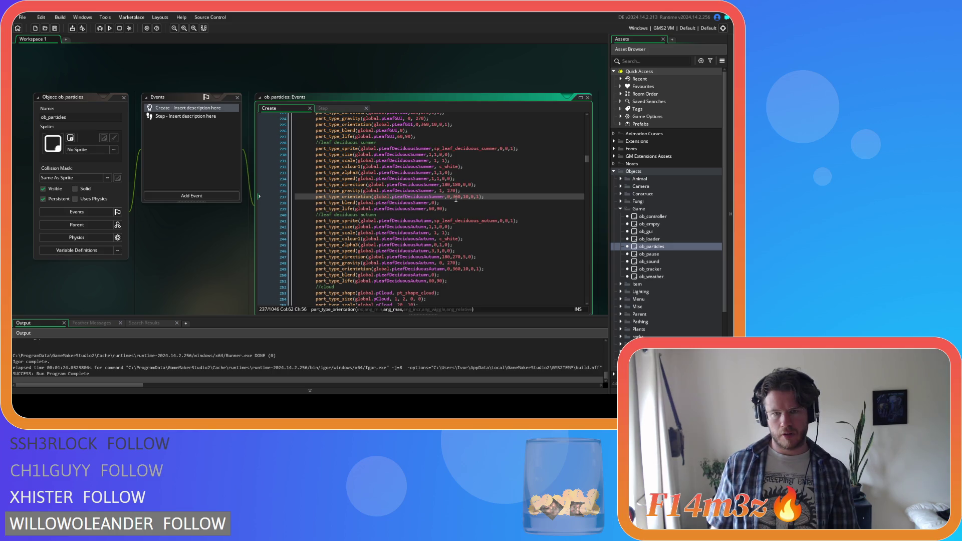
double_click(449, 197)
click(466, 196)
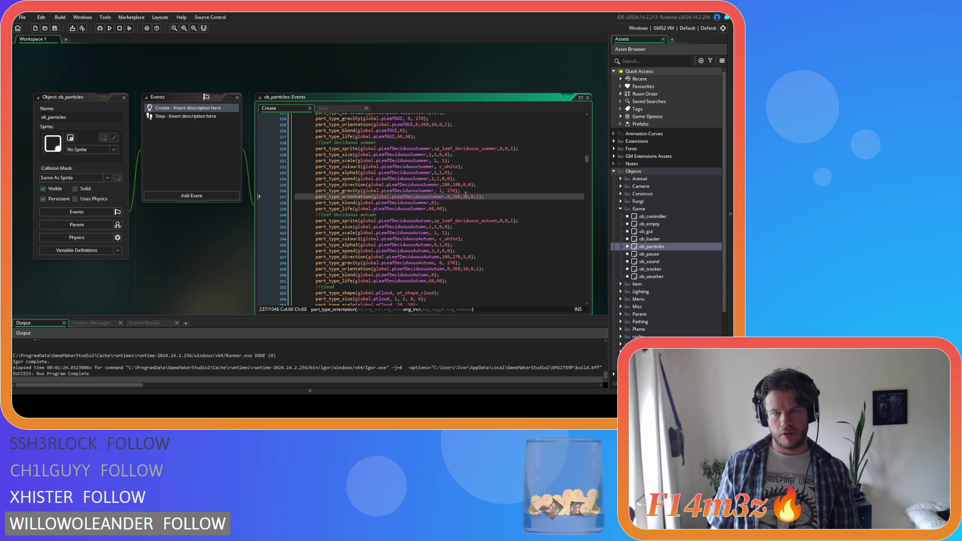
double_click(465, 196)
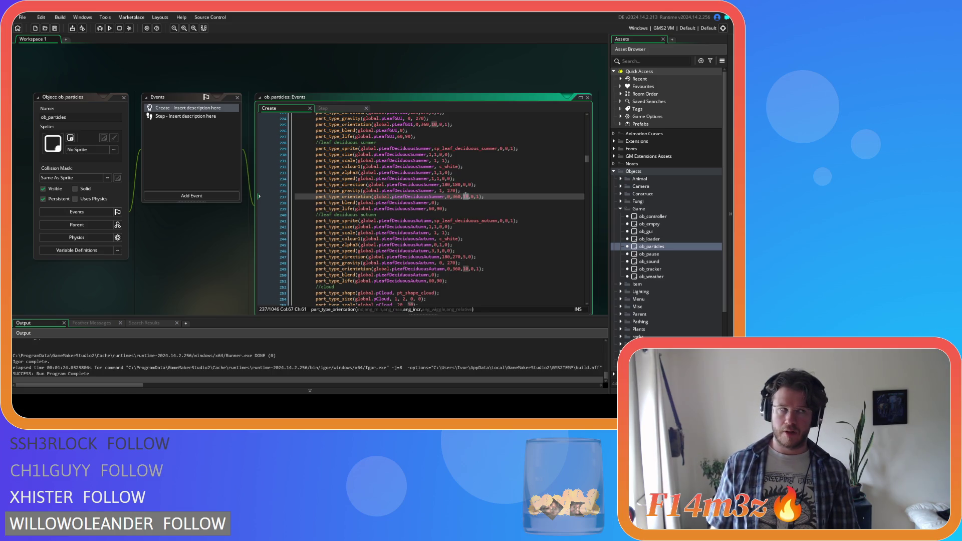
click(471, 196)
click(479, 196)
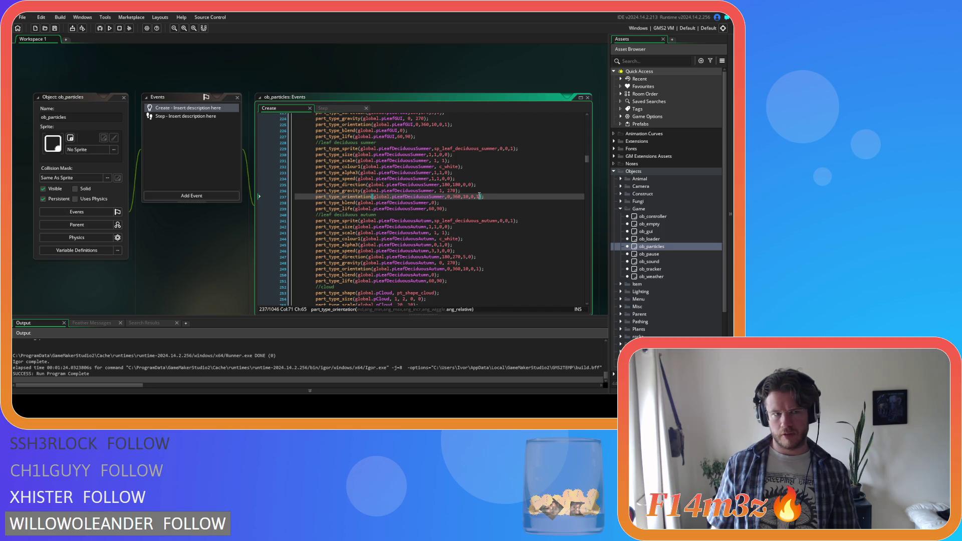
mouse_move(357, 198)
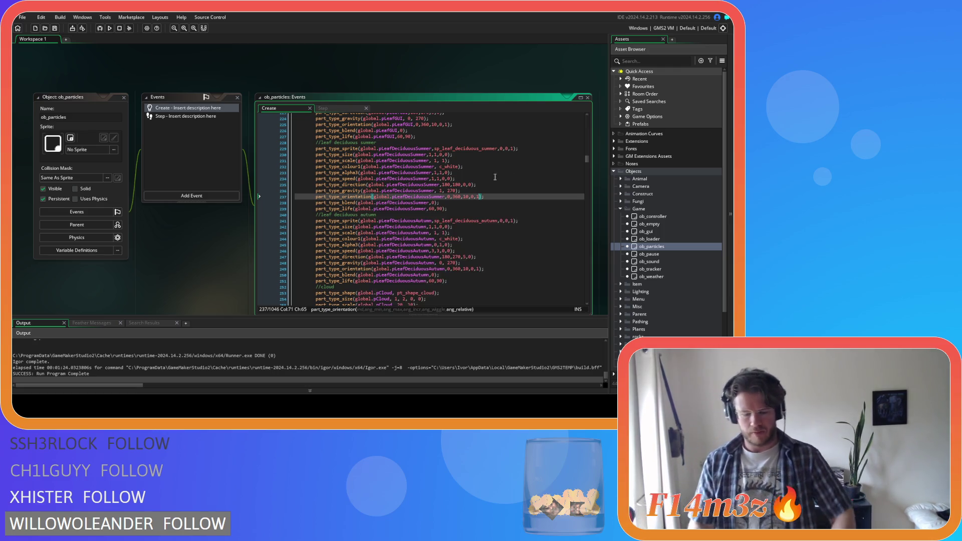
text(0)
key(End)
key(ctrl+s)
Step: Change the summer leaf orientation angle increment from 10 to 360
click(466, 197)
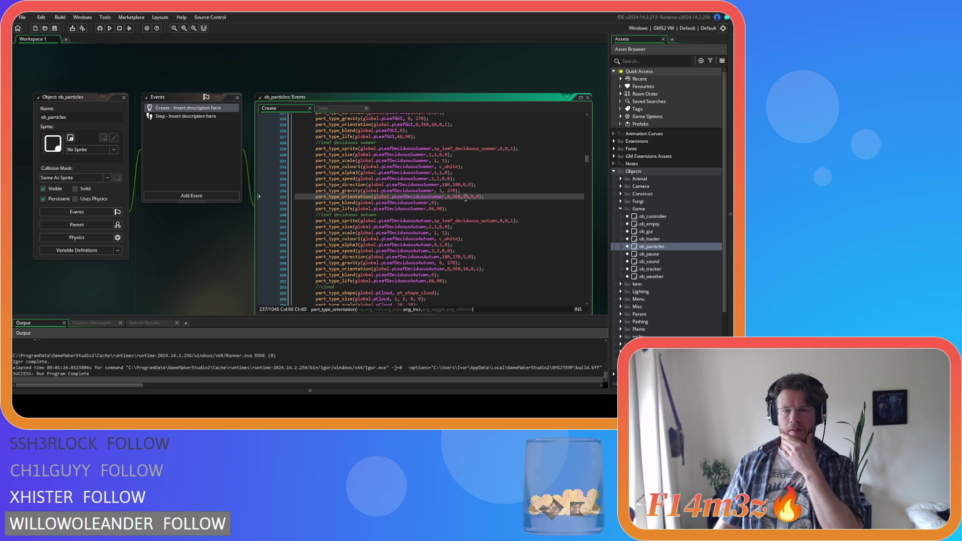
double_click(466, 197)
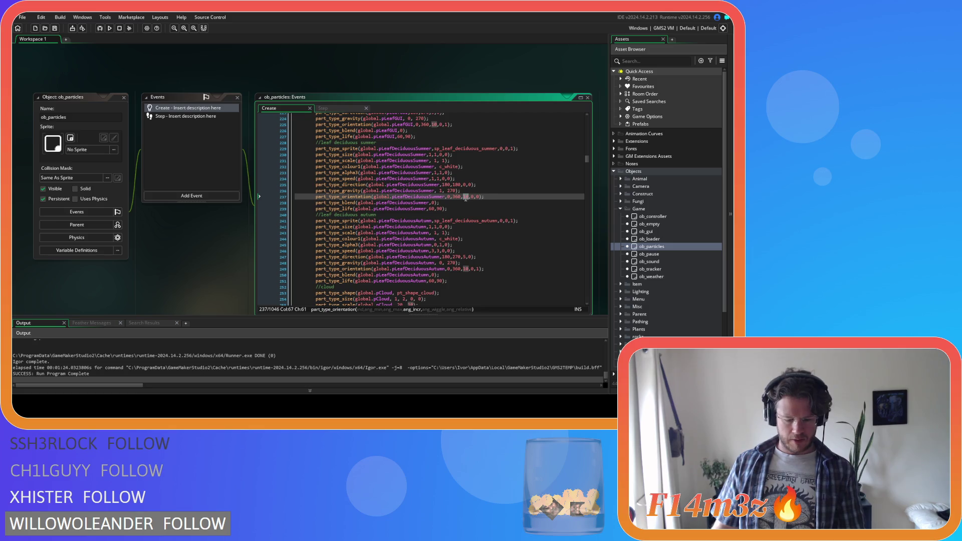
text(360)
click(466, 202)
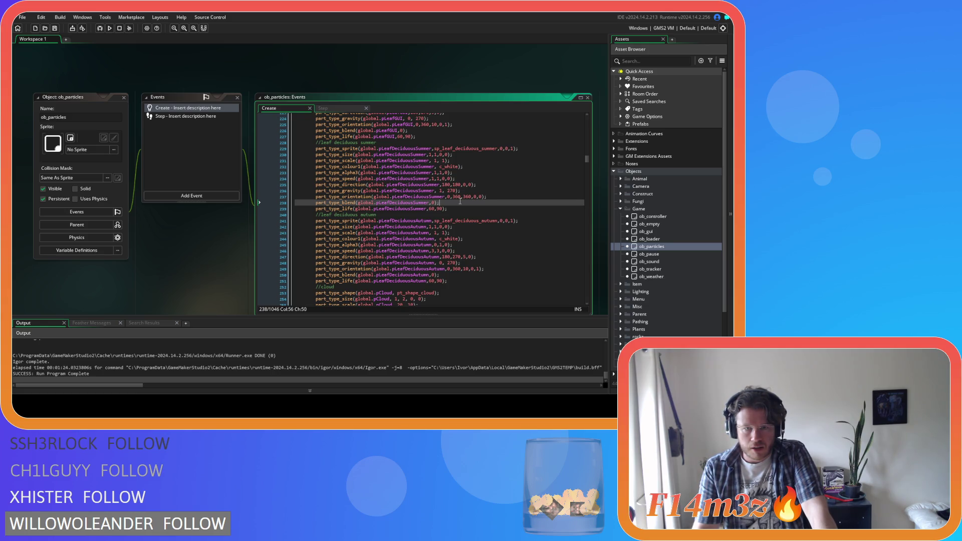
Step: Set the summer leaf maximum life to 60 and select the summer settings lines 230–239
click(433, 209)
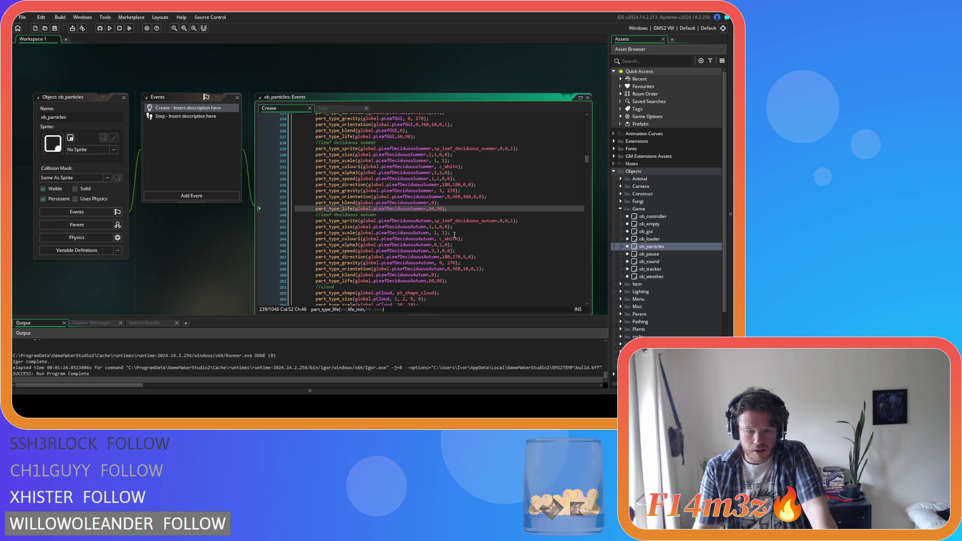
double_click(440, 209)
text(60)
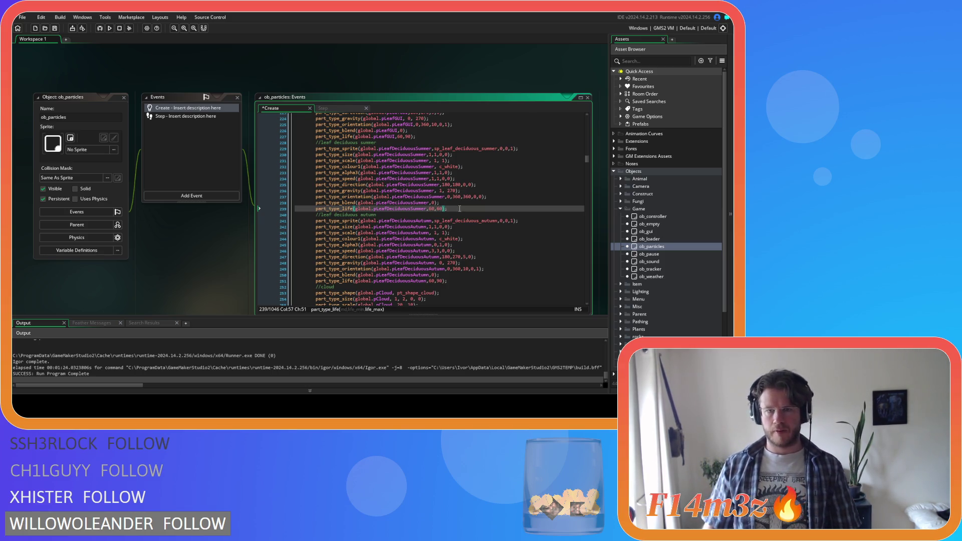
key(shift+Up)
key(shift+Up)
key(shift+Up)
key(shift+Home)
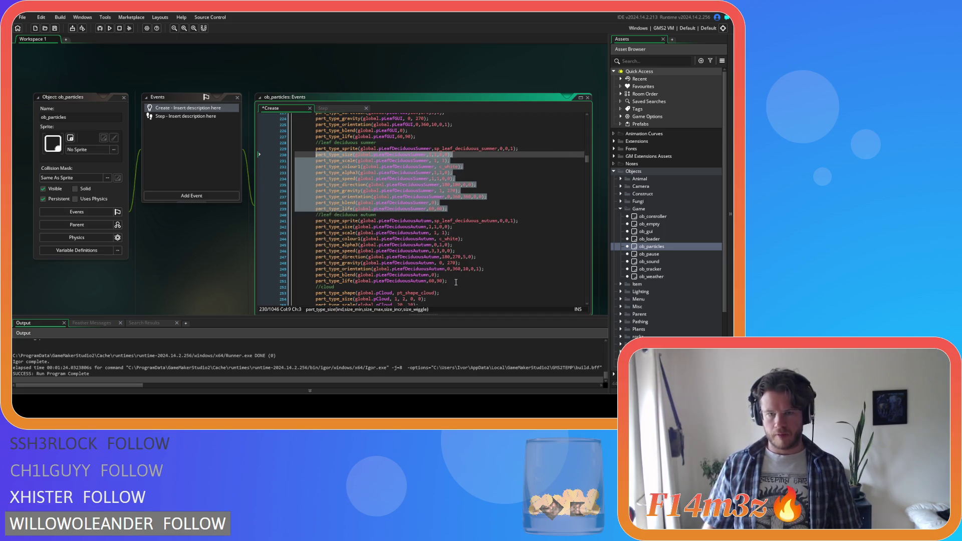
Step: Paste the copied summer settings over the autumn block (lines 242–251)
key(ctrl+c)
click(456, 283)
key(shift+Up)
key(shift+Up)
key(shift+Up)
key(shift+Home)
key(ctrl+v)
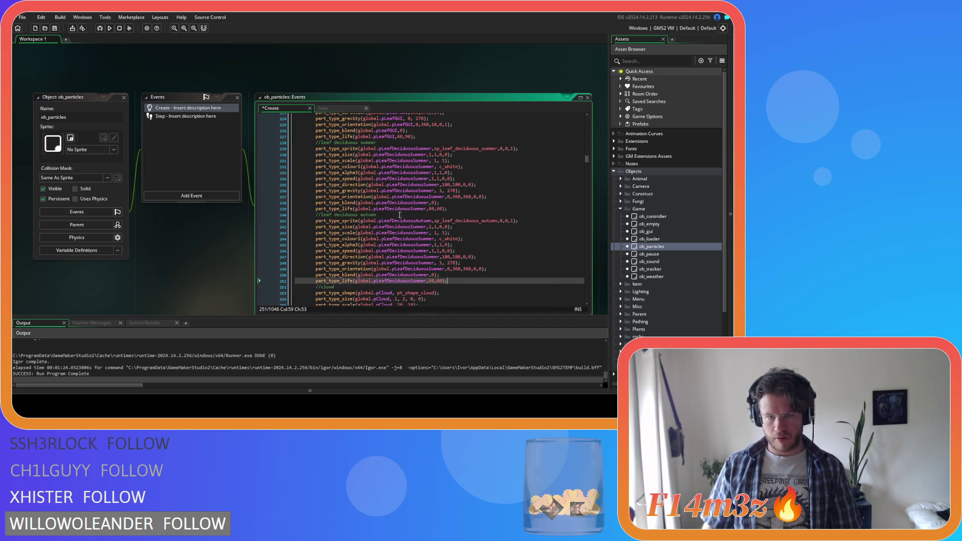
double_click(406, 221)
key(ctrl+v)
Step: Rename pLeafDeciduousSummer to pLeafDeciduousAutumn on every pasted autumn line
double_click(412, 233)
key(ctrl+v)
double_click(412, 239)
key(ctrl+v)
double_click(412, 245)
key(ctrl+v)
click(412, 251)
double_click(413, 250)
key(ctrl+v)
double_click(412, 257)
key(ctrl+v)
double_click(413, 263)
key(ctrl+v)
double_click(412, 269)
key(ctrl+v)
double_click(412, 275)
key(ctrl+v)
double_click(412, 281)
key(ctrl+v)
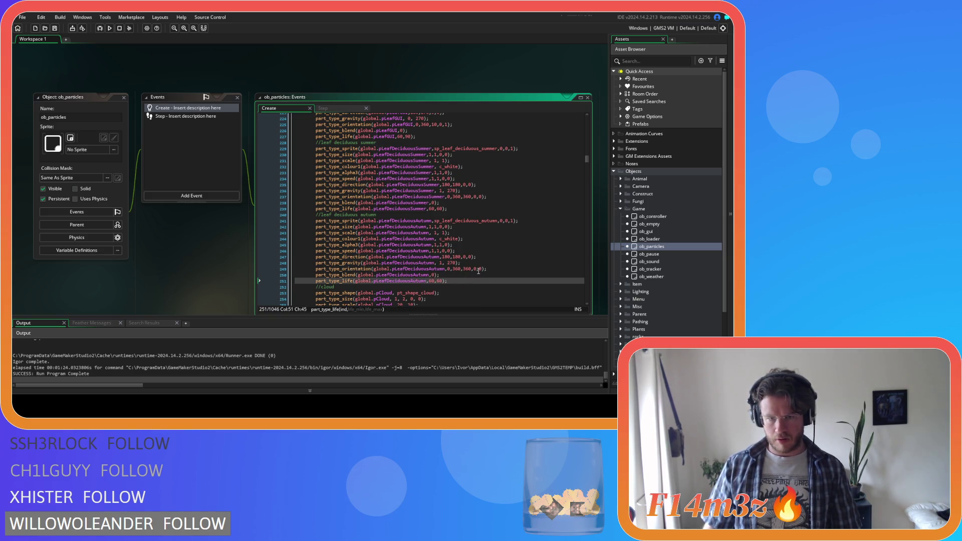
click(515, 208)
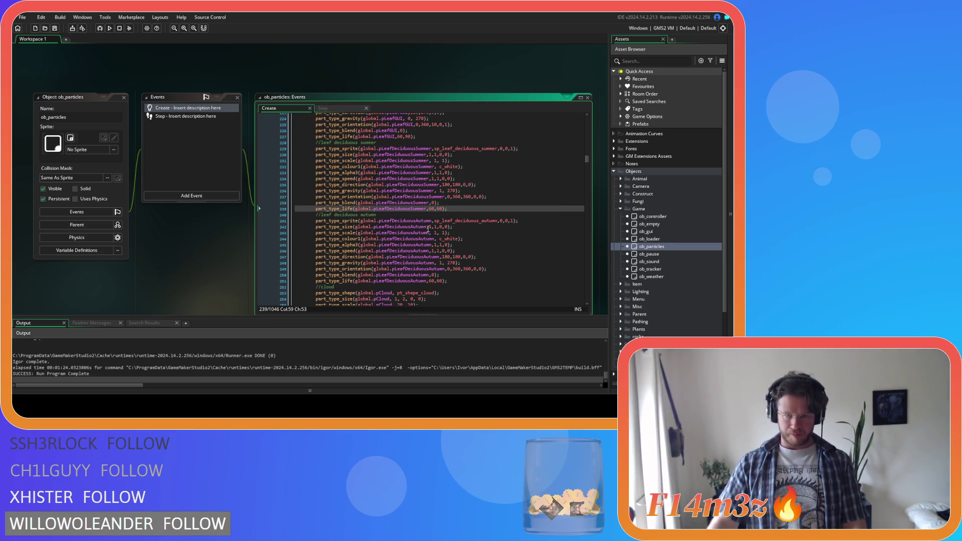
Step: Check the renamed pLeafDeciduousAutumn lines and collapse the Game objects folder
click(427, 227)
click(461, 233)
click(459, 250)
click(458, 274)
click(457, 281)
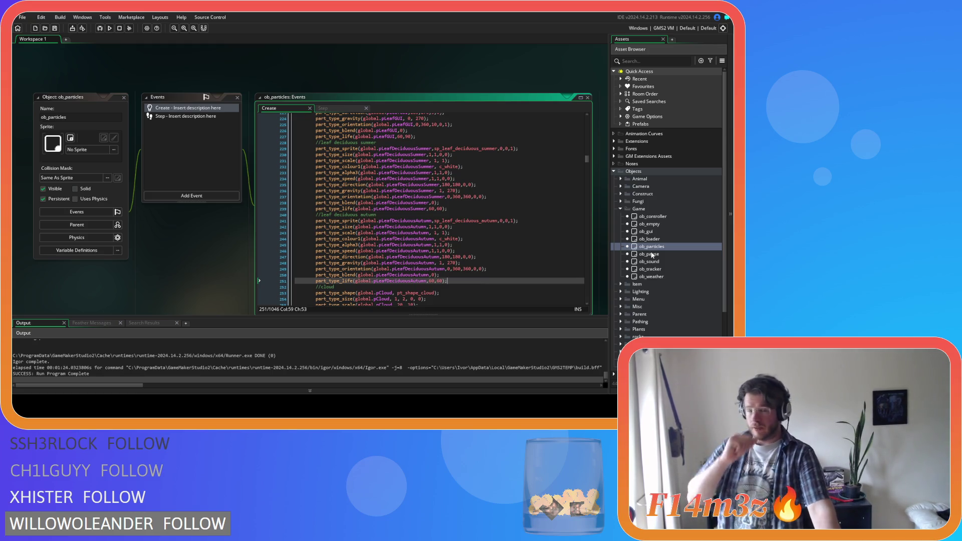
click(620, 209)
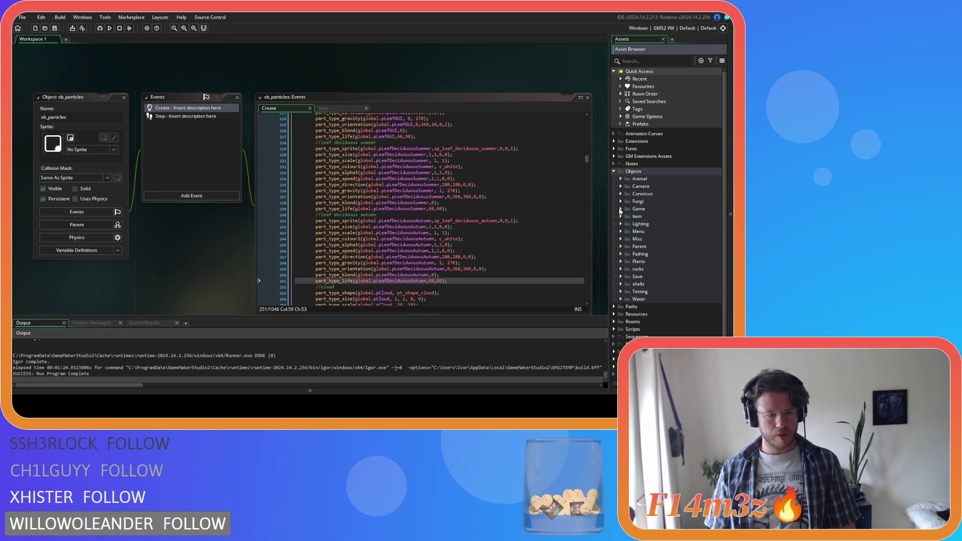
Step: Open ob_tree from the Plants folder and bring up its Alarm 1 code
click(621, 262)
double_click(647, 299)
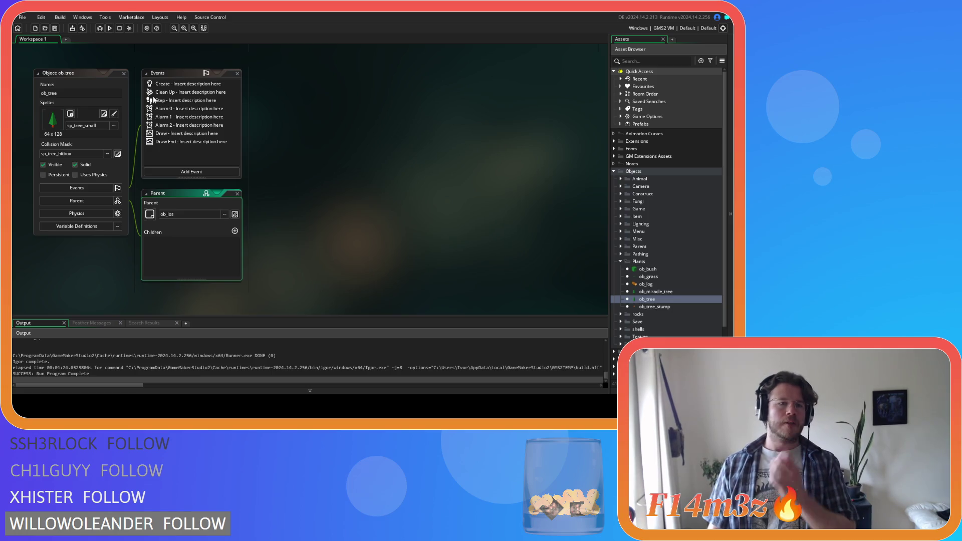
click(169, 92)
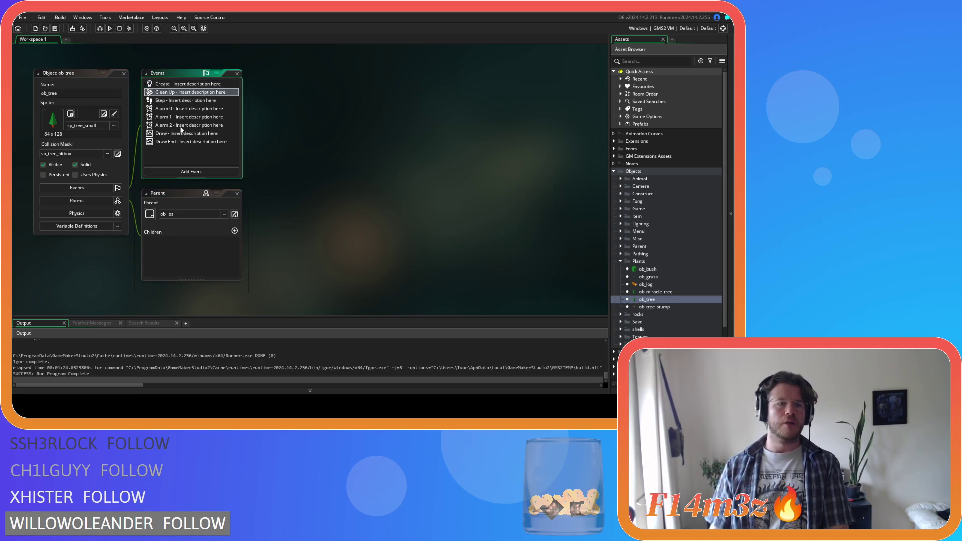
key(Down)
key(Down)
key(Down)
key(Return)
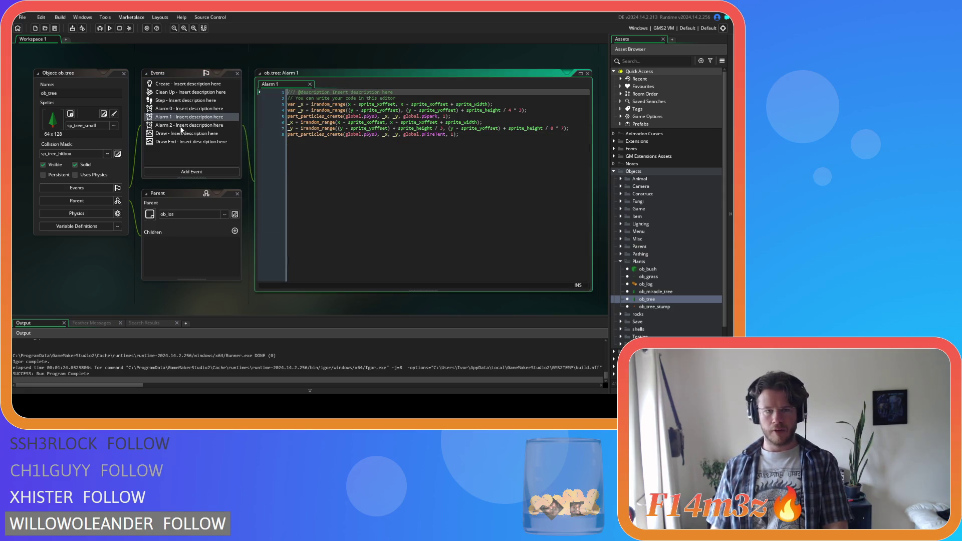
Step: Copy Alarm 1's particle-spawning lines 6–8 and select the Step event
click(289, 123)
key(shift+Up)
click(287, 136)
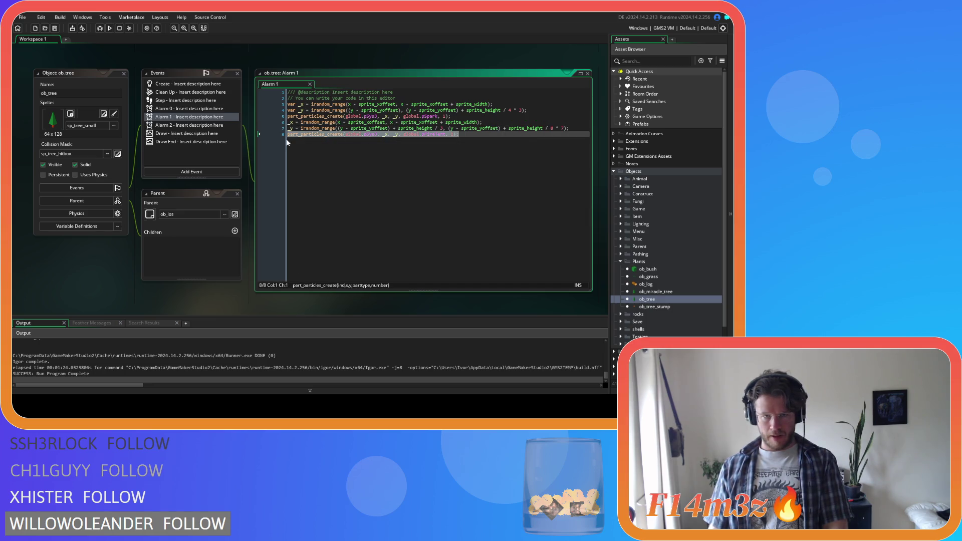
click(428, 159)
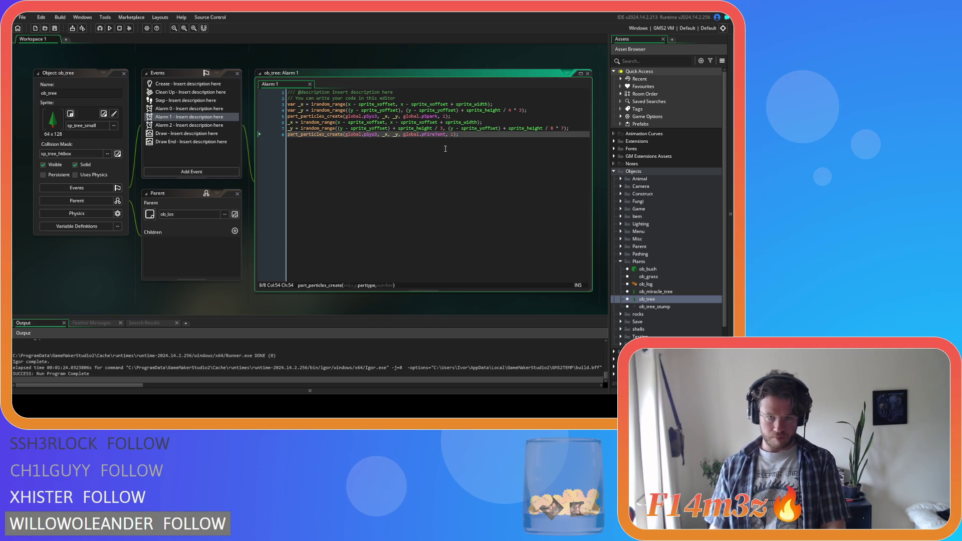
drag(459, 134, 260, 125)
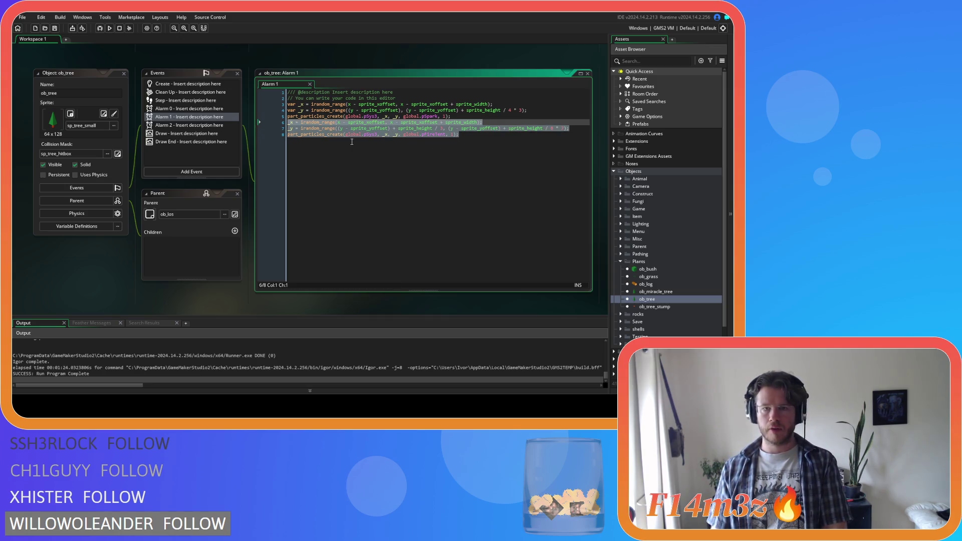
right_click(418, 133)
click(439, 148)
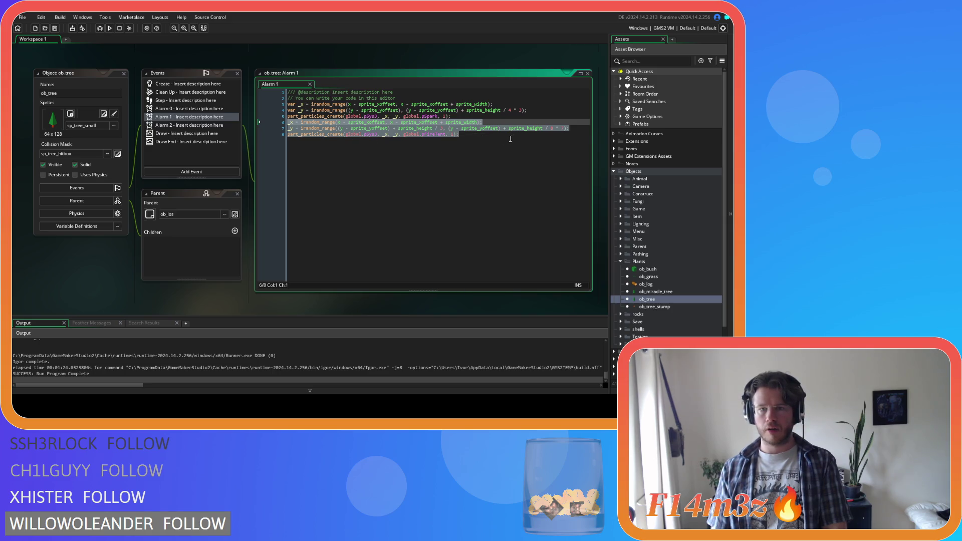
click(512, 137)
click(196, 120)
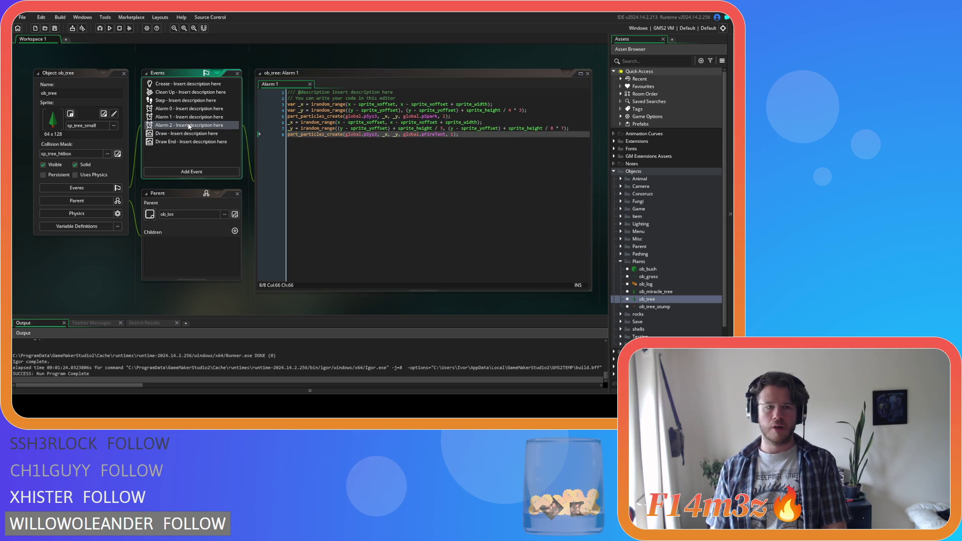
click(184, 100)
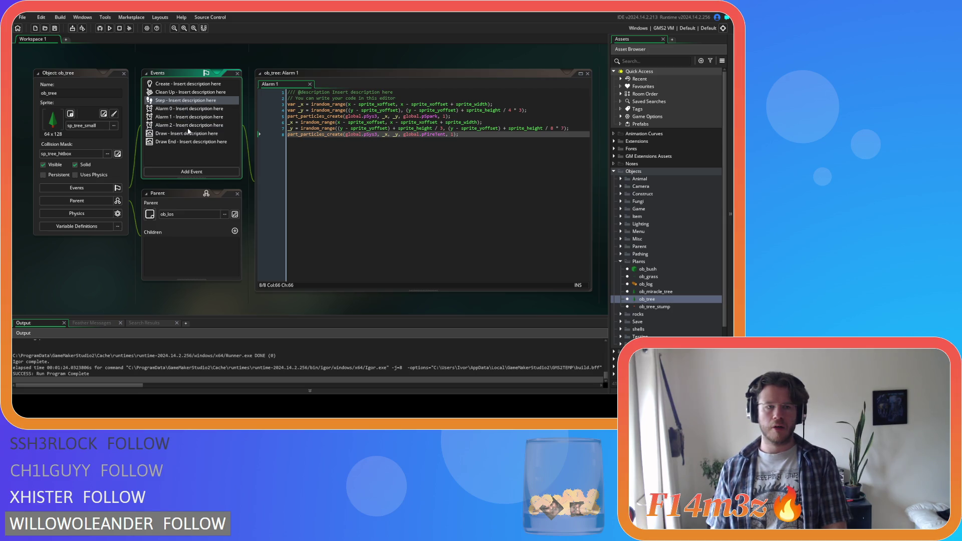
Step: Open ob_tree's Step event code and scroll through it
double_click(183, 101)
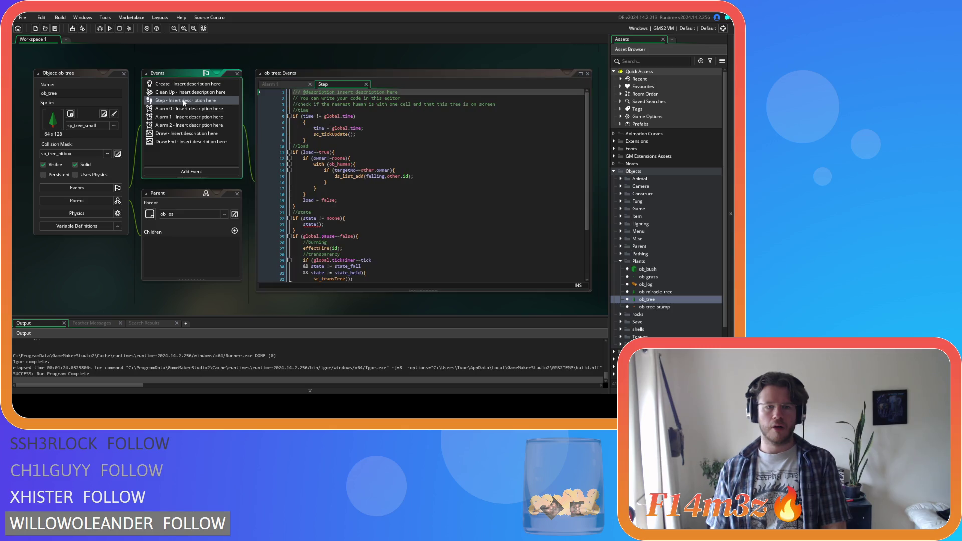
click(453, 140)
drag(586, 180, 590, 209)
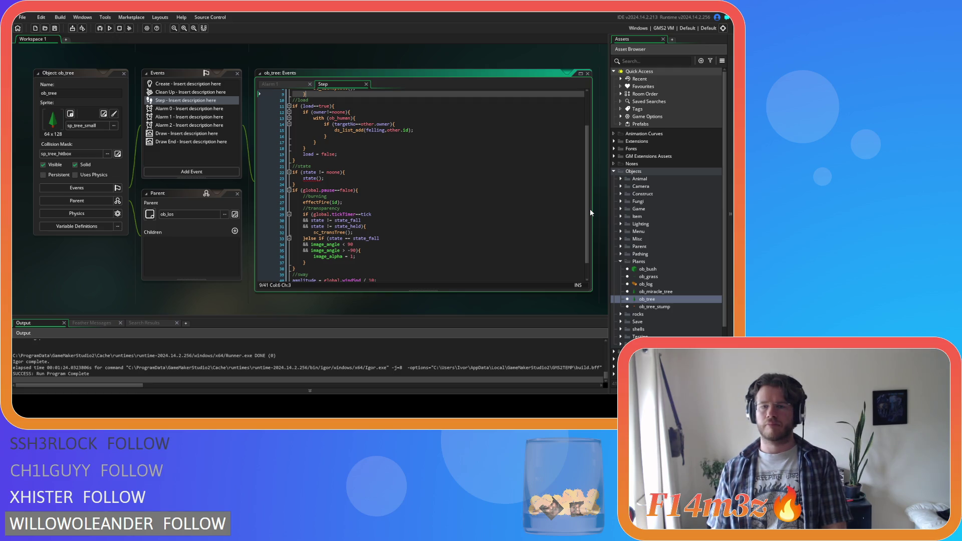
scroll(588, 216, down, 2)
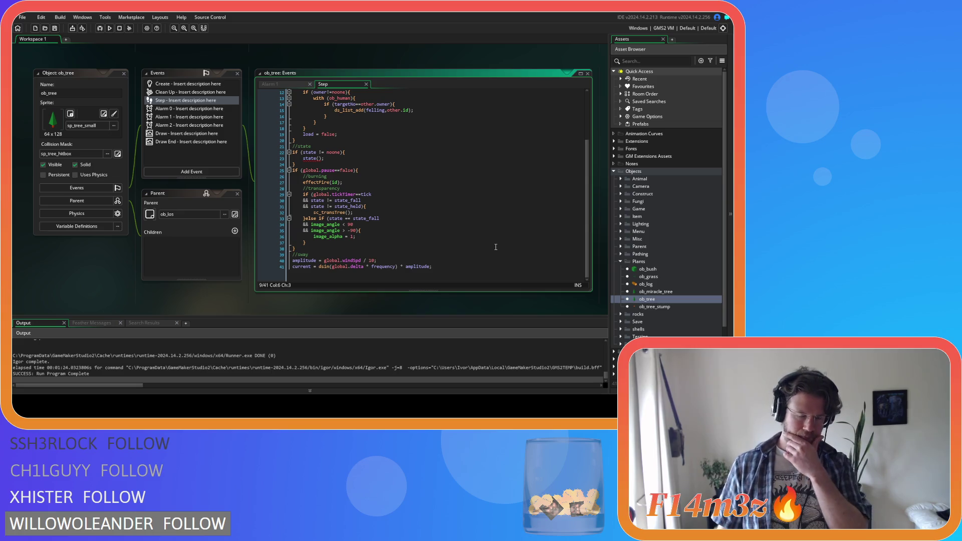
scroll(496, 247, up, 4)
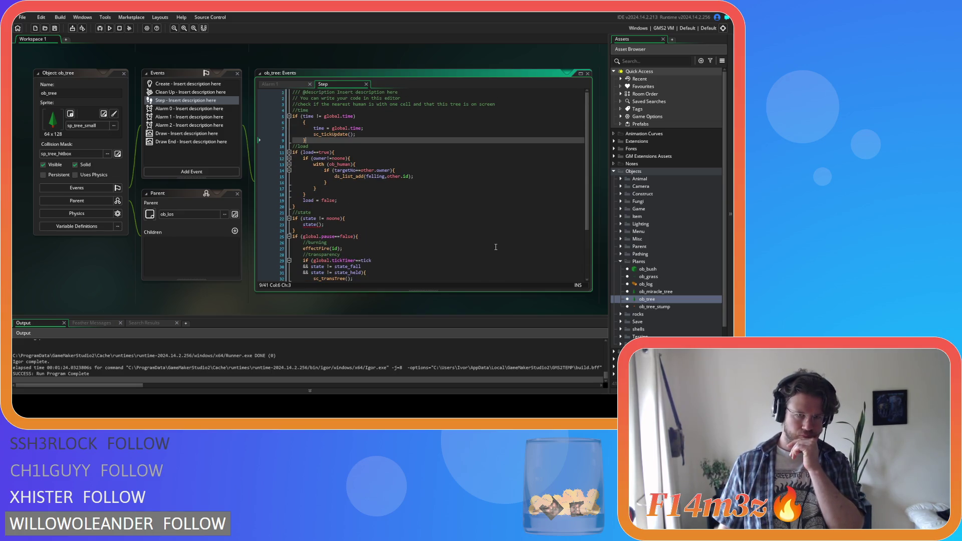
scroll(496, 247, down, 4)
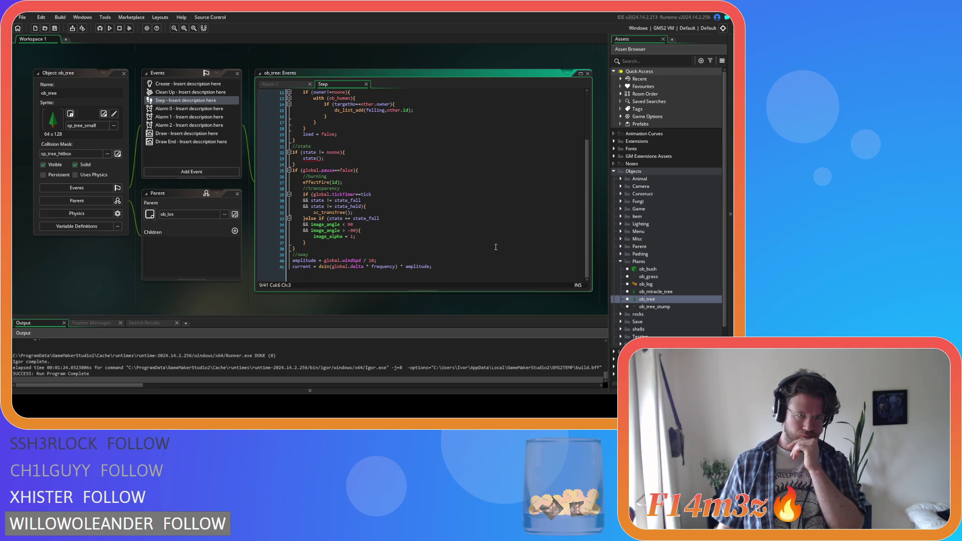
click(201, 173)
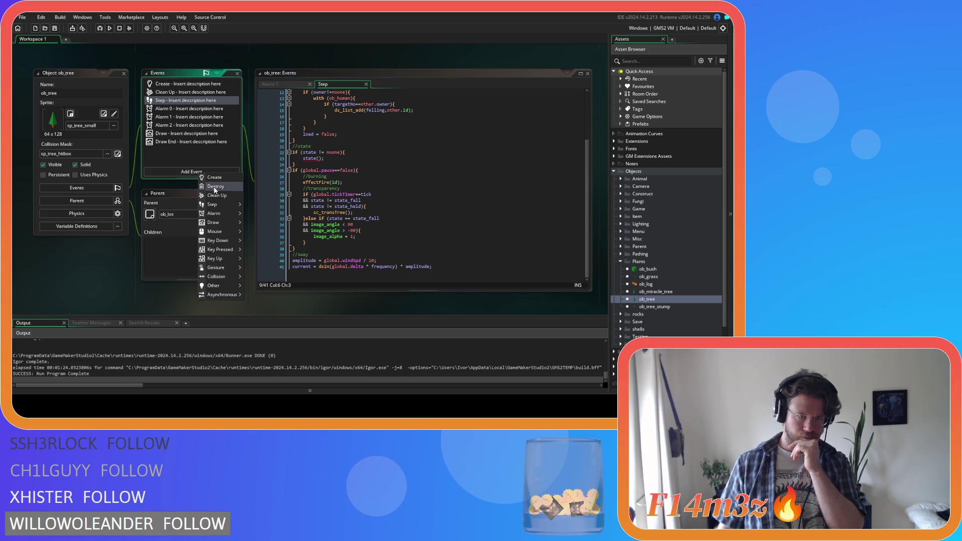
Step: Add an Alarm 3 event with the pasted spawning lines using pLeafDeciduousSummer particles
mouse_move(229, 212)
click(256, 242)
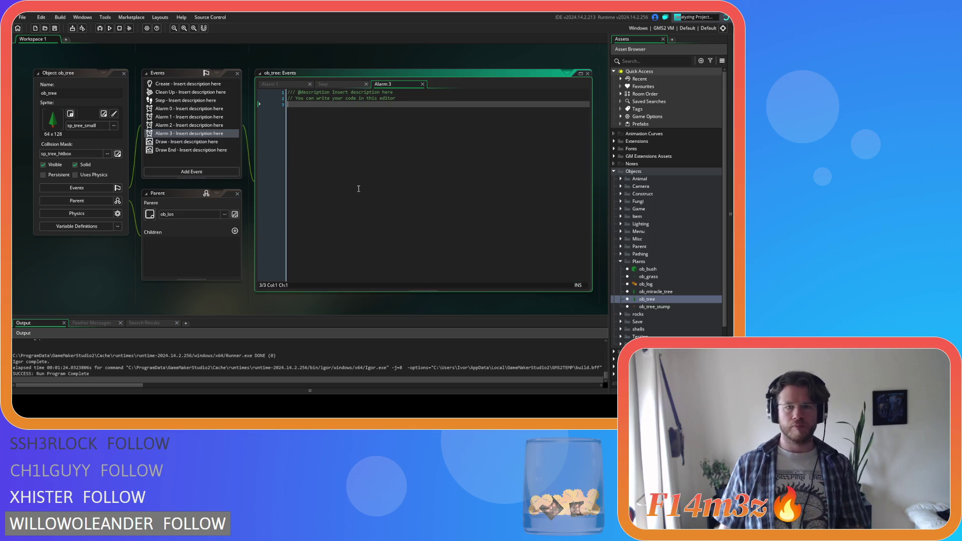
key(ctrl+v)
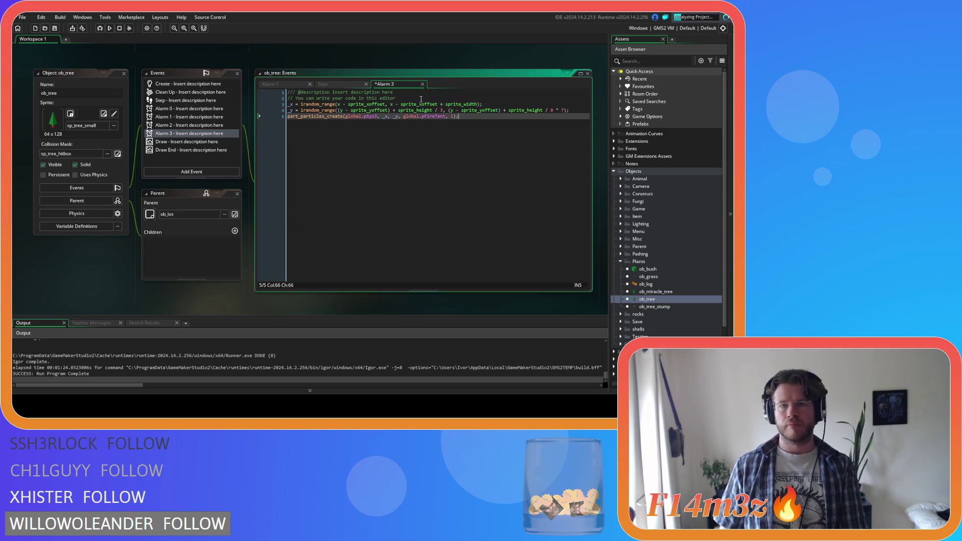
double_click(427, 116)
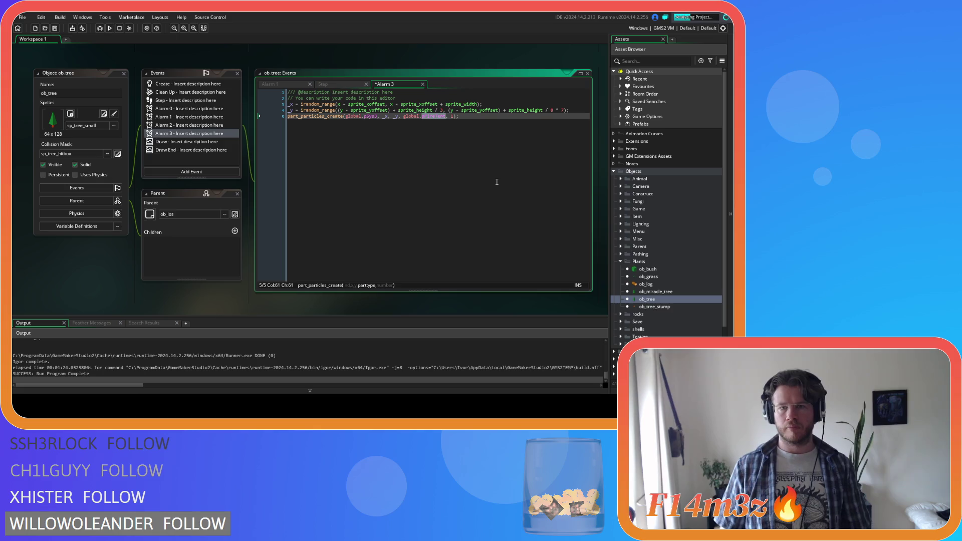
text(pLeaf)
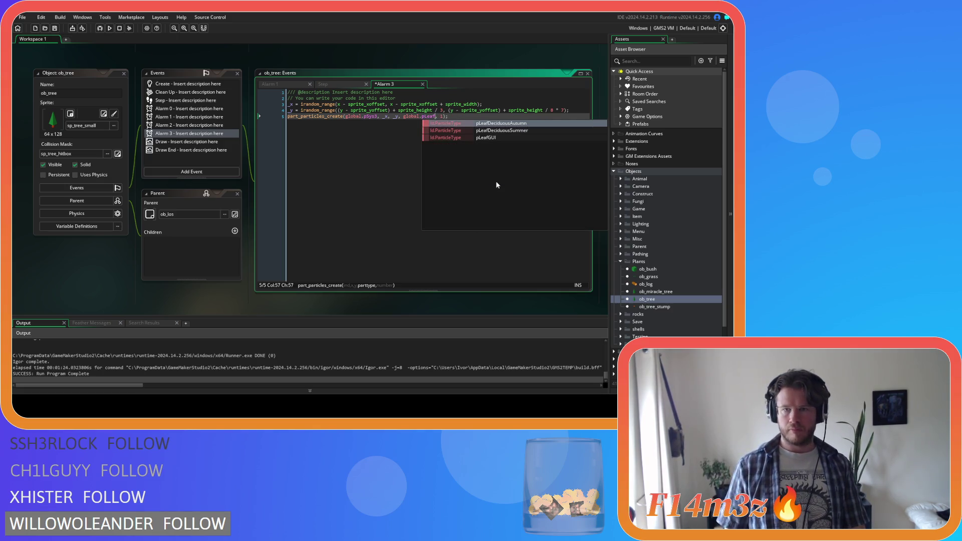
key(Down)
key(Return)
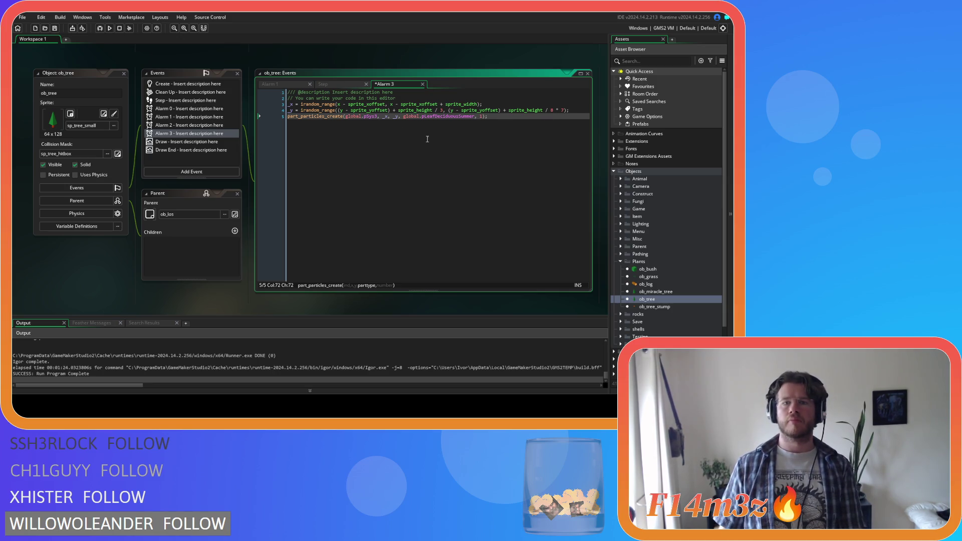
Step: Wrap the summer particle line in if (global.season=="Summer")
click(572, 111)
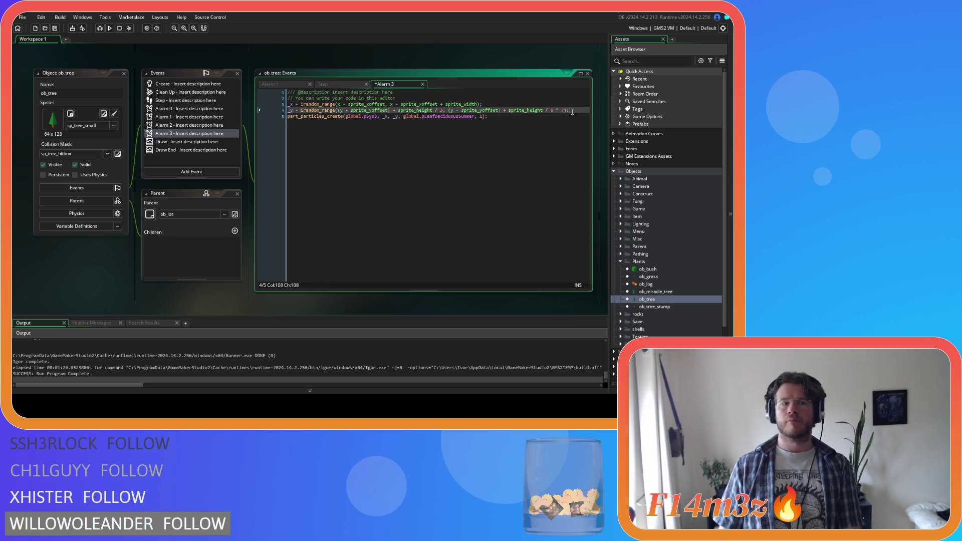
key(Return)
text(if ())
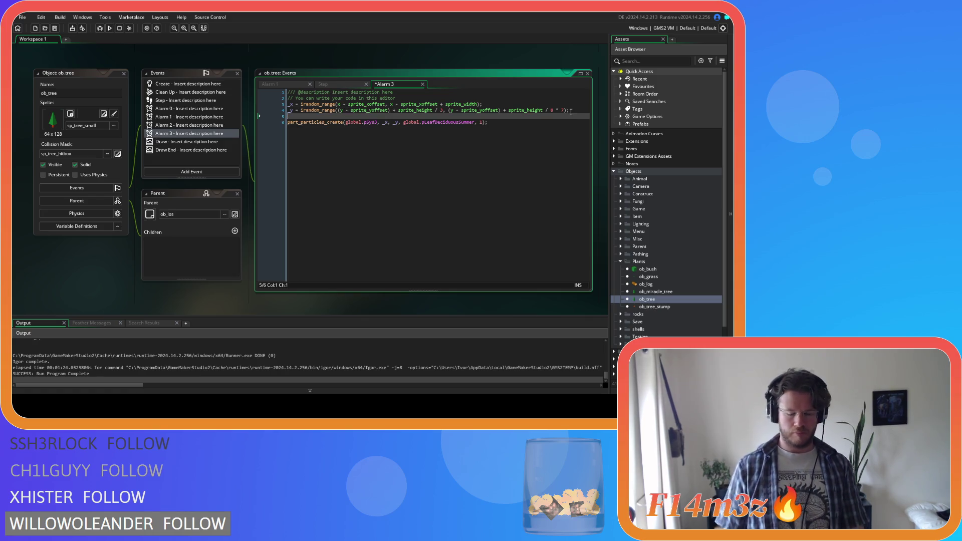
key(Left)
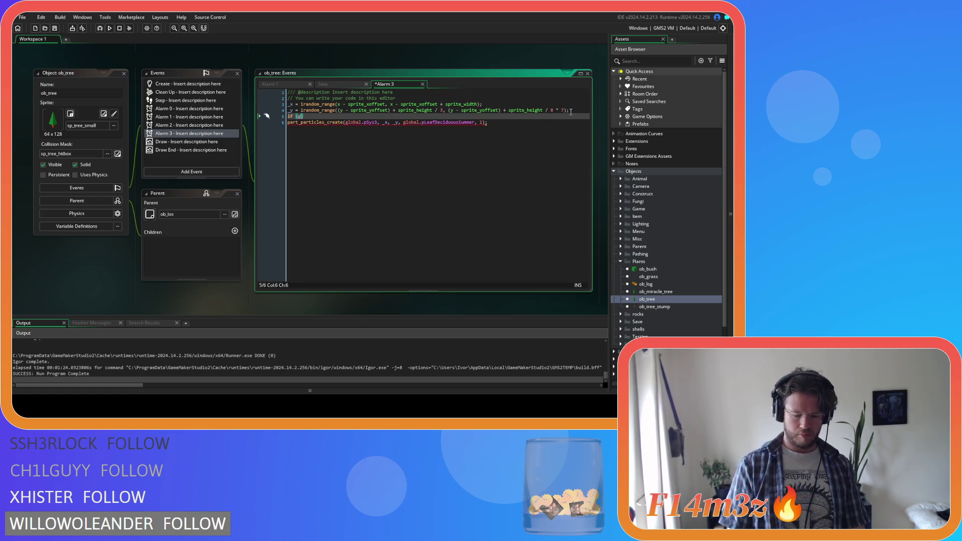
text(global.sseas)
key(BackSpace)
key(BackSpace)
key(BackSpace)
text(eason=="Summer")
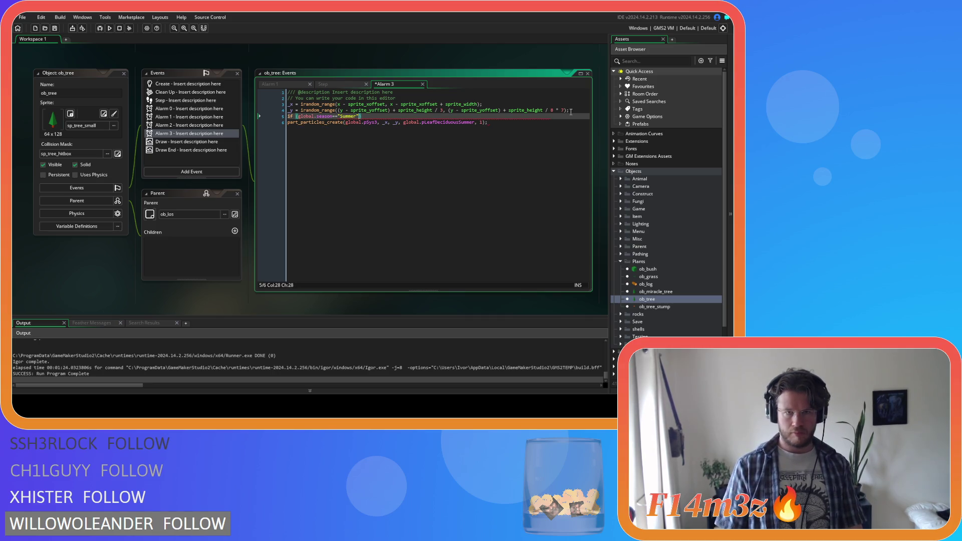
key(Right)
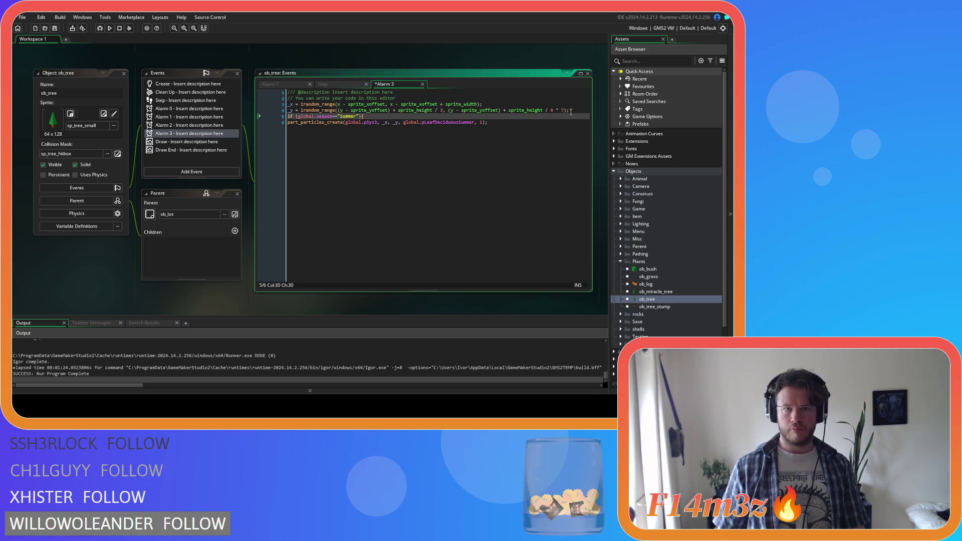
click(287, 123)
key(Tab)
Step: Add an else-if branch with the condition global.season=="Autumn"
click(522, 127)
key(Return)
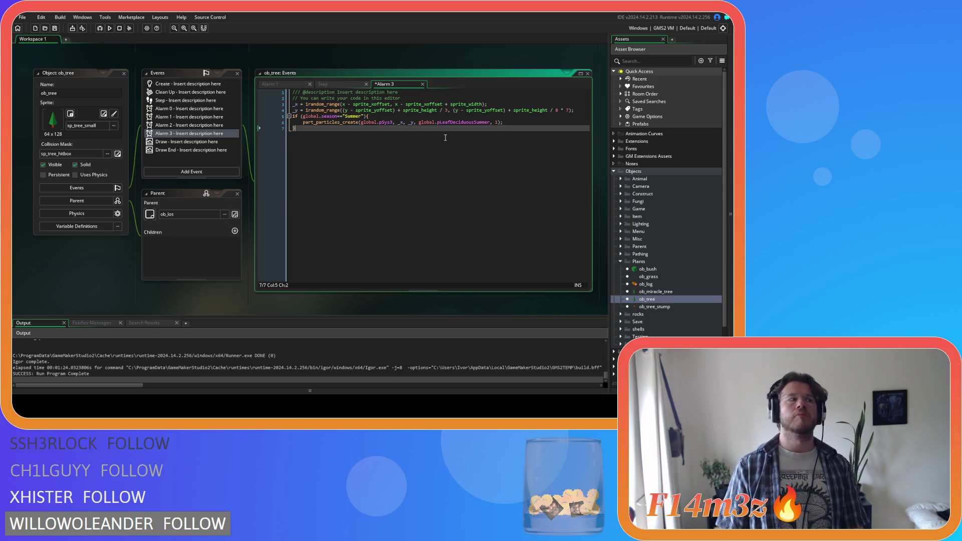
text(else )
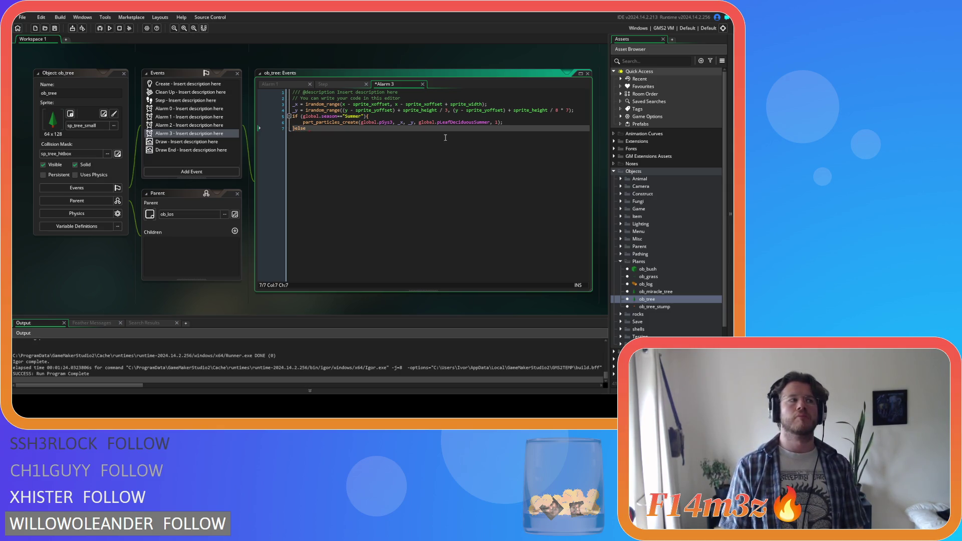
text(if()
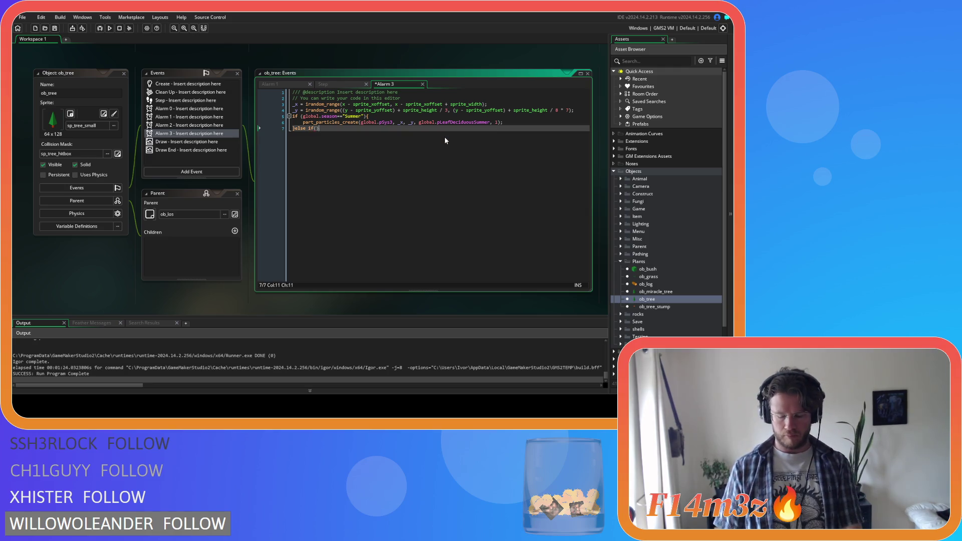
text(){)
key(Return)
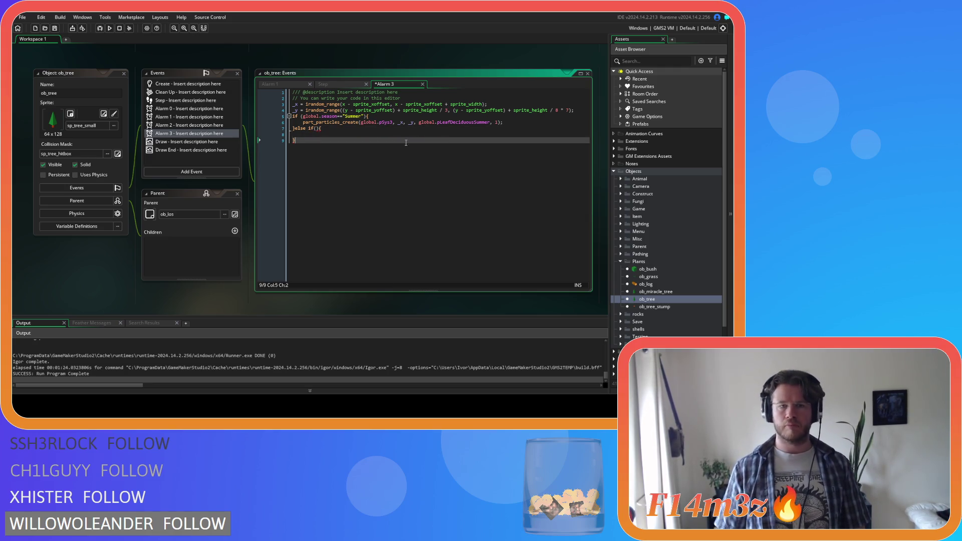
drag(365, 115, 302, 116)
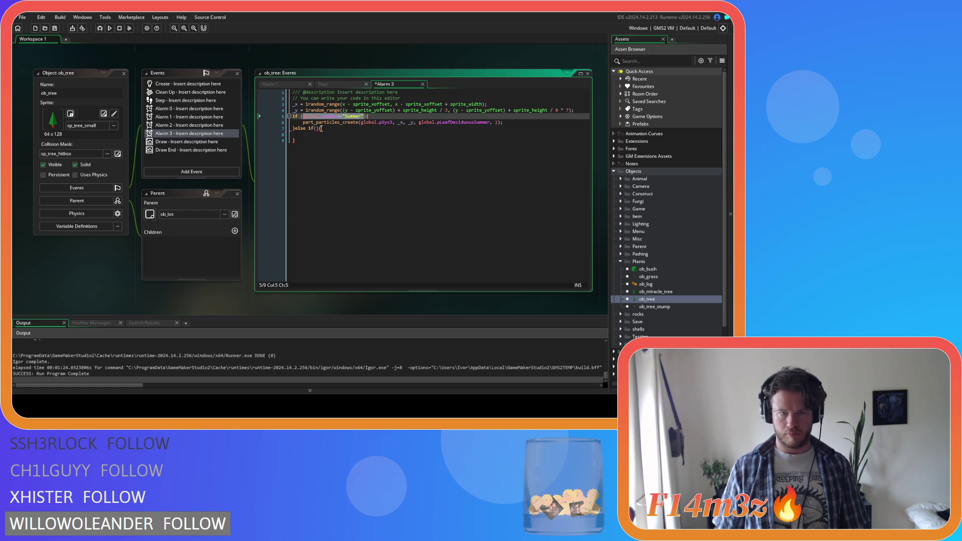
key(ctrl+c)
click(317, 129)
key(ctrl+v)
double_click(365, 129)
text(Autumn)
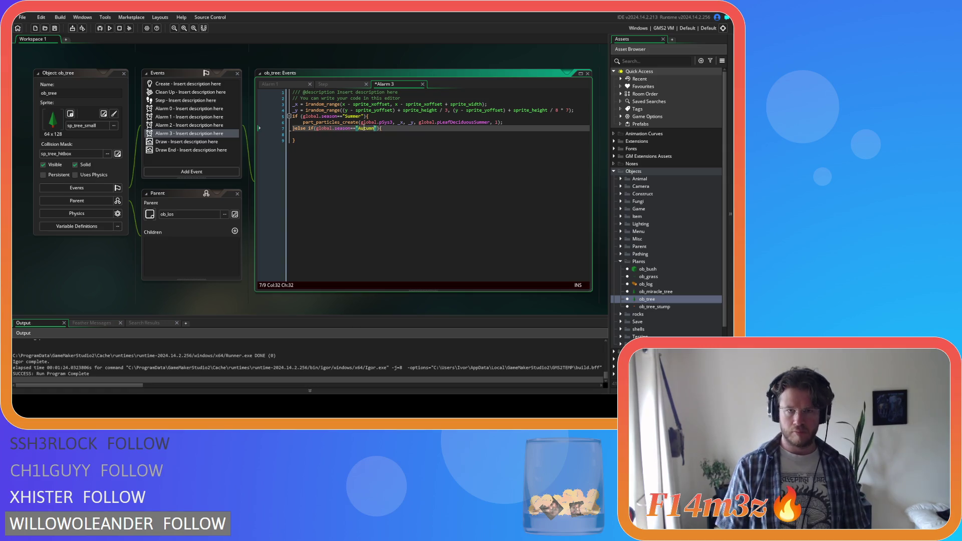
key(Down)
key(Down)
Step: Give the Autumn branch a particle-creation line using pLeafDeciduousAutumn
drag(503, 123, 303, 122)
key(ctrl+c)
click(316, 135)
key(ctrl+v)
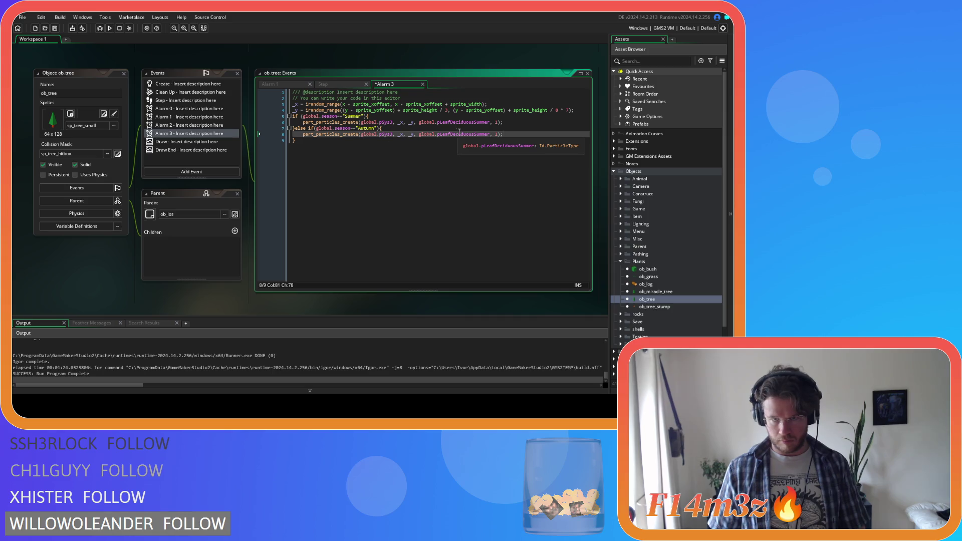
drag(472, 134, 489, 133)
text(Autum)
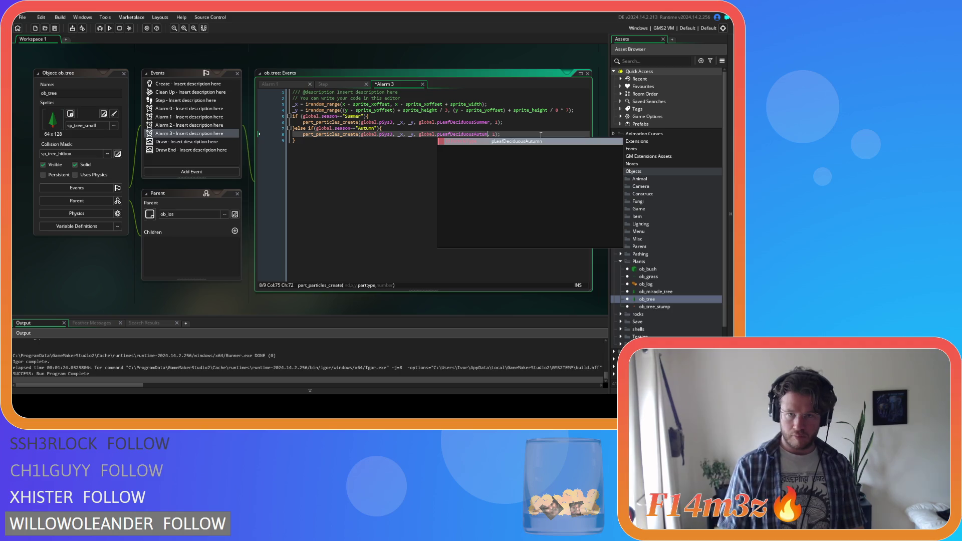
text(n)
mouse_move(509, 151)
mouse_down()
mouse_move(335, 157)
mouse_move(285, 119)
mouse_up()
click(323, 85)
click(470, 273)
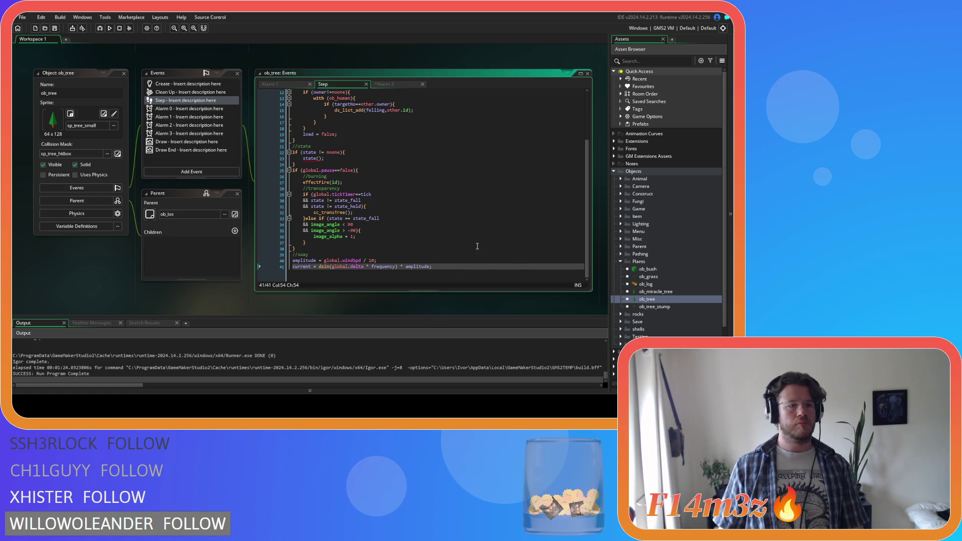
Step: Add a //leaves comment at the end of Step and paste the season particle block below it
key(Return)
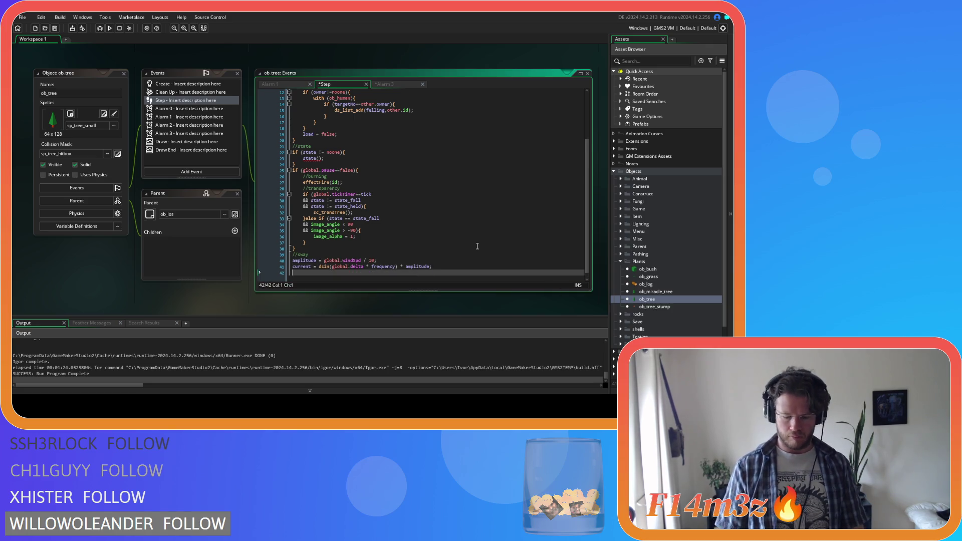
text(aves)
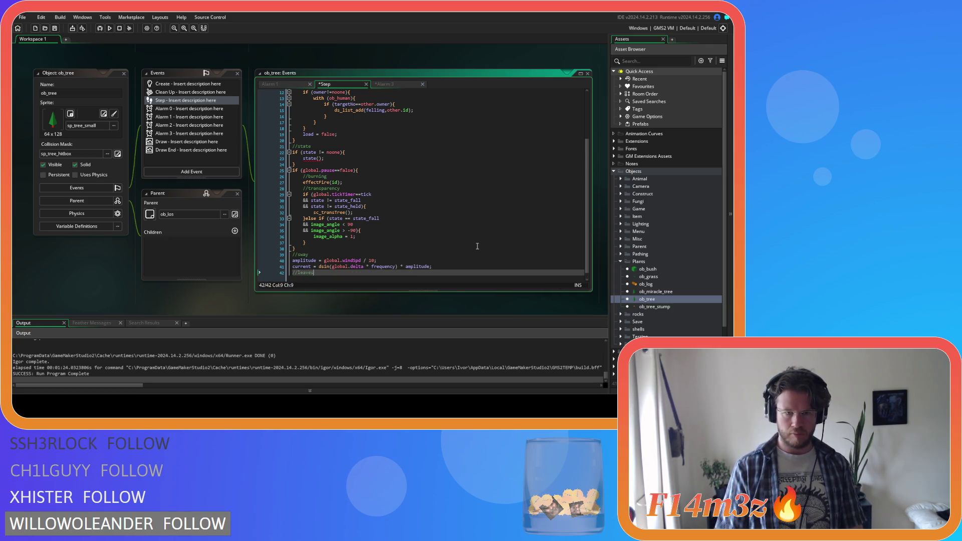
key(Return)
key(ctrl+v)
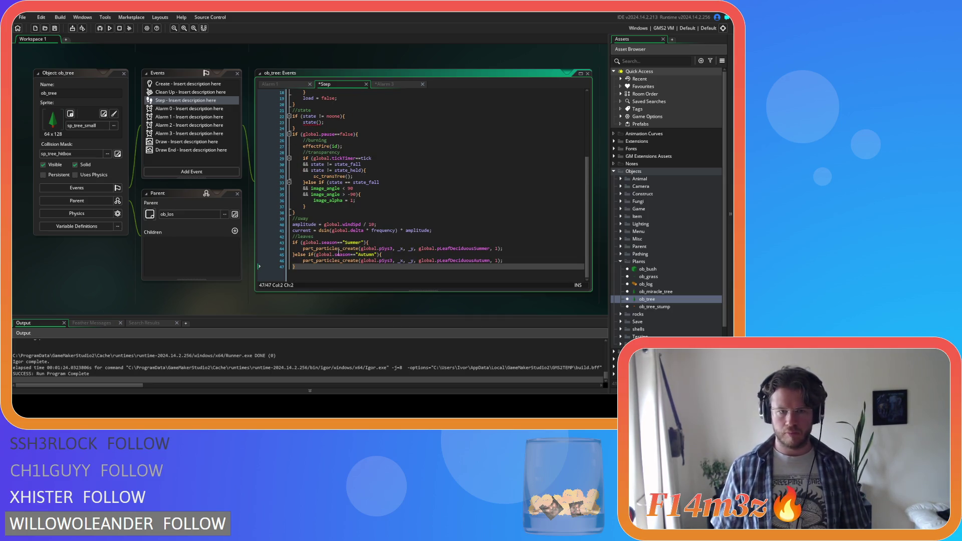
Step: Replace the Summer particle call with an alarm[3] = irandom statement
drag(508, 247, 304, 249)
text(al)
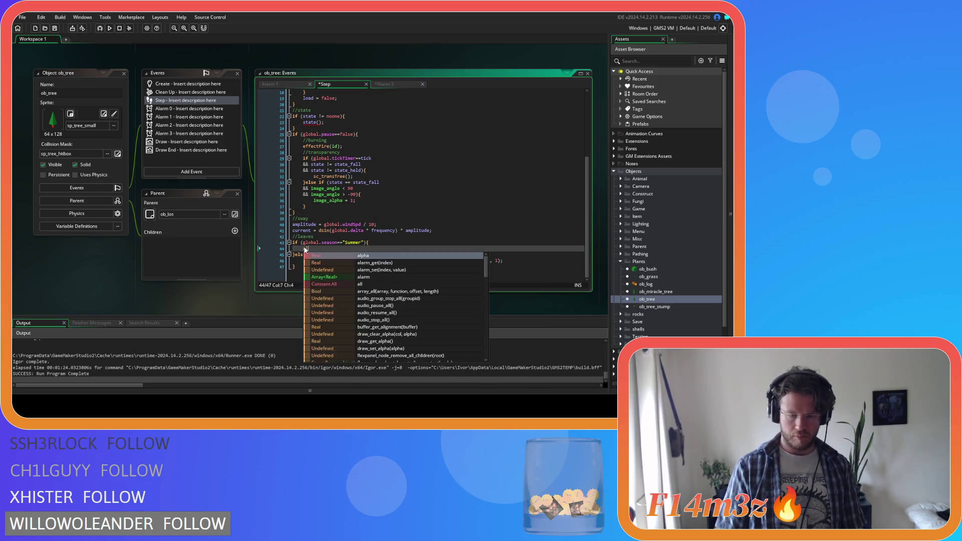
text(a)
key(Escape)
key(BackSpace)
text(ae)
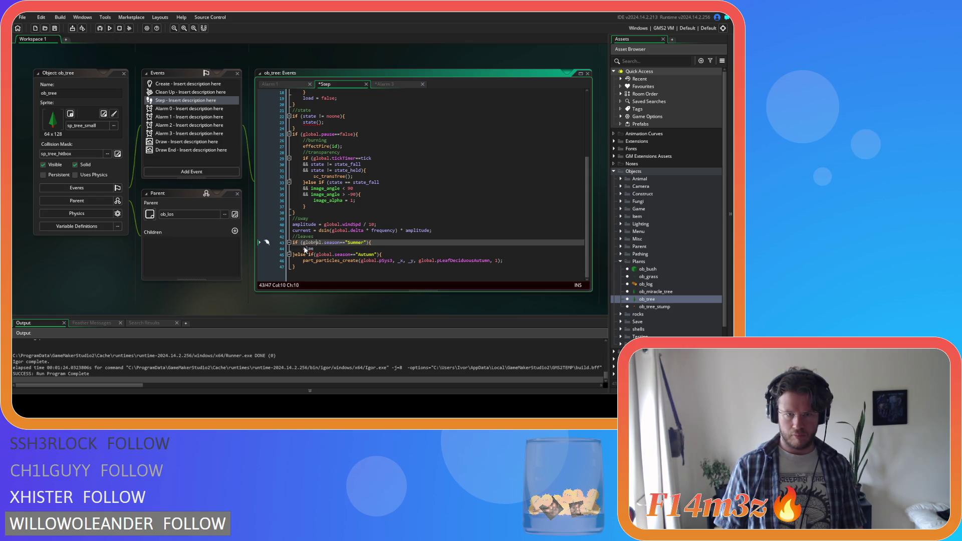
key(BackSpace)
text(rm)
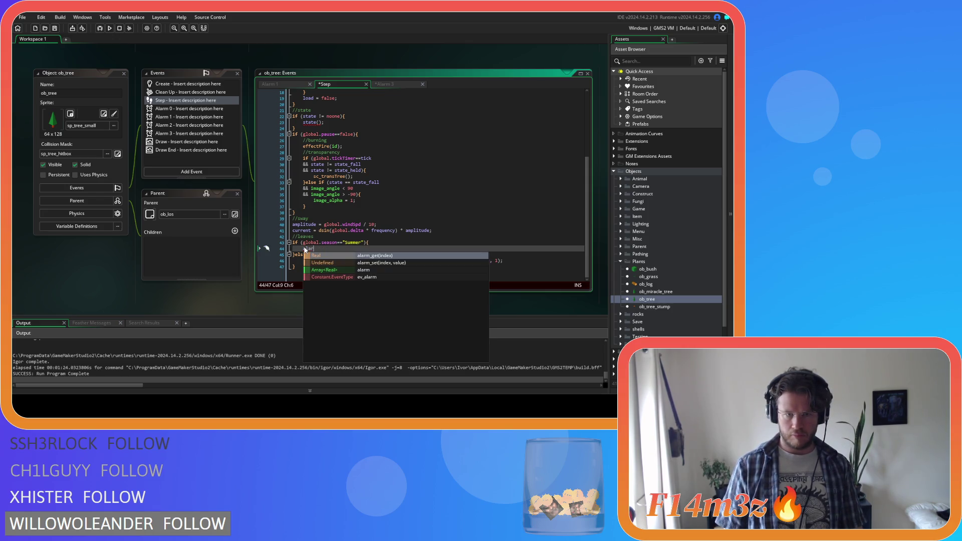
key(Escape)
text(3] = )
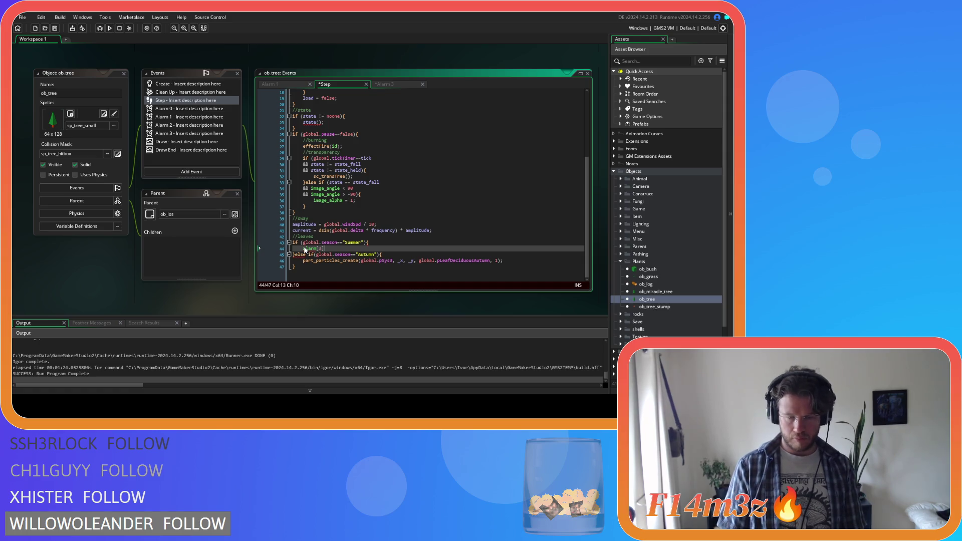
text(irand)
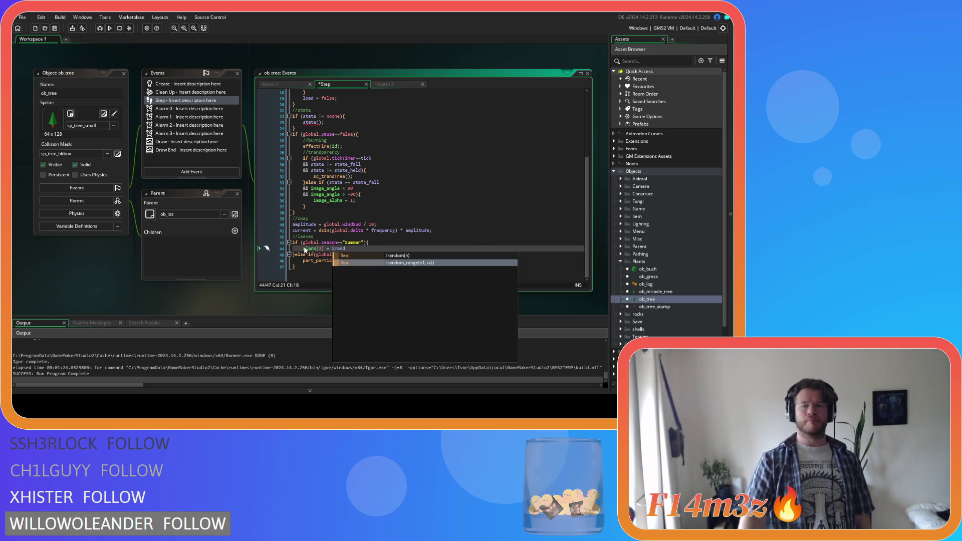
key(Return)
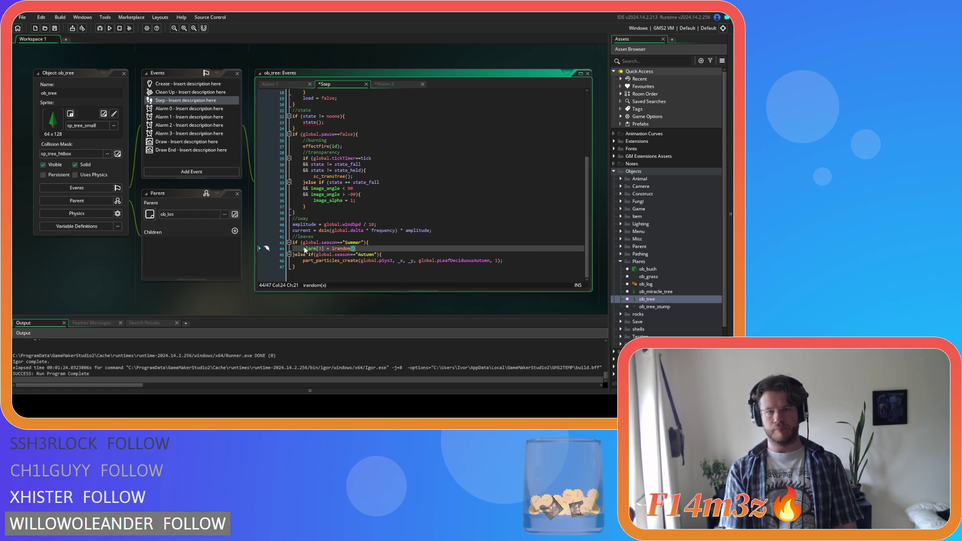
Step: Give the Summer irandom call a maximum of 3600
key(ctrl+space)
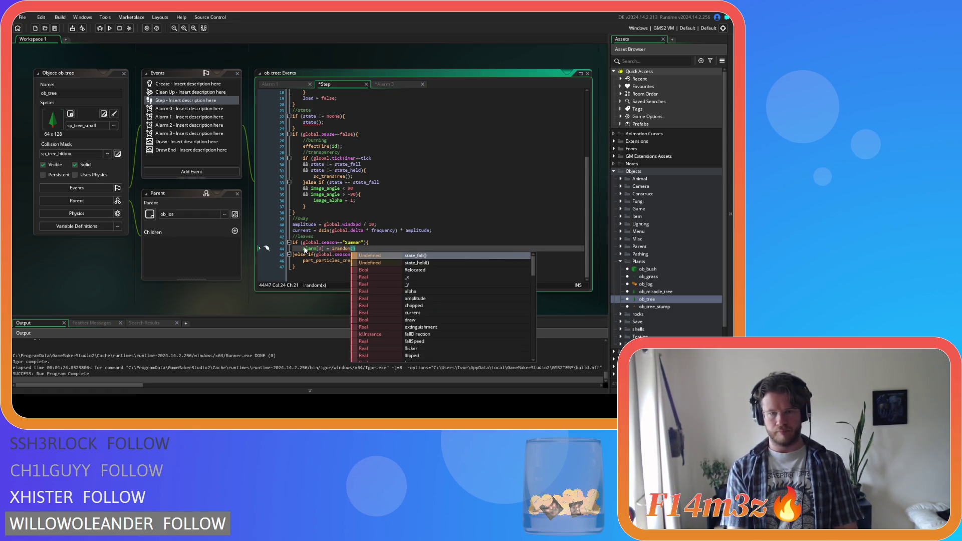
text(60)
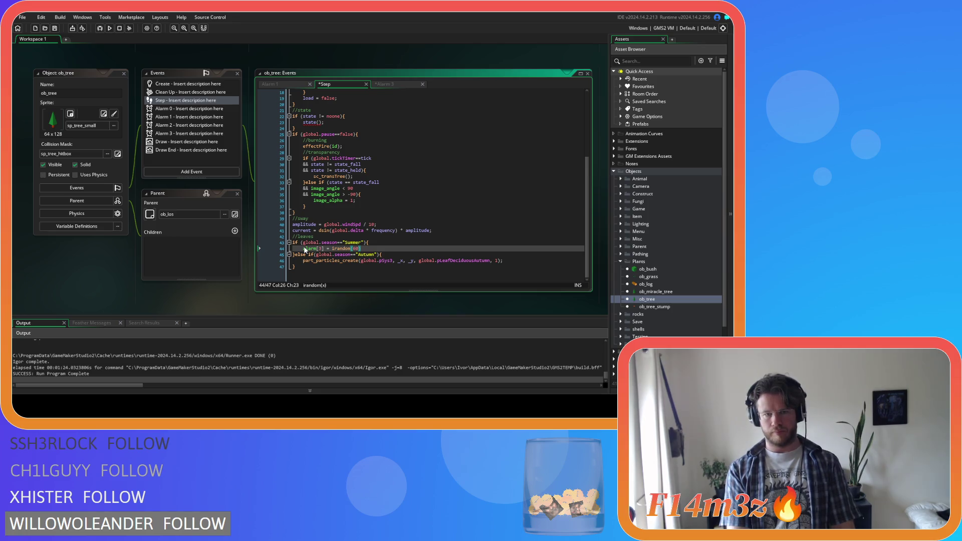
key(BackSpace)
key(BackSpace)
key(ctrl+space)
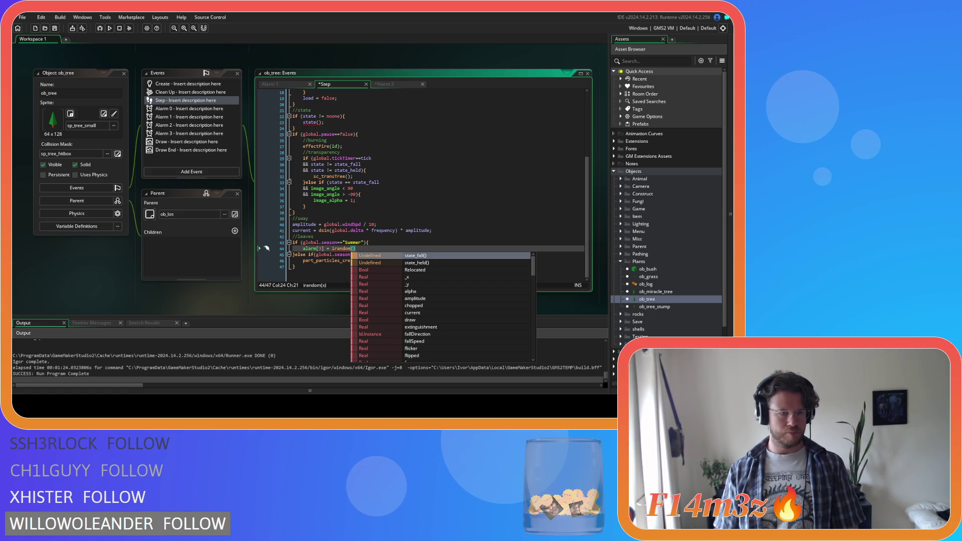
text(3)
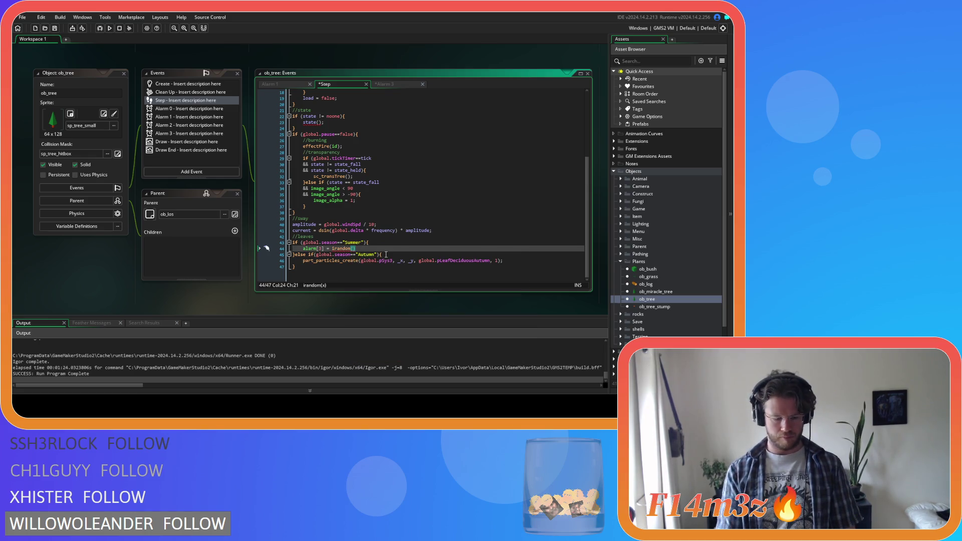
text(600)
click(386, 255)
click(379, 249)
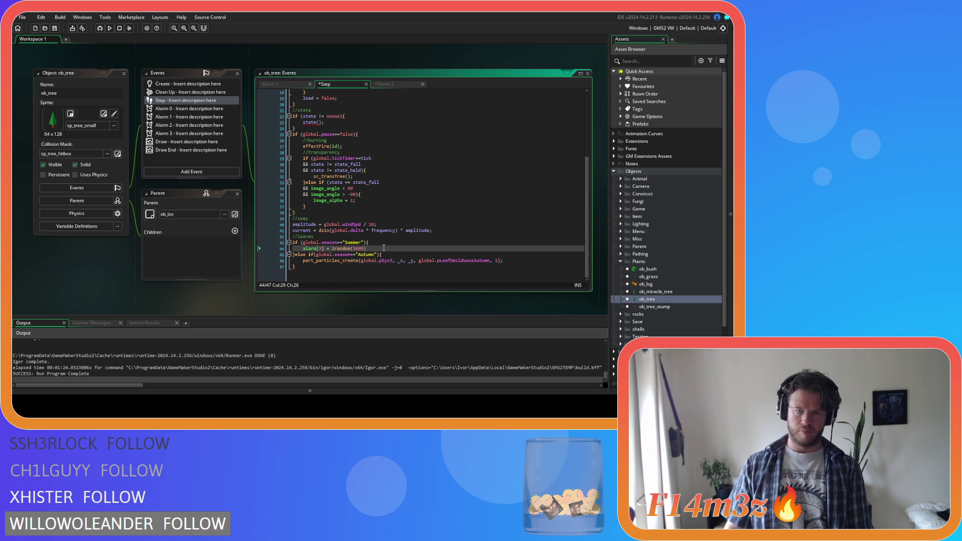
Step: Replace the Autumn particle call with alarm[3] = irandom(600);
text(;)
key(ctrl+shift+Left)
key(ctrl+shift+Left)
key(ctrl+shift+Left)
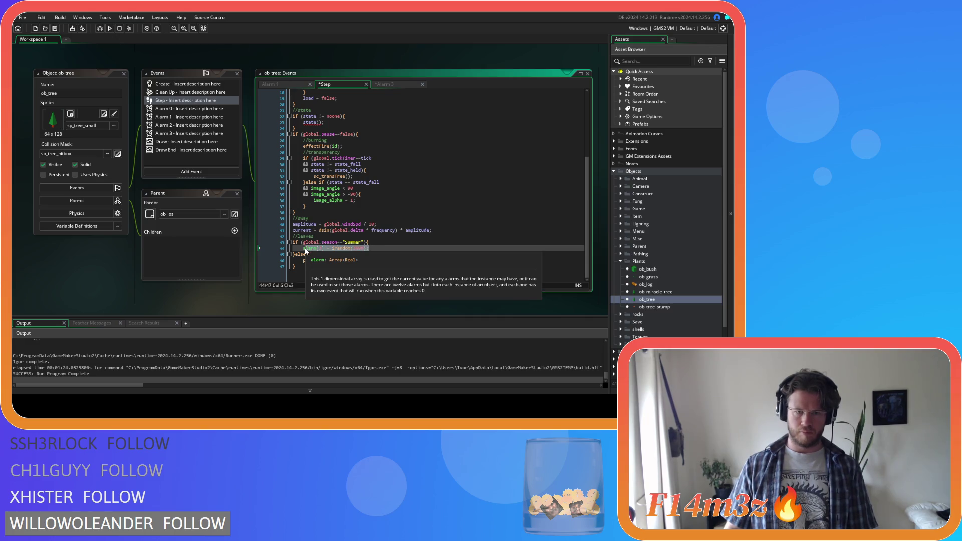
key(ctrl+c)
drag(504, 261, 302, 261)
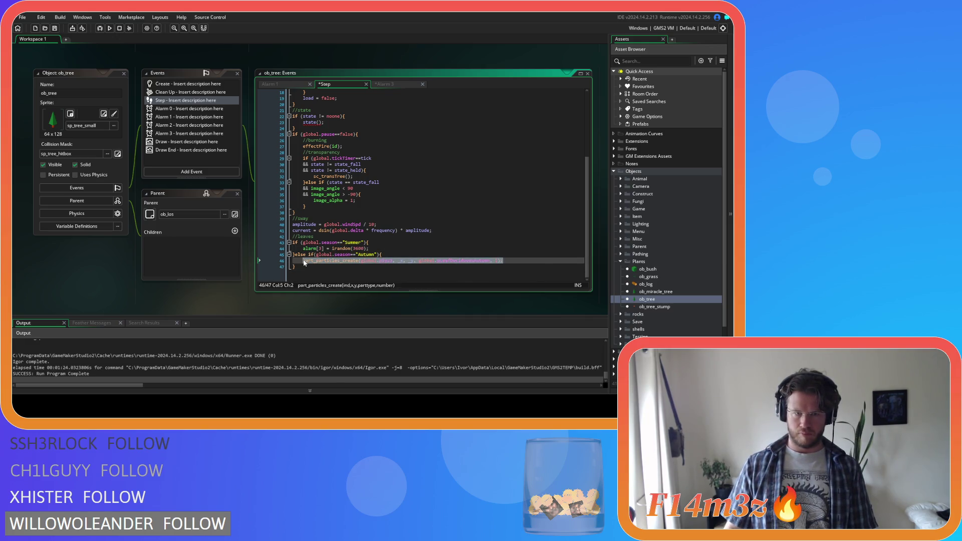
key(ctrl+v)
double_click(362, 260)
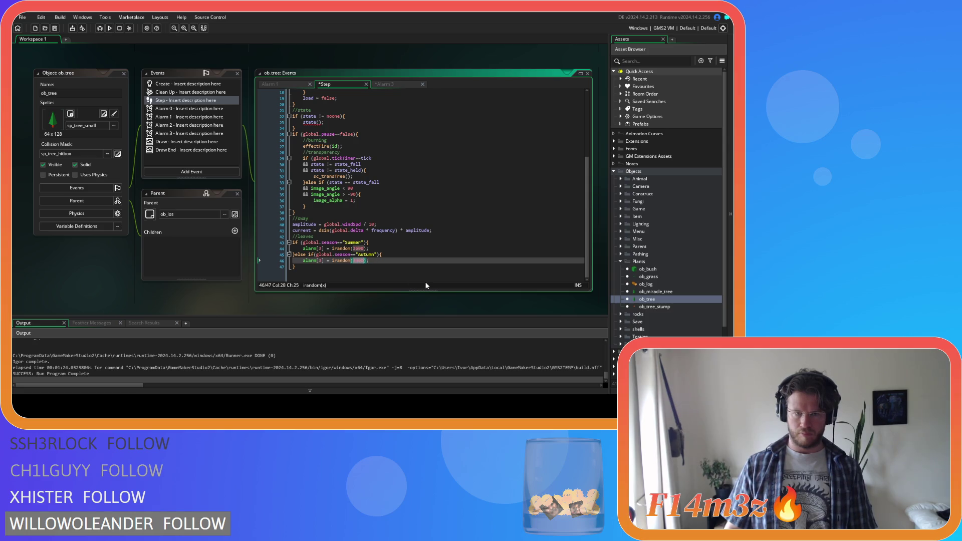
text(60)
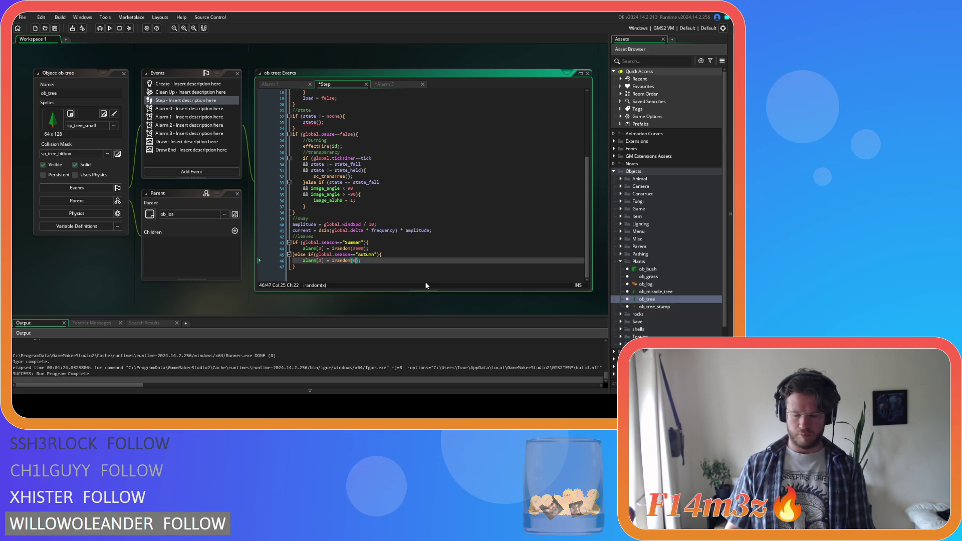
text(0)
Step: Add an else branch setting alarm[3] to -1 and save the Step code
click(357, 268)
text(else)
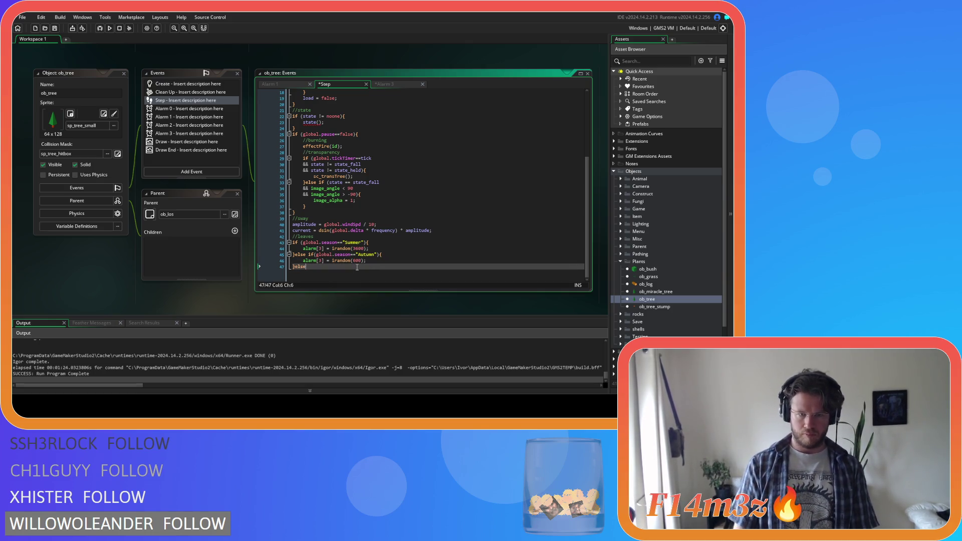
key(Return)
key(Return)
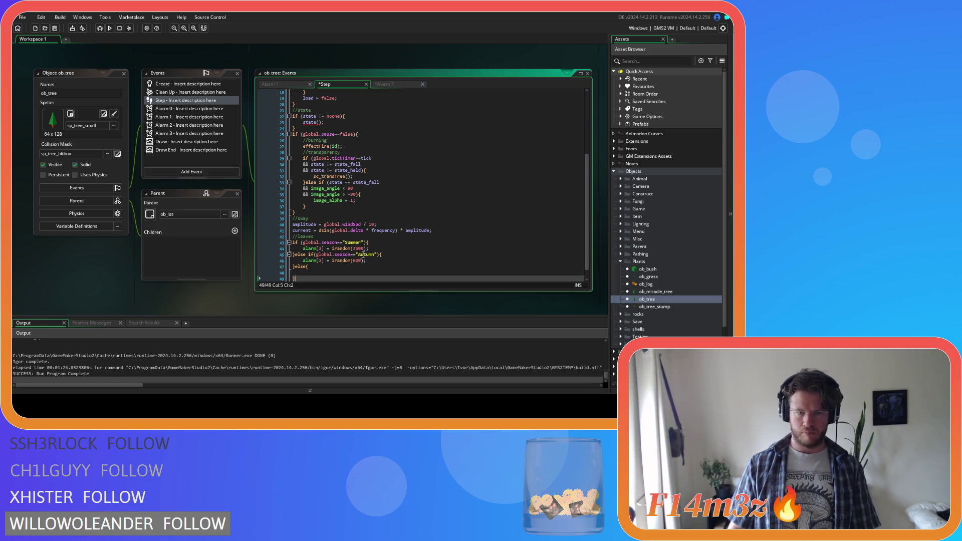
drag(376, 260, 303, 260)
key(ctrl+c)
click(318, 273)
key(ctrl+v)
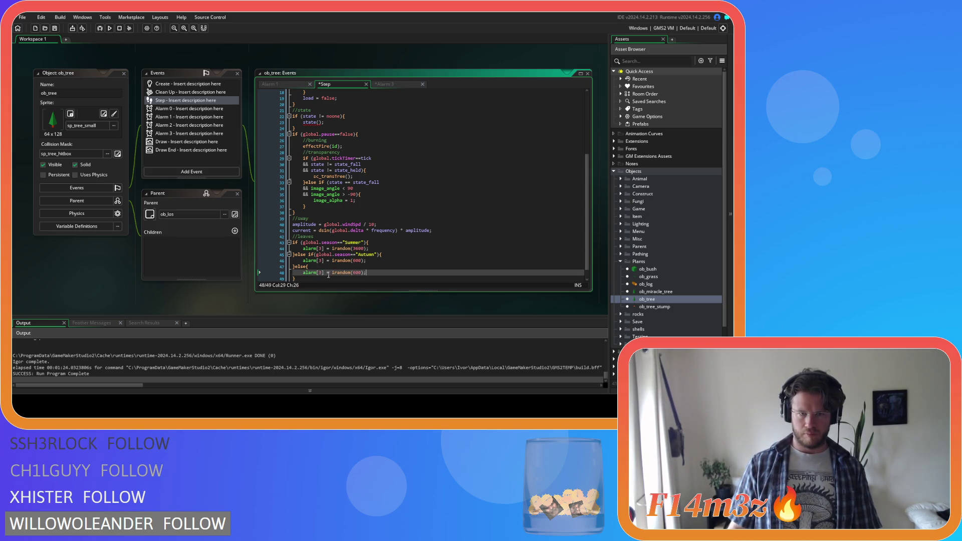
click(365, 275)
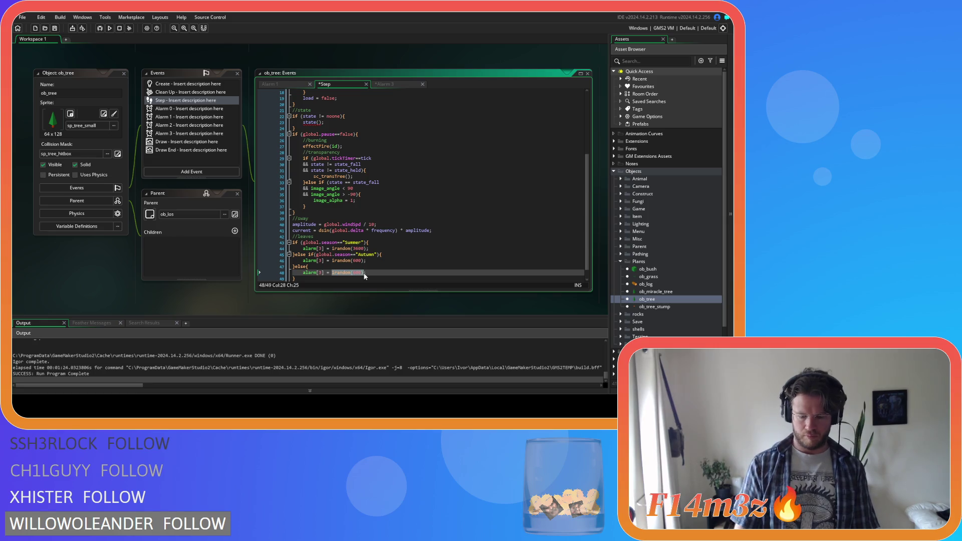
text(-01)
key(ctrl+s)
key(Up)
key(Up)
key(Up)
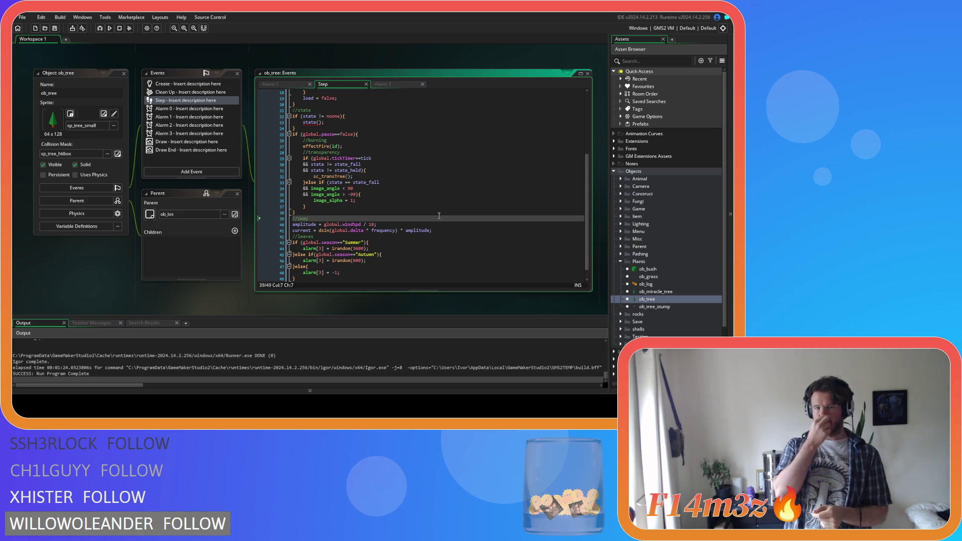
click(338, 261)
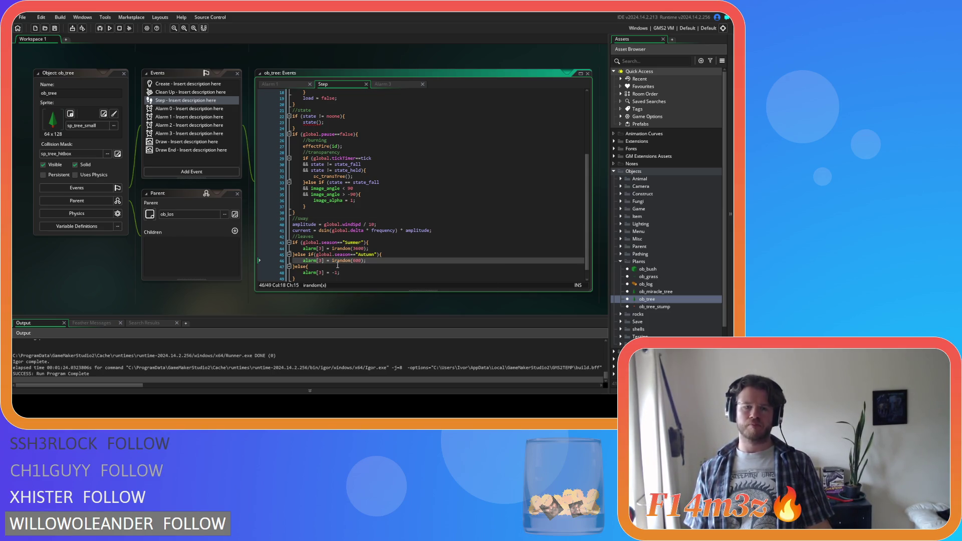
double_click(649, 292)
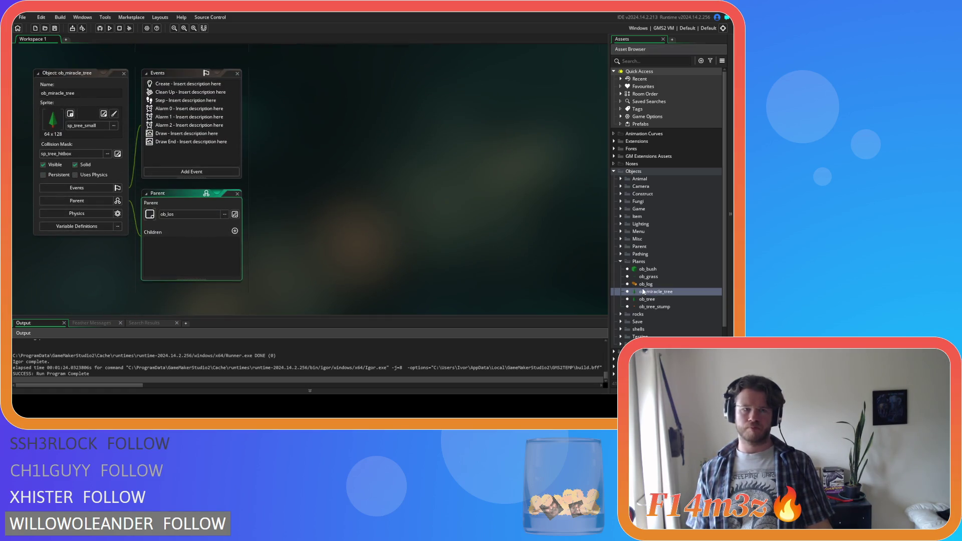
click(123, 73)
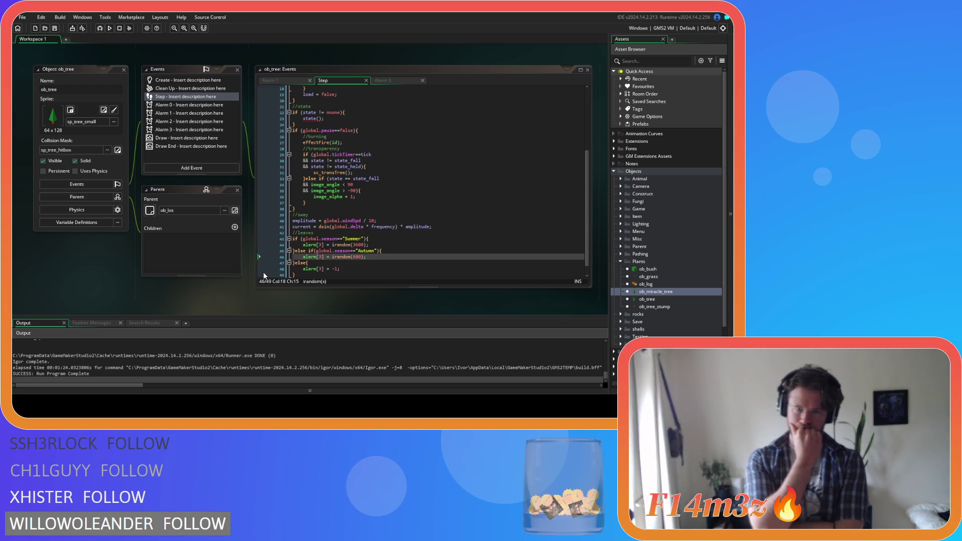
scroll(261, 248, down, 1)
Step: Rename the comment to //falling leaves and remove that season alarm block from Step
drag(291, 271, 278, 221)
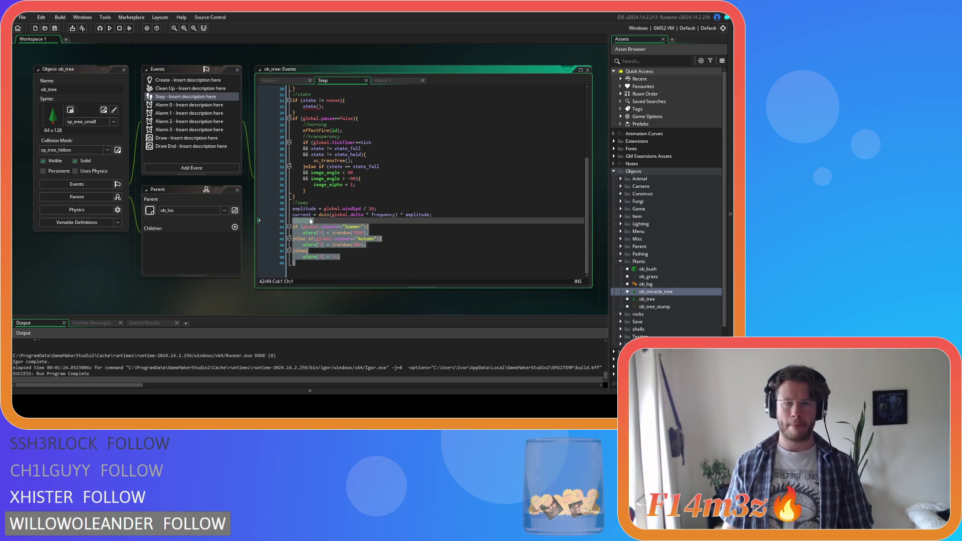
click(299, 221)
text(falling)
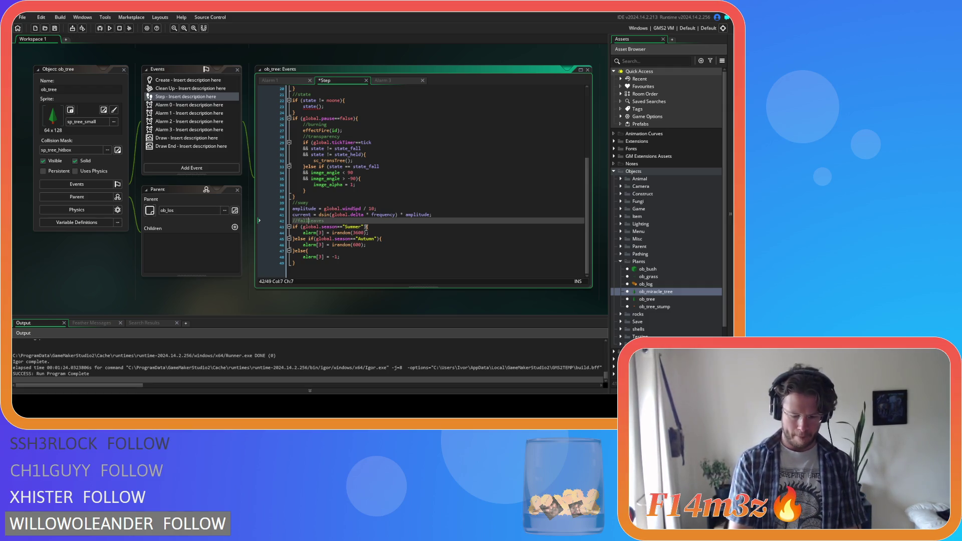
mouse_move(341, 257)
mouse_down()
mouse_move(300, 255)
mouse_move(273, 218)
mouse_up()
key(BackSpace)
key(BackSpace)
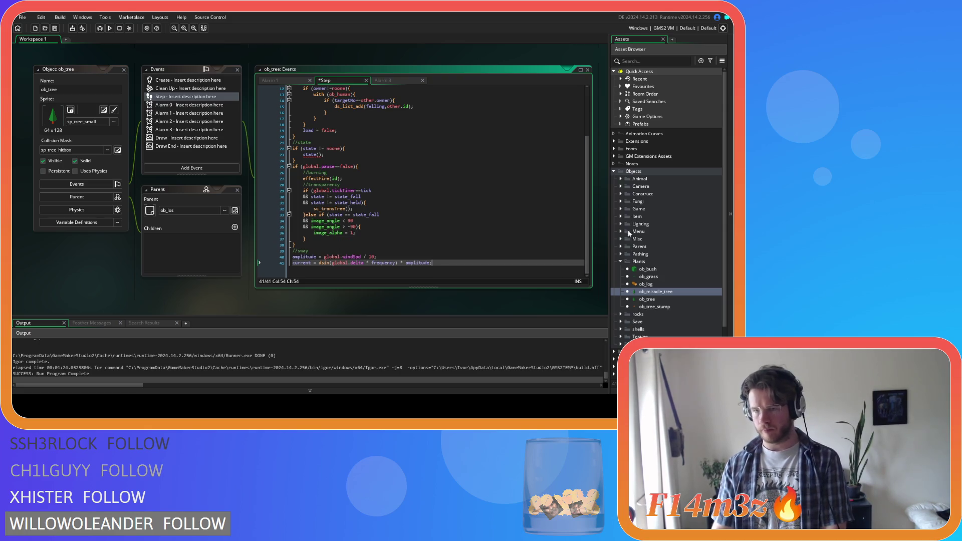
Step: Look over ob_weather's Step event code, then close ob_weather
click(621, 209)
double_click(652, 276)
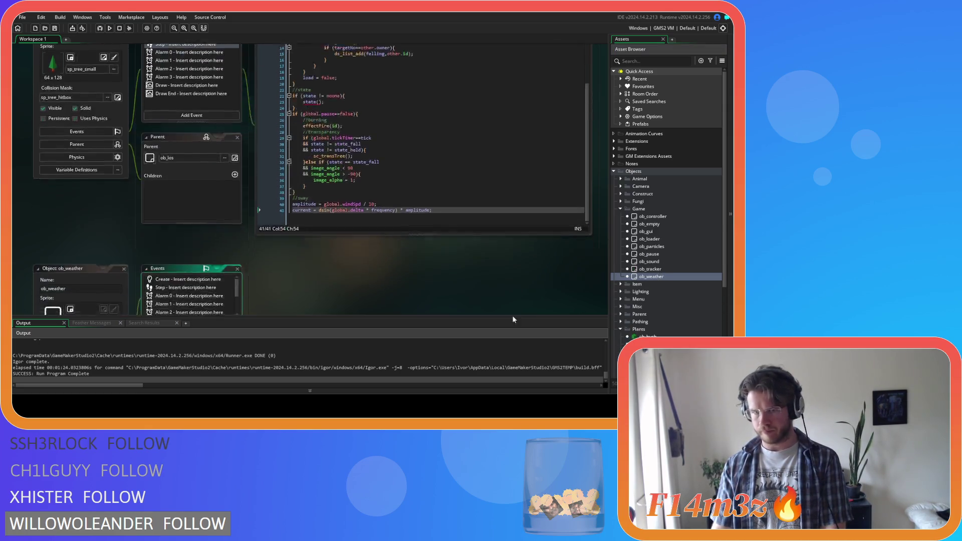
click(124, 97)
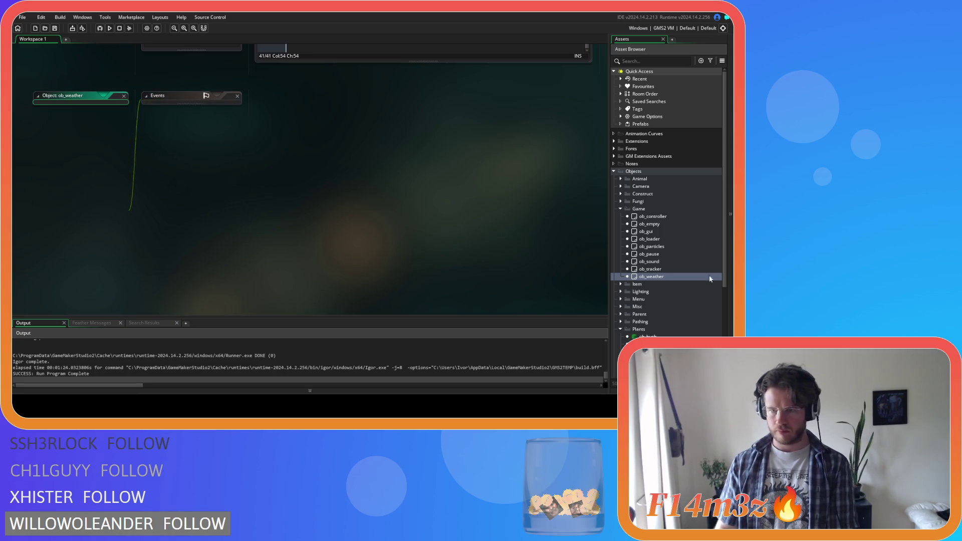
click(621, 291)
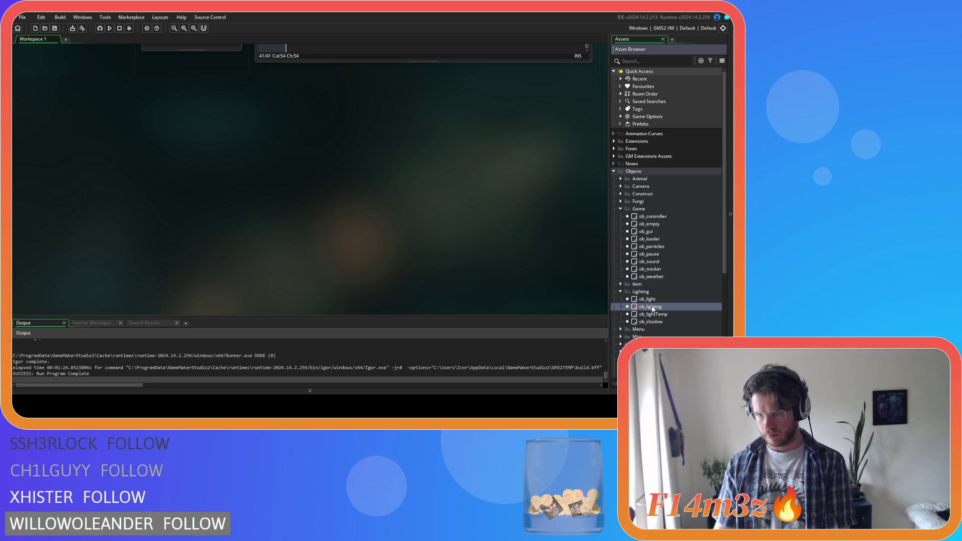
double_click(652, 277)
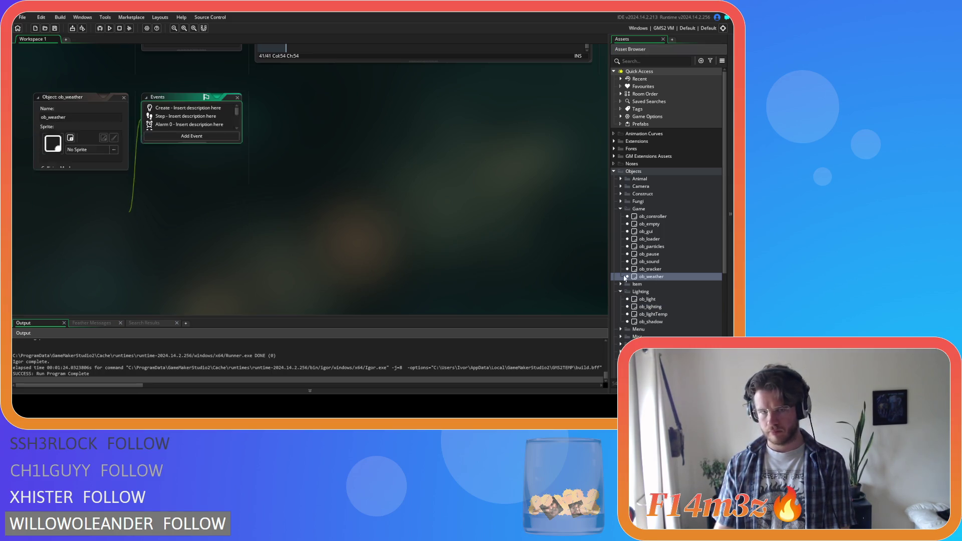
double_click(165, 116)
drag(588, 124, 591, 308)
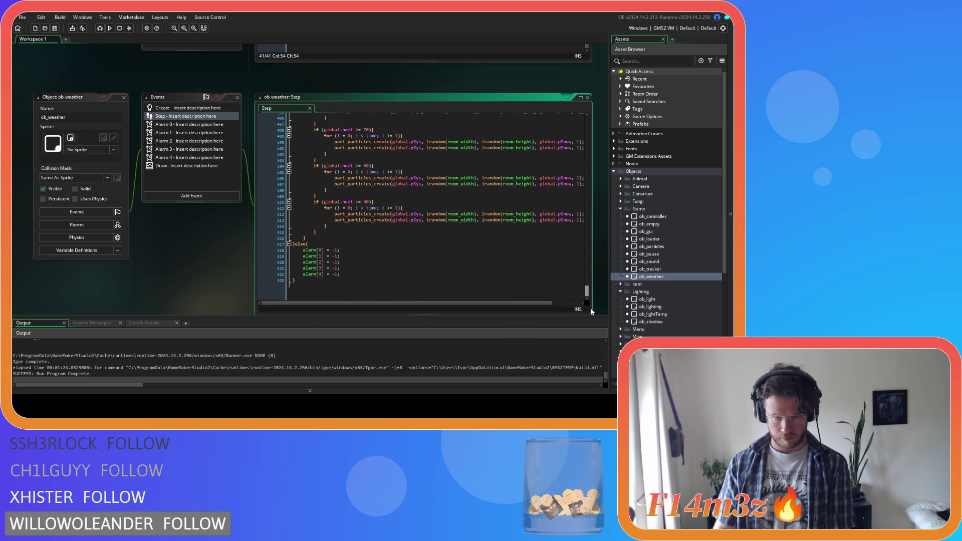
scroll(381, 274, up, 5)
scroll(380, 274, up, 15)
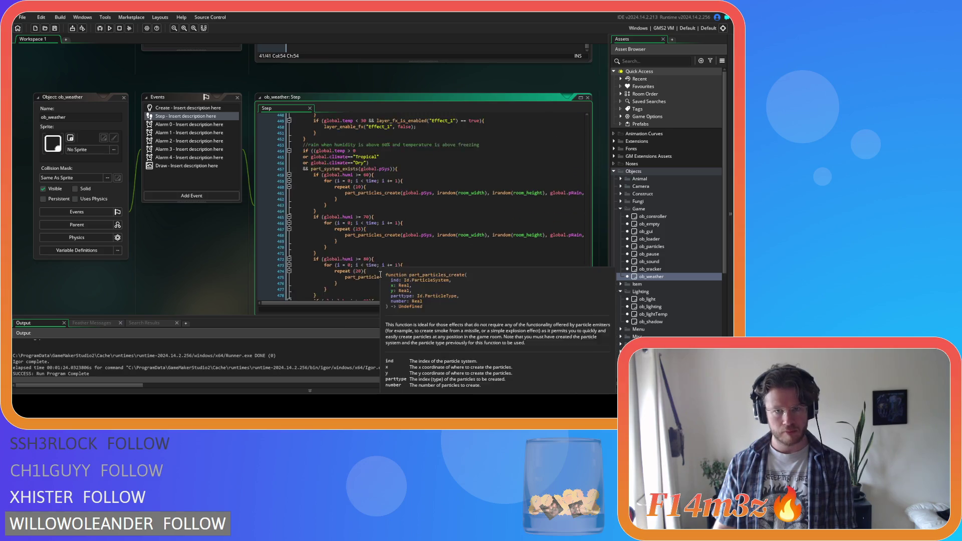
click(119, 104)
click(123, 97)
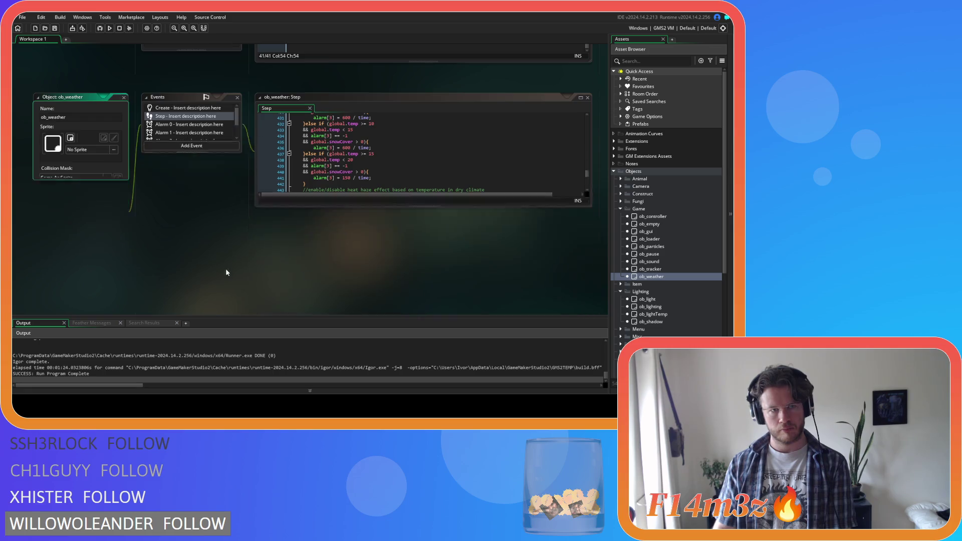
double_click(651, 307)
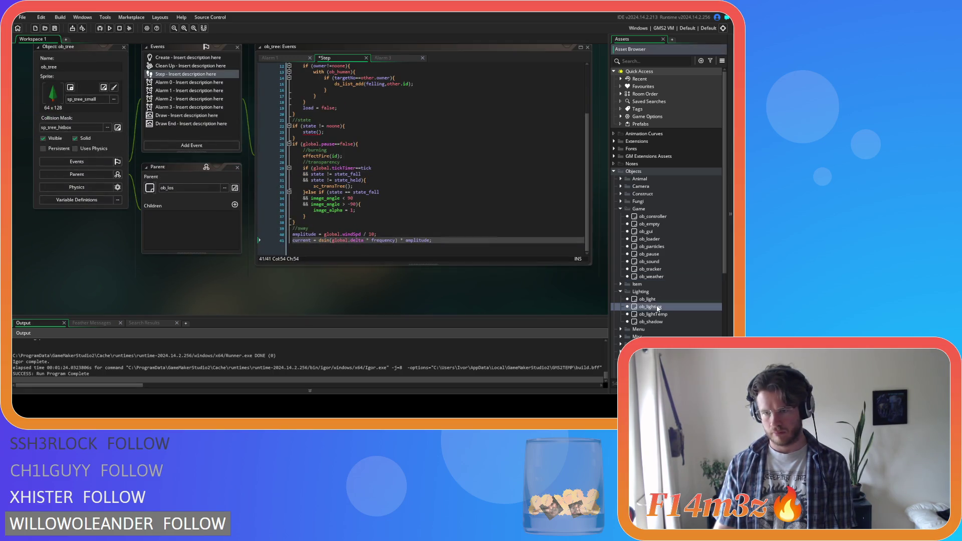
Step: Paste the falling-leaves alarm block after ob_lighting's Spring-to-Summer block
double_click(165, 123)
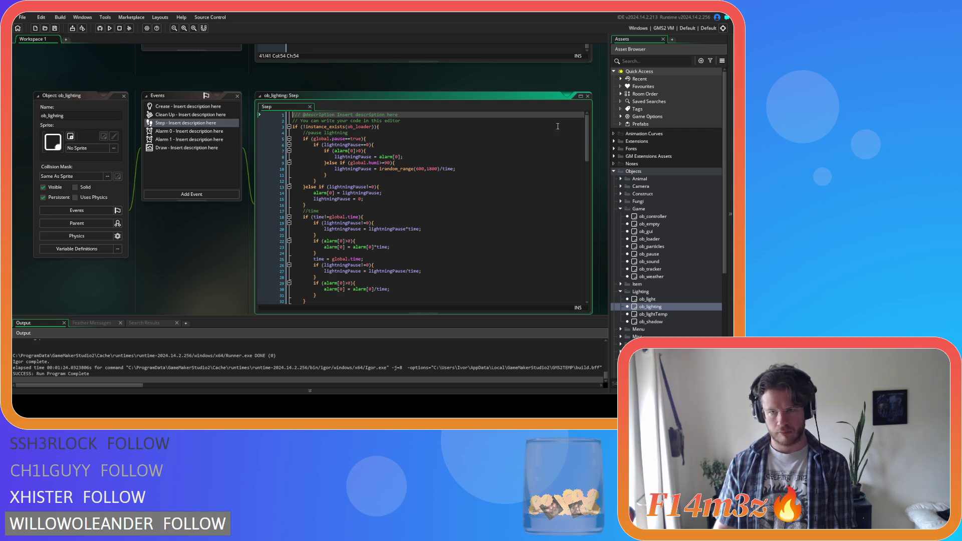
drag(587, 135, 587, 281)
mouse_move(402, 274)
mouse_down()
mouse_move(426, 236)
mouse_move(442, 151)
mouse_move(466, 276)
mouse_up()
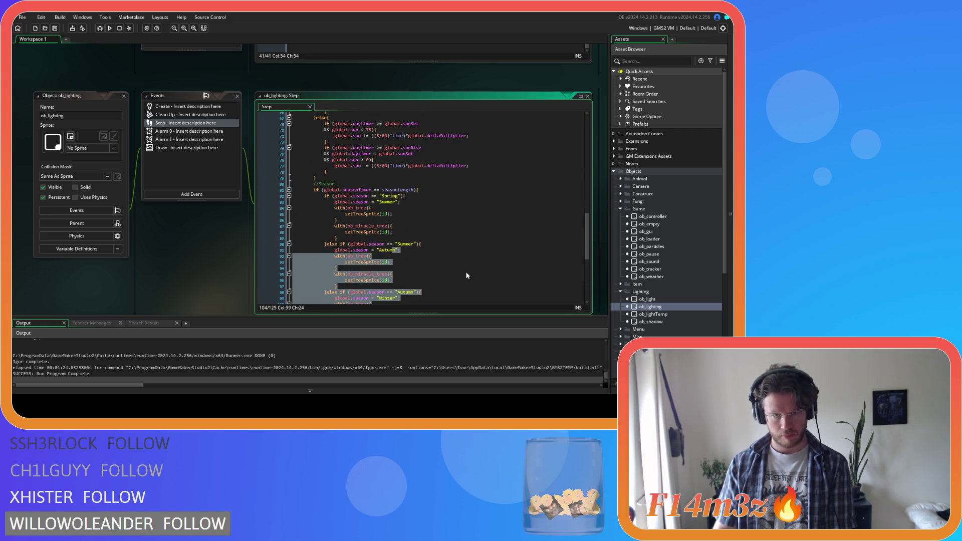
click(454, 229)
mouse_move(421, 218)
mouse_down()
mouse_move(396, 217)
mouse_move(462, 253)
mouse_up()
click(412, 241)
click(389, 257)
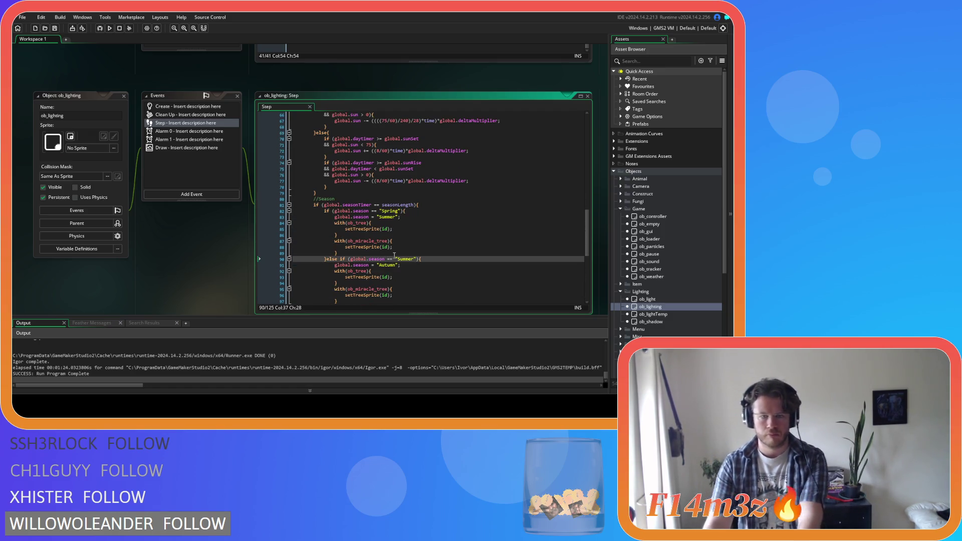
key(Up)
scroll(402, 254, down, 2)
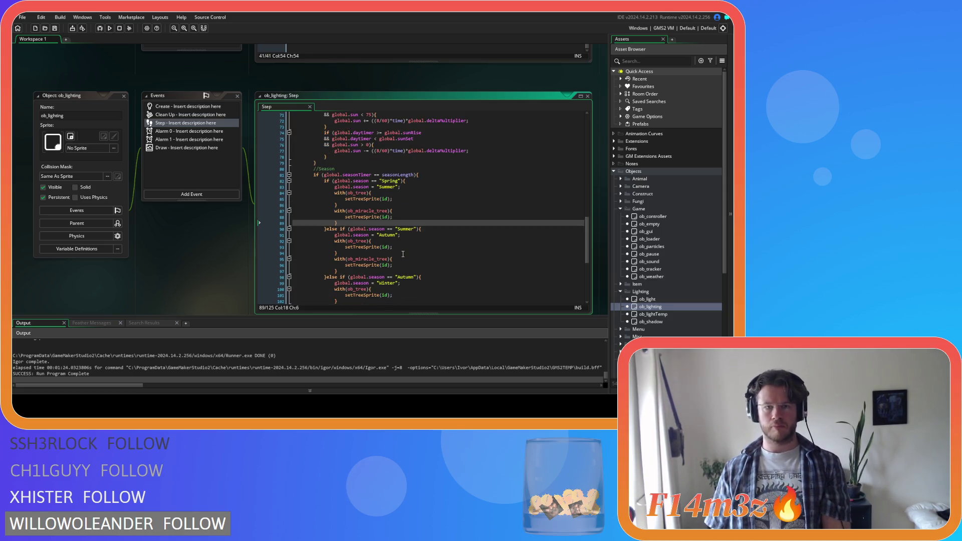
key(Return)
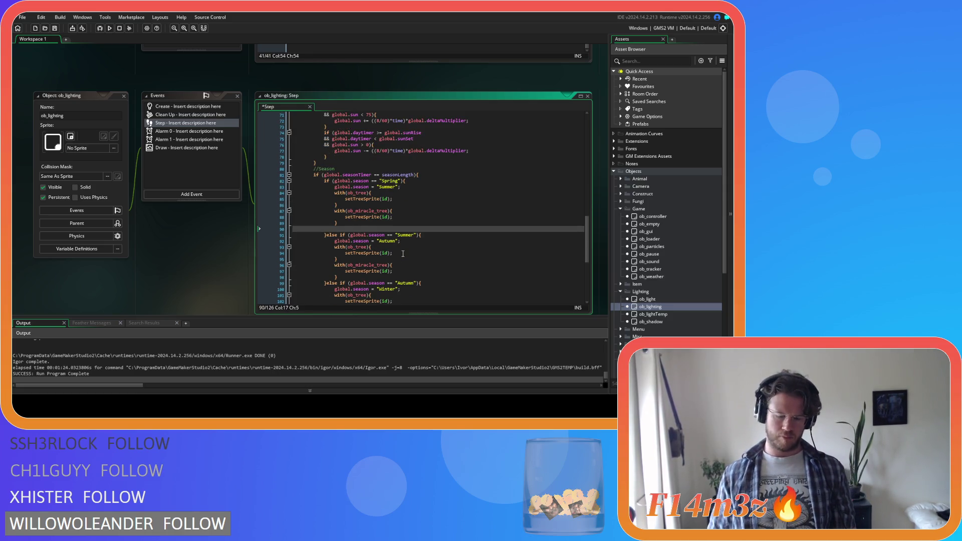
text(//falling leaves if (global.season=="Summer"){ 	alarm[3] = irandom(3600); }else if(global.season=="Autumn"){ 	alarm[3] = irandom(600); }else{ 	alarm[3] = -1; })
Step: Add alarm[3] = irandom(3600) to the Summer change for ob_tree and ob_miracle_tree
drag(304, 271, 262, 233)
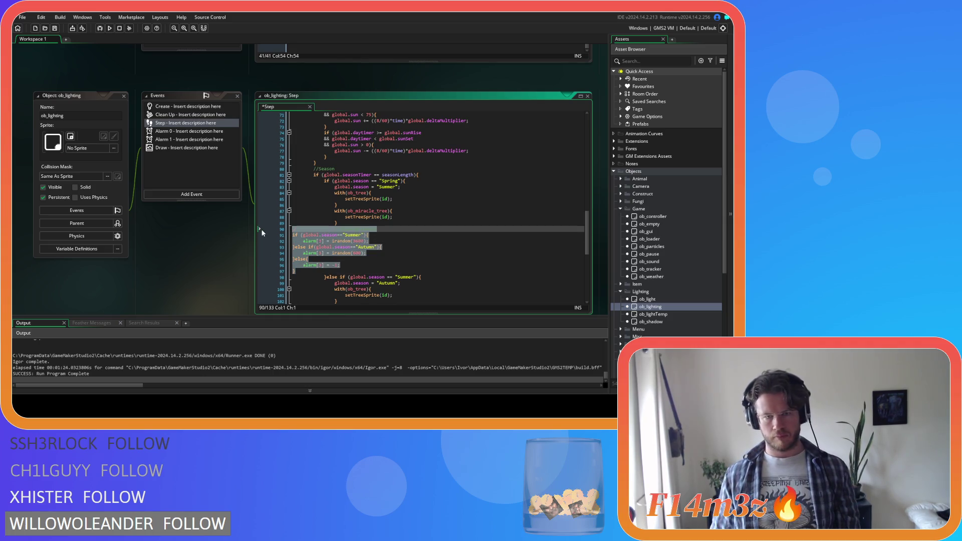
drag(295, 269, 263, 233)
key(Tab)
key(Tab)
key(Tab)
key(Tab)
click(381, 265)
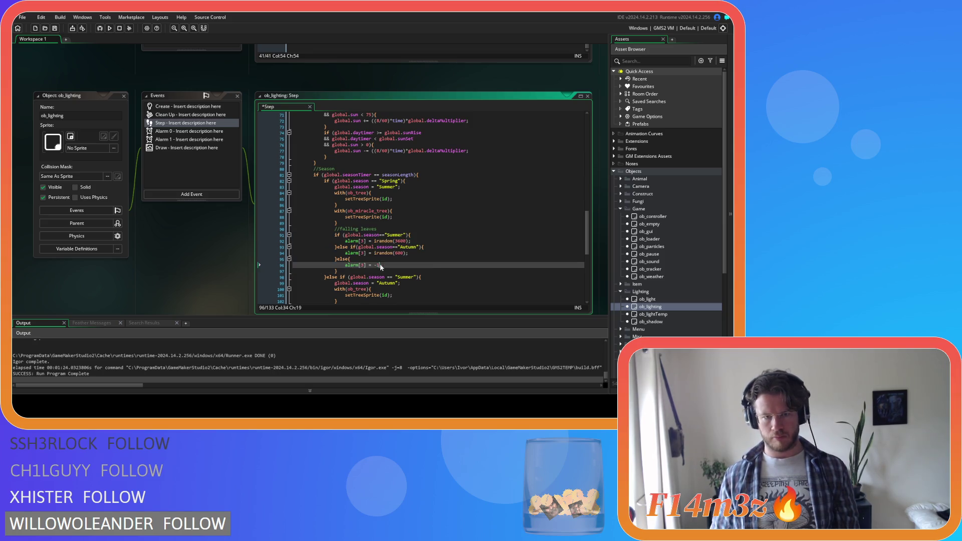
drag(411, 241, 297, 242)
key(ctrl+c)
key(BackSpace)
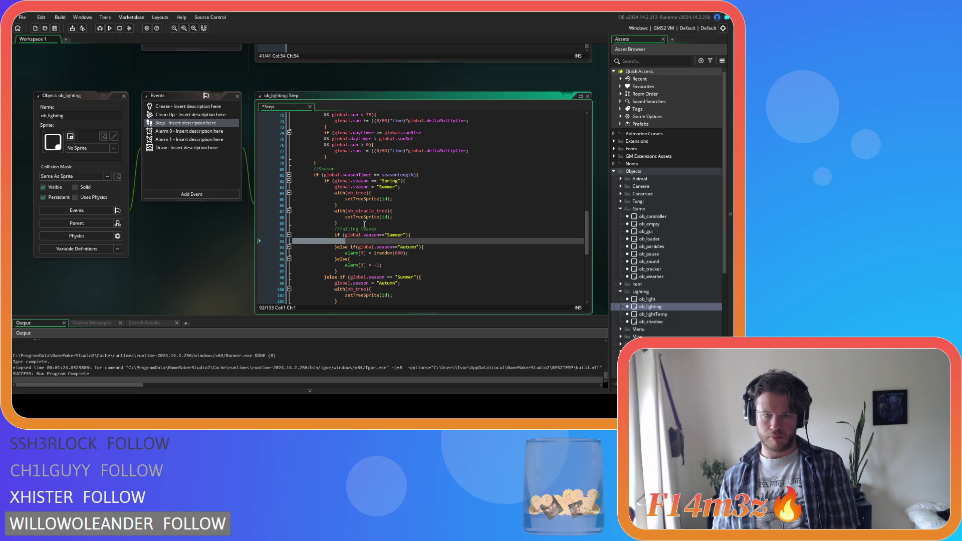
click(396, 199)
key(Return)
key(ctrl+v)
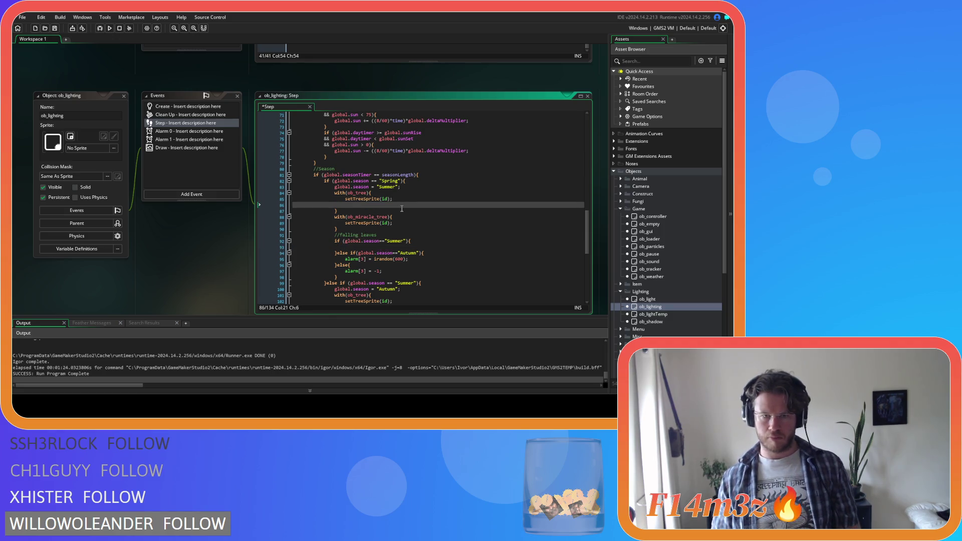
click(401, 223)
key(Return)
key(ctrl+v)
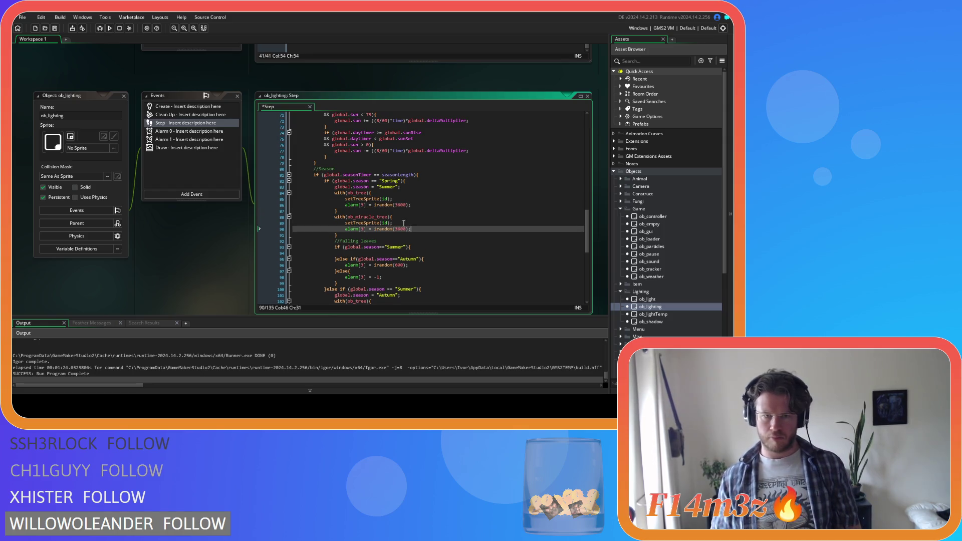
Step: Add alarm[3] = irandom(600) to the Autumn change for ob_tree and ob_miracle_tree
scroll(377, 256, down, 2)
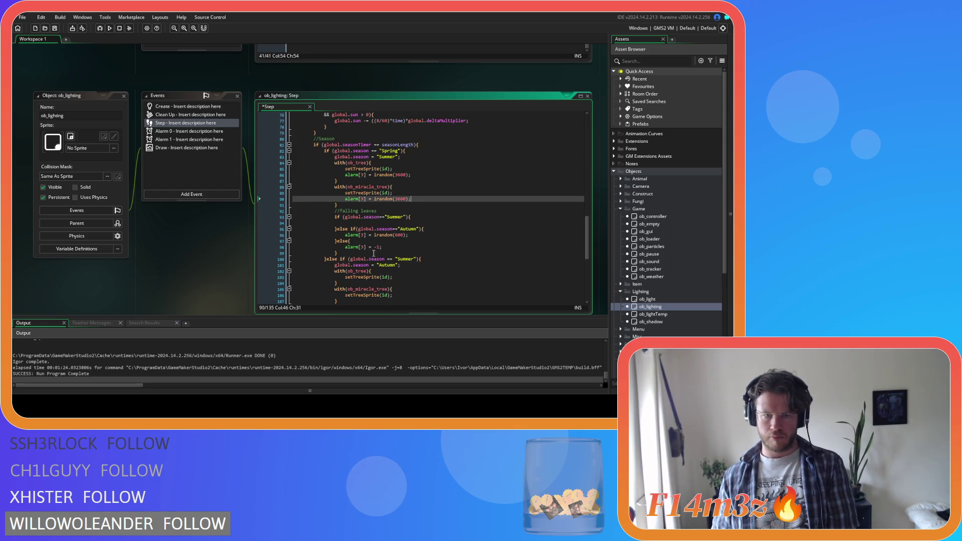
click(412, 236)
key(shift+Home)
key(ctrl+c)
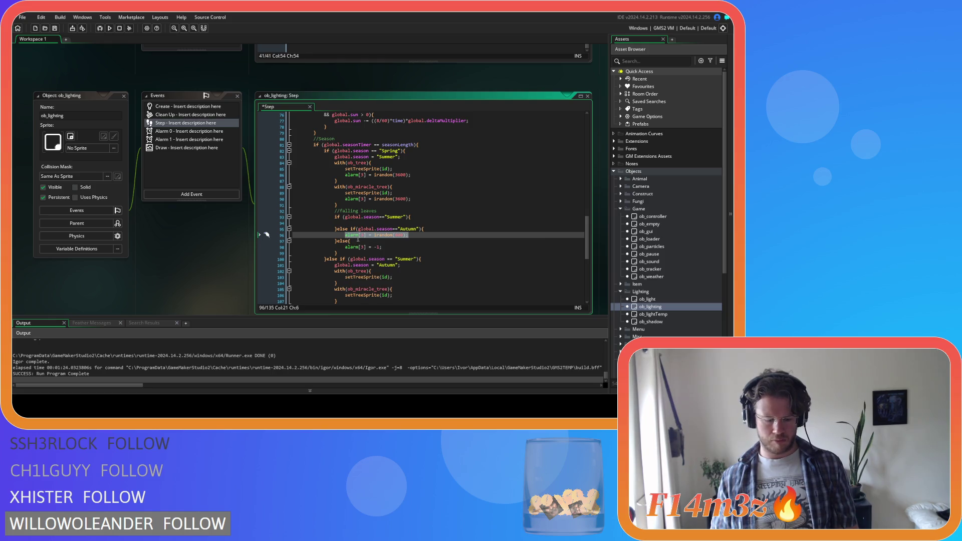
key(BackSpace)
scroll(405, 249, down, 3)
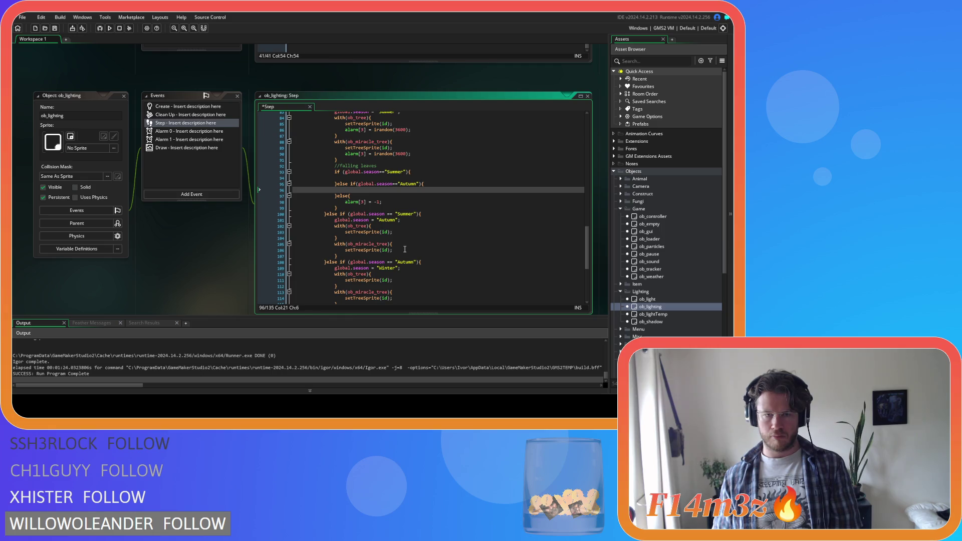
click(400, 234)
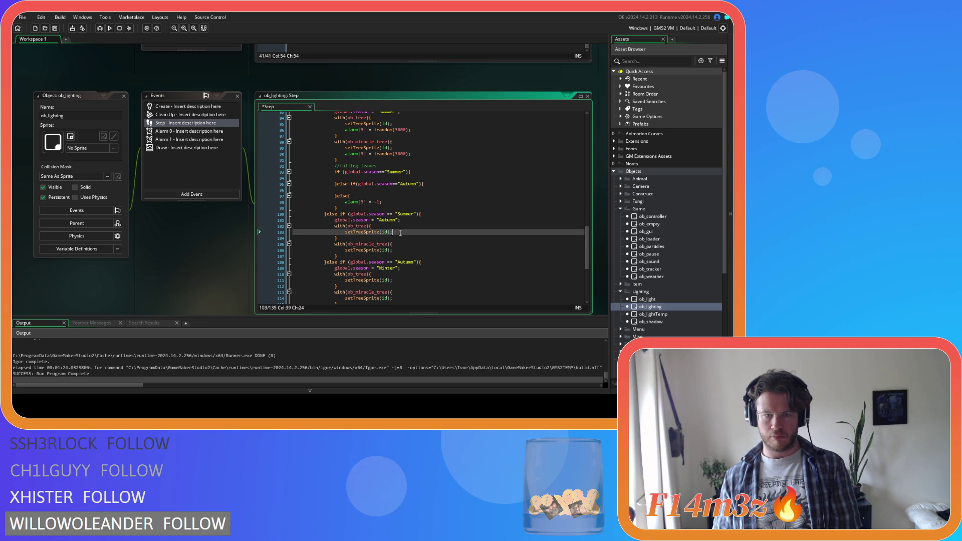
key(Return)
key(ctrl+v)
key(Down)
key(Down)
key(Down)
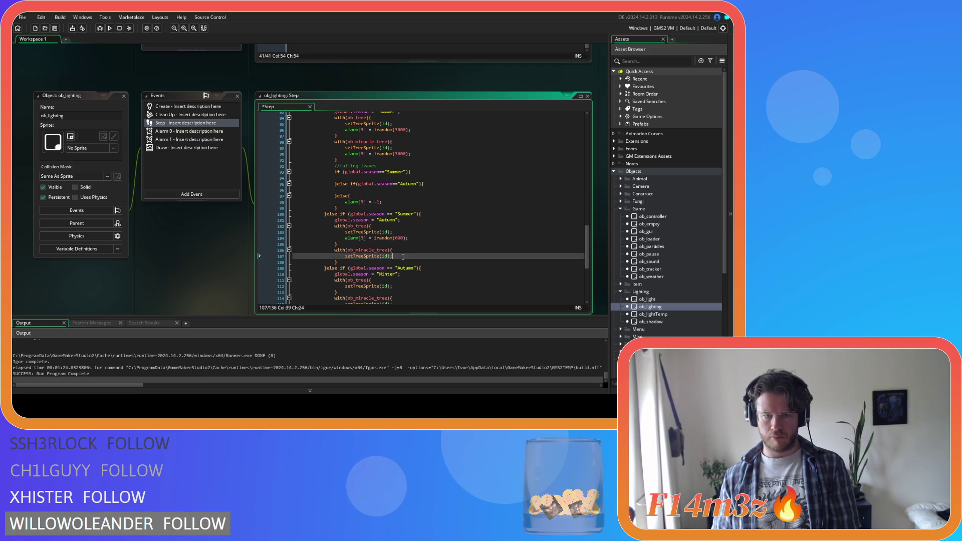
key(Return)
key(ctrl+v)
Step: Delete the leftover falling-leaves if/else block and save ob_lighting
drag(343, 205, 238, 165)
key(Delete)
click(407, 166)
key(ctrl+s)
scroll(209, 270, up, 5)
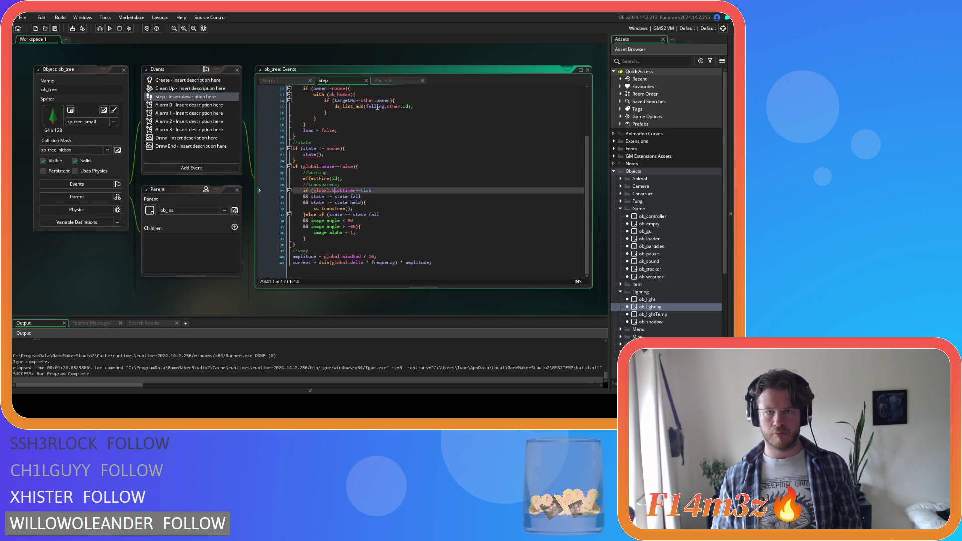
Step: Move the falling-leaves season block from ob_tree's Step into Alarm 3
click(384, 80)
key(ctrl+v)
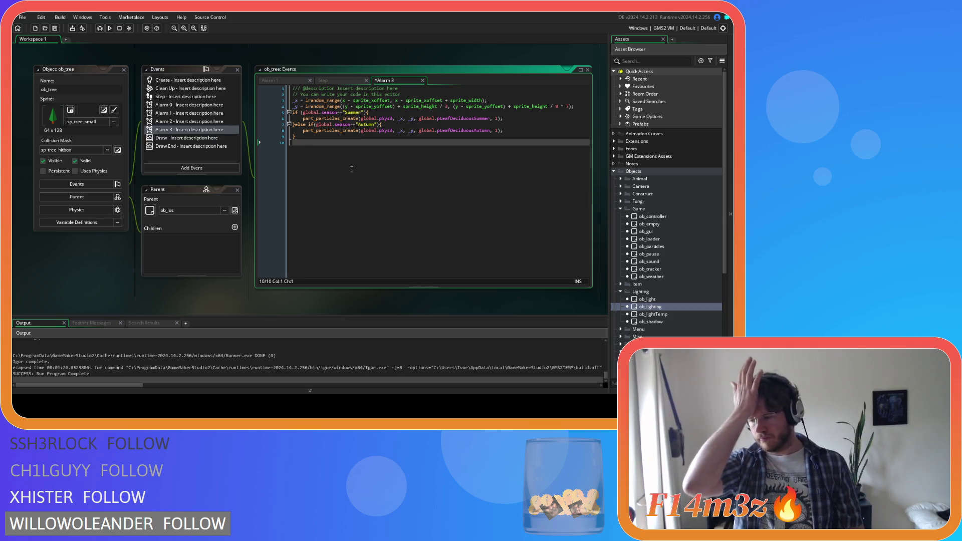
click(343, 82)
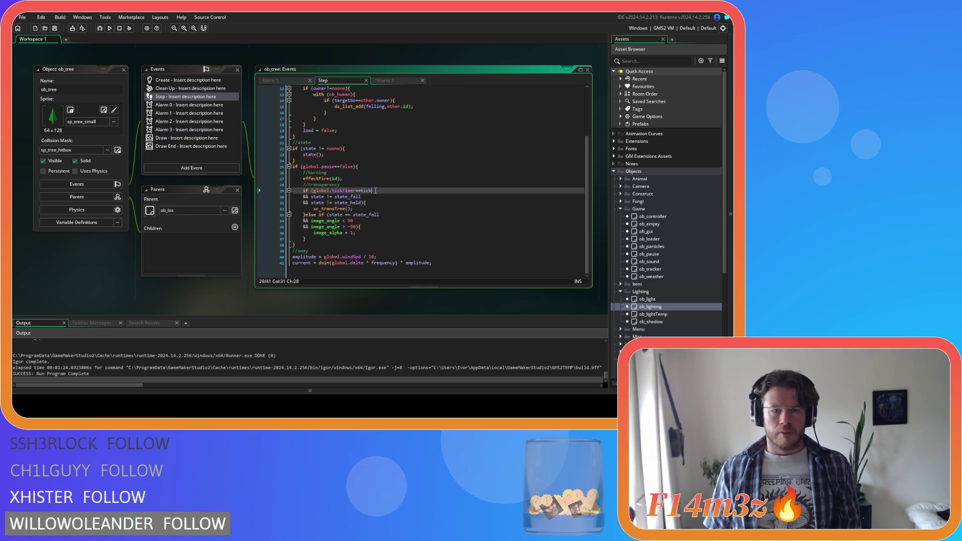
key(ctrl+z)
key(ctrl+x)
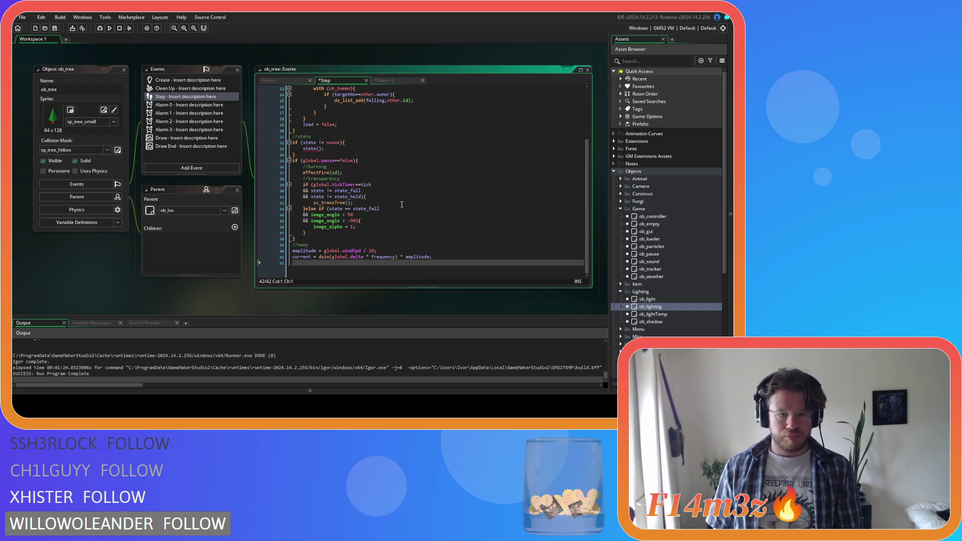
click(401, 81)
key(ctrl+v)
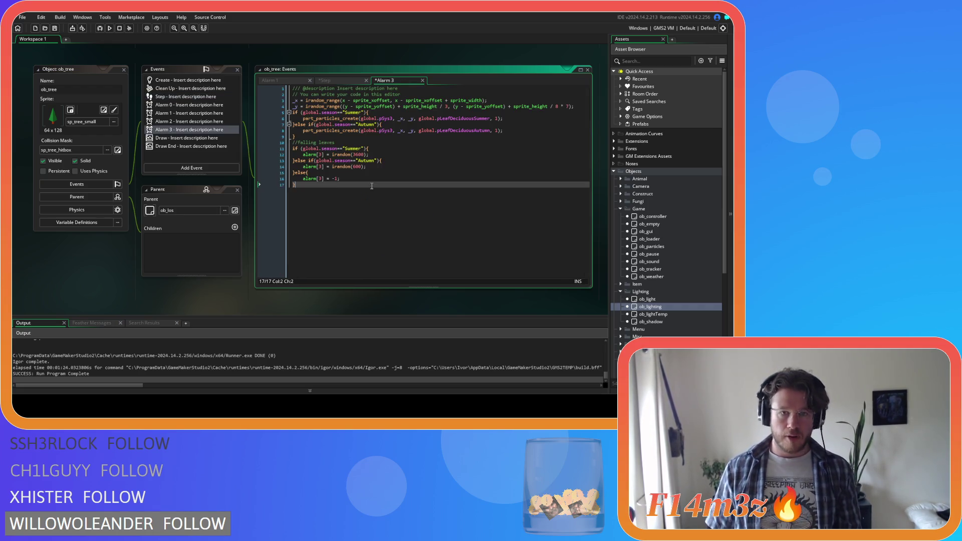
Step: Remove the comment line and the alarm[3] = -1 else branch, then save
drag(335, 143, 272, 141)
key(BackSpace)
key(BackSpace)
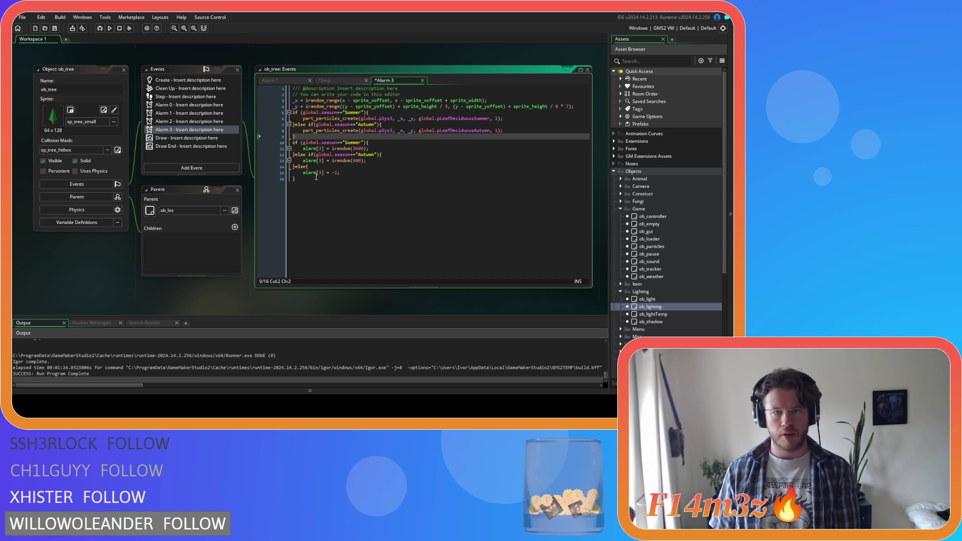
click(316, 177)
key(shift+Up)
key(shift+Up)
key(BackSpace)
key(ctrl+s)
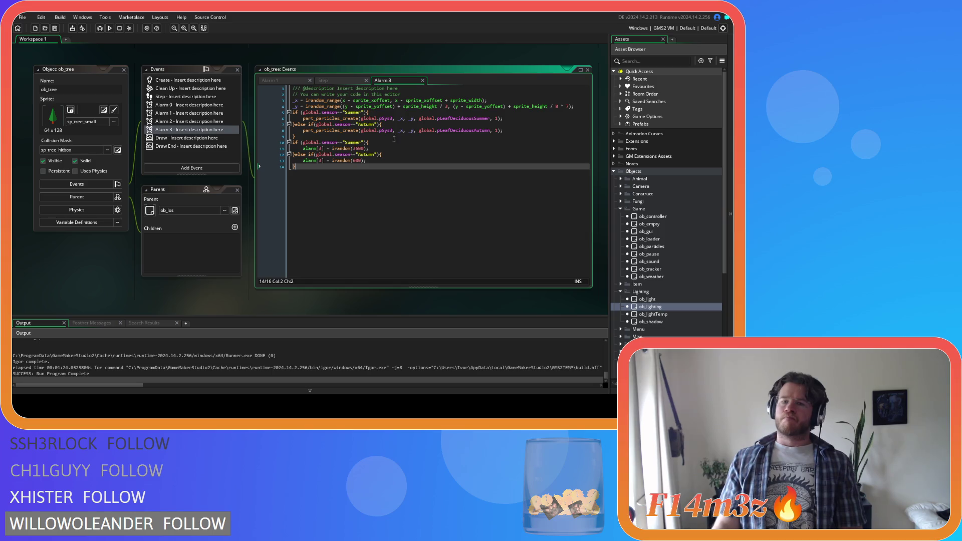
Step: Open ob_lighting's Step code and the sc_loadSprites script from Scripts > Loading
double_click(663, 309)
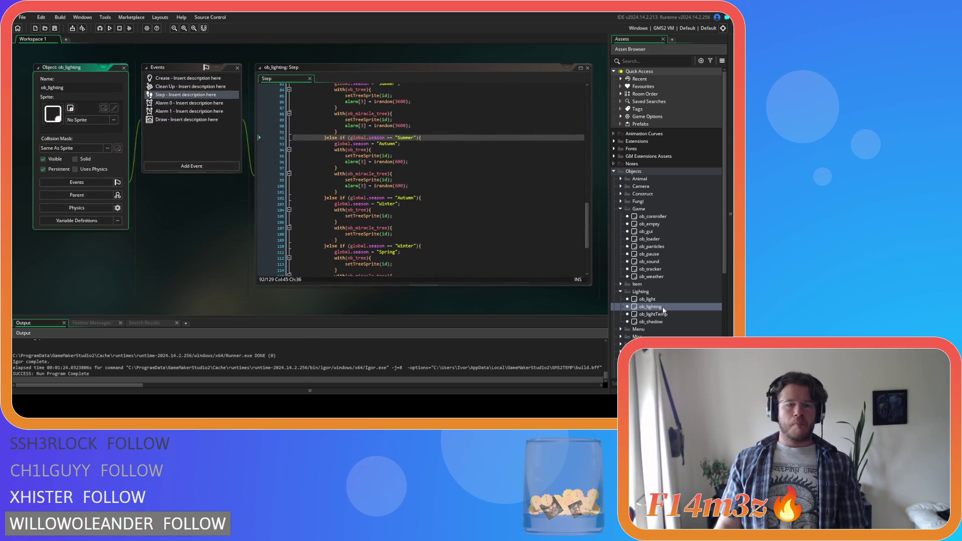
scroll(664, 310, down, 5)
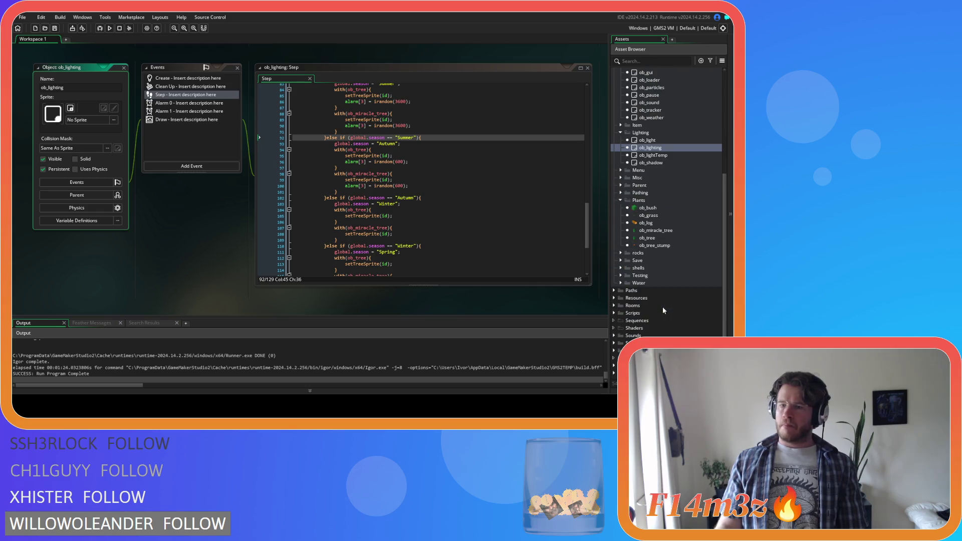
double_click(663, 311)
scroll(663, 311, down, 7)
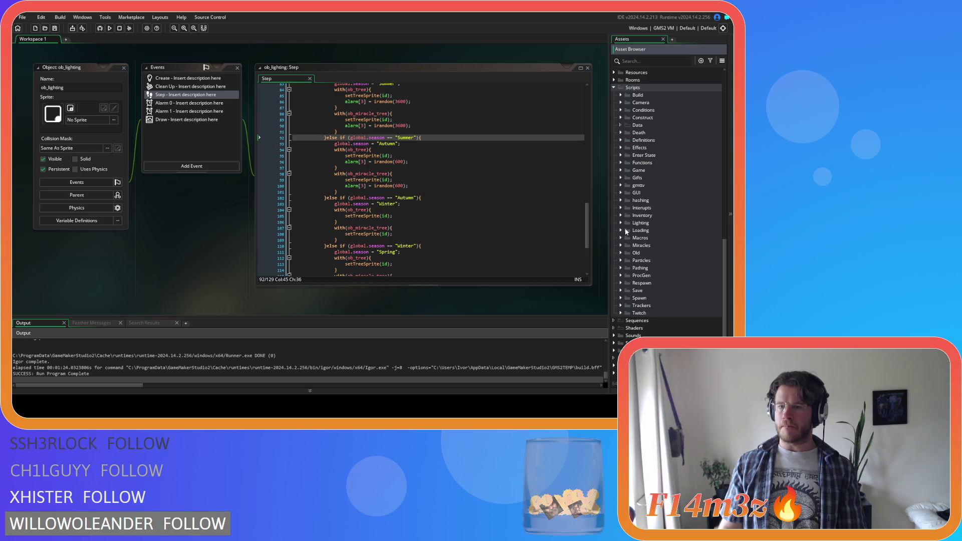
click(621, 231)
scroll(666, 249, down, 6)
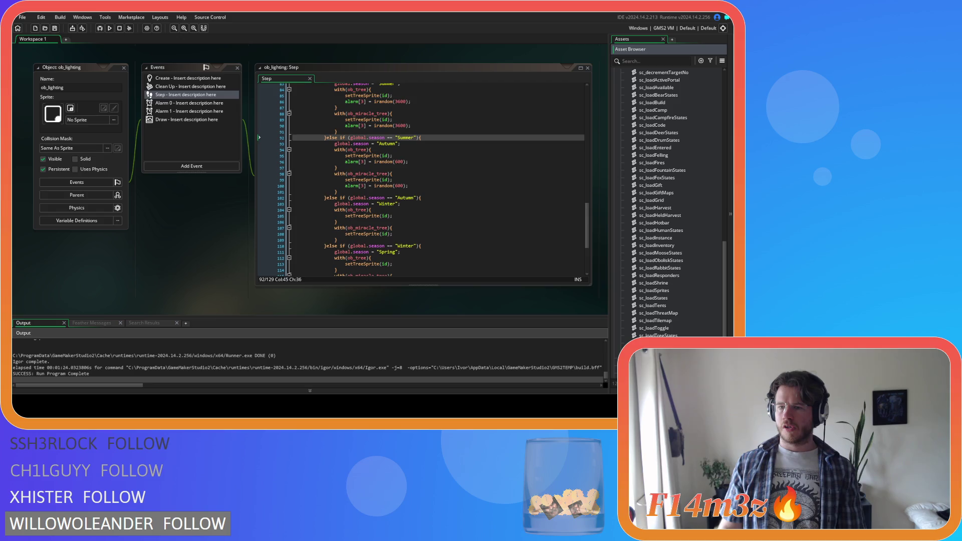
double_click(661, 290)
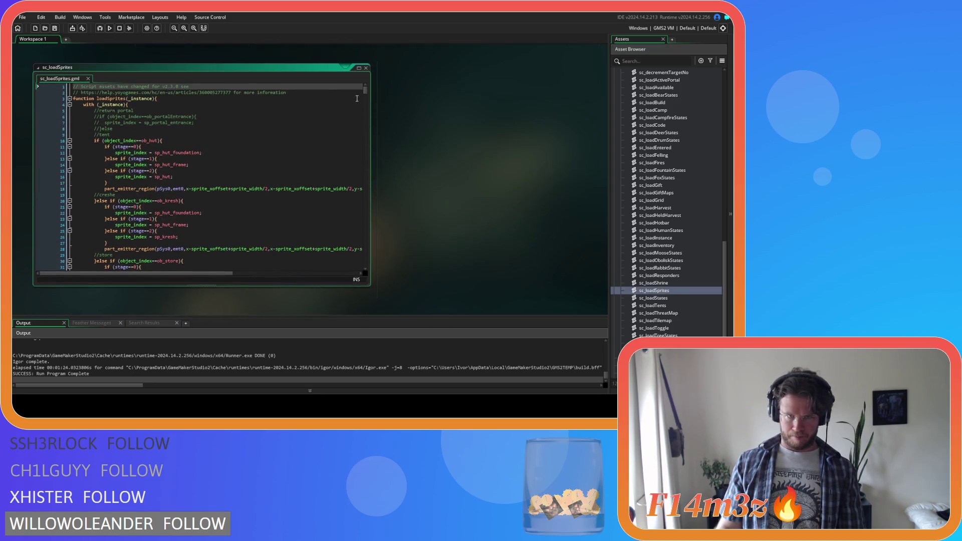
Step: Scroll through sc_loadSprites to review tree sprites chosen by season, size and chopped state
drag(365, 91, 371, 183)
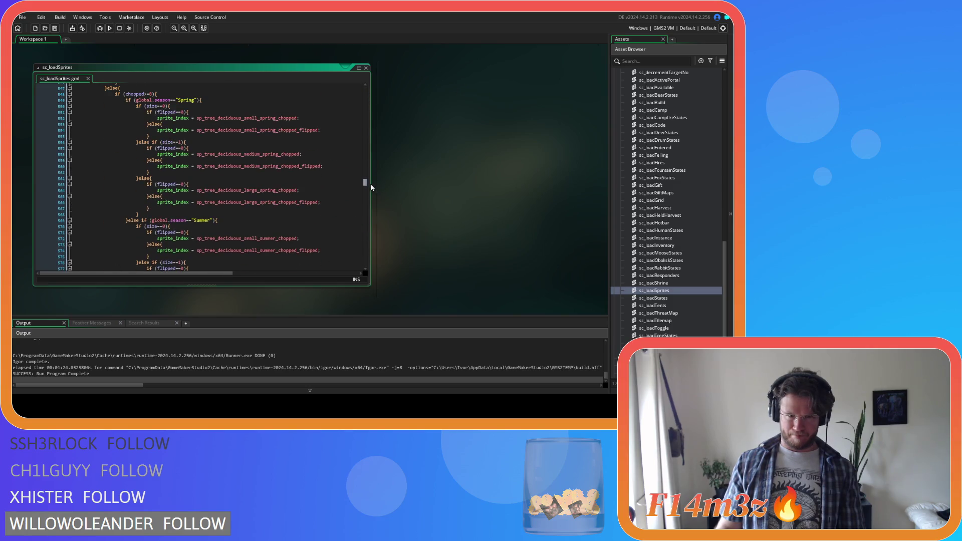
scroll(302, 197, up, 10)
scroll(301, 196, down, 2)
scroll(291, 193, down, 4)
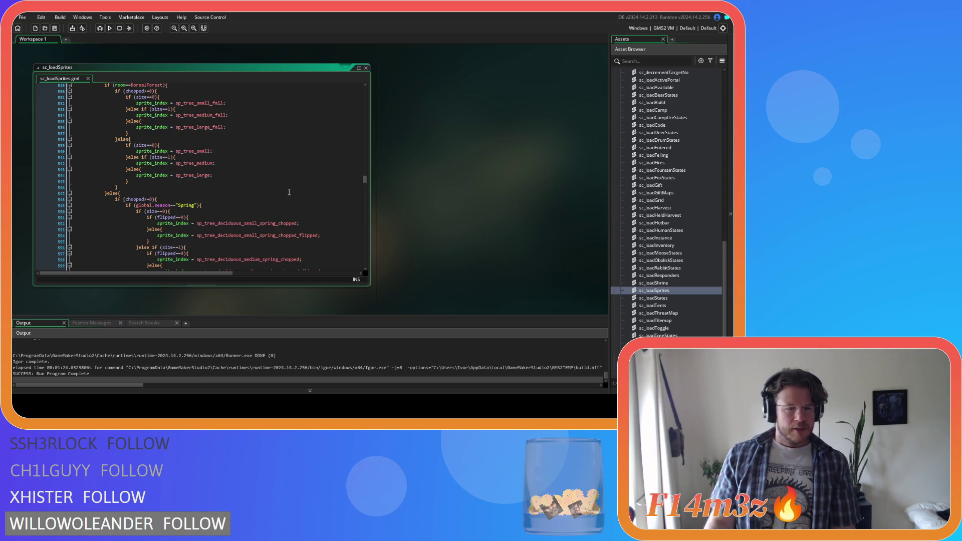
scroll(290, 192, down, 2)
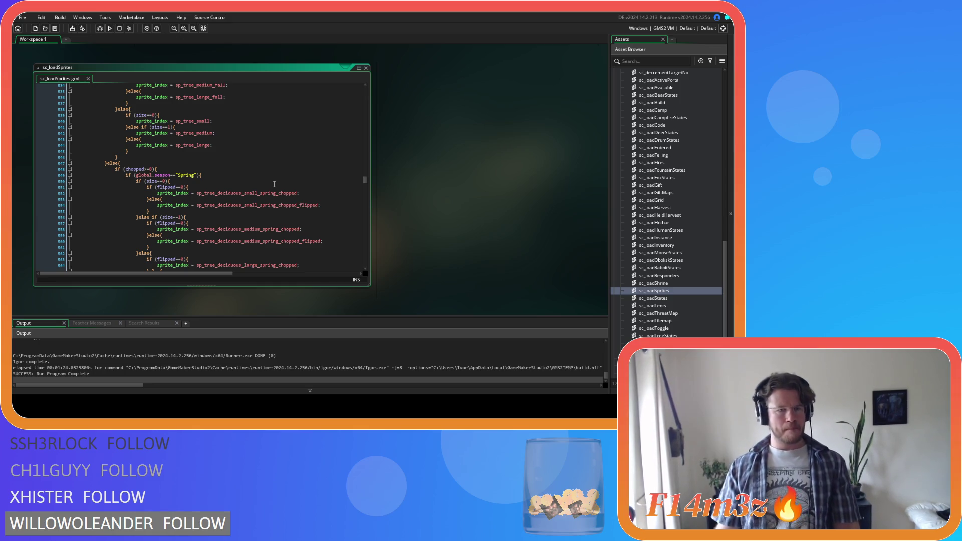
scroll(274, 184, down, 2)
scroll(483, 222, up, 5)
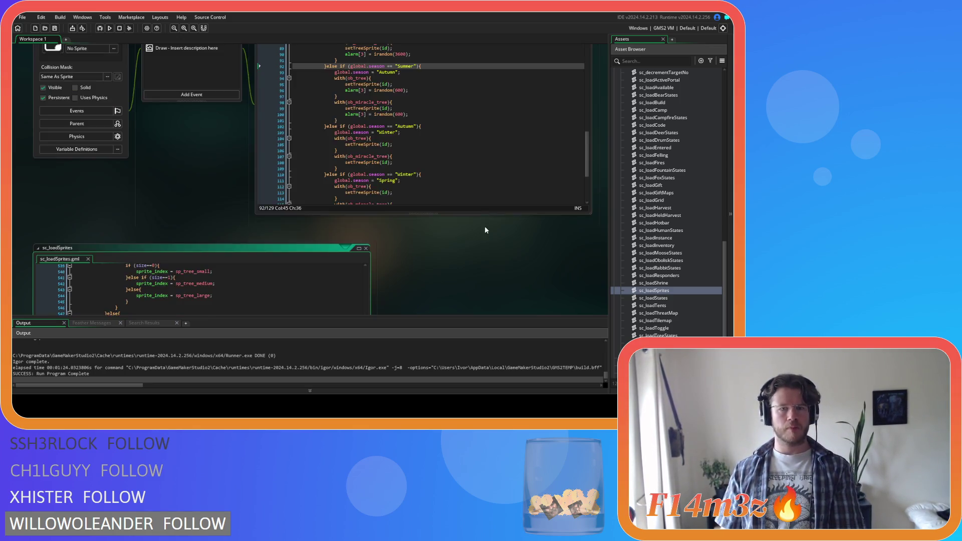
Step: Copy alarm[3] = irandom(3600); from ob_lighting and add it under the Summer branch at line 569
scroll(201, 215, down, 3)
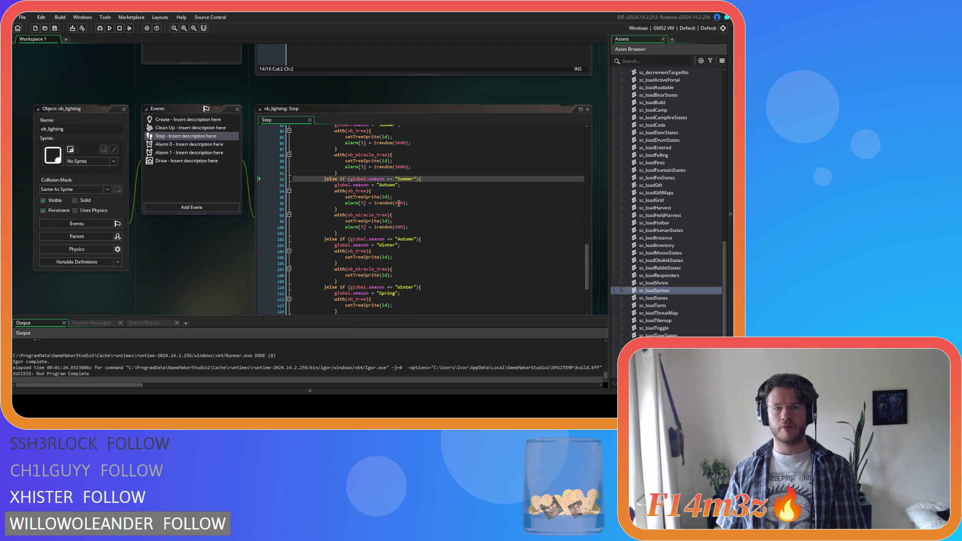
drag(416, 205, 346, 205)
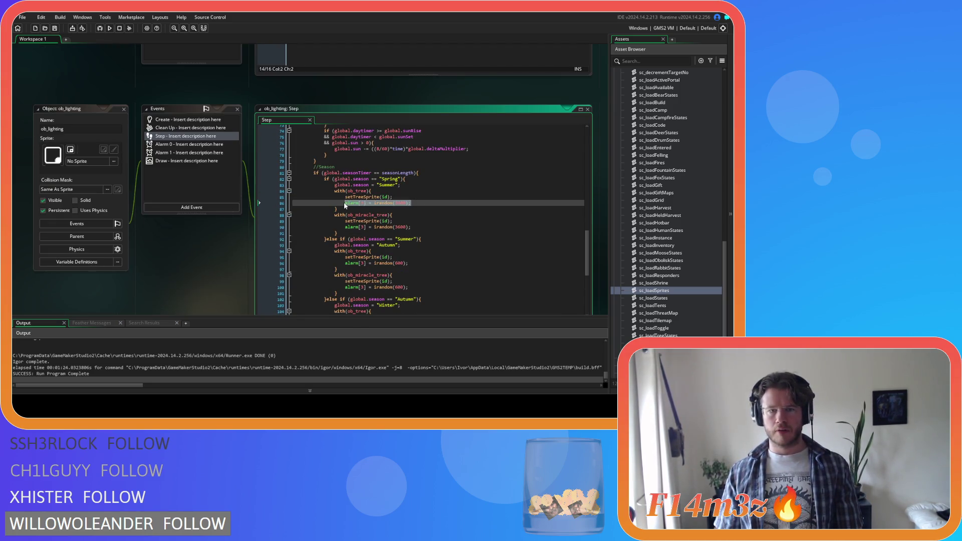
scroll(286, 193, down, 5)
scroll(287, 193, up, 1)
mouse_move(287, 193)
scroll(286, 193, down, 1)
click(215, 116)
scroll(226, 125, down, 10)
mouse_move(236, 123)
scroll(236, 123, down, 14)
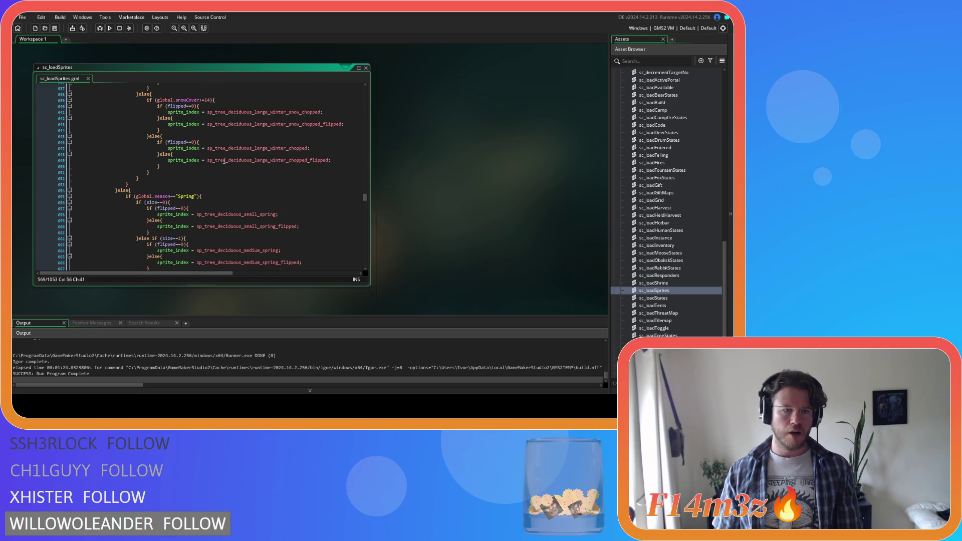
scroll(226, 159, up, 20)
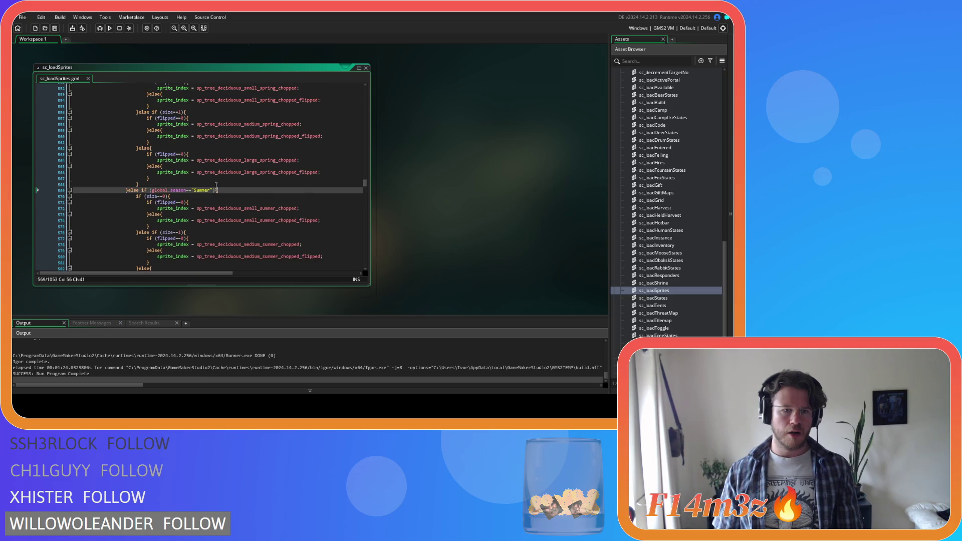
key(Return)
Step: Add the same alarm[3] = irandom(3600) restart under the miracle tree's Summer branch at line 805
scroll(224, 192, down, 16)
scroll(223, 192, down, 17)
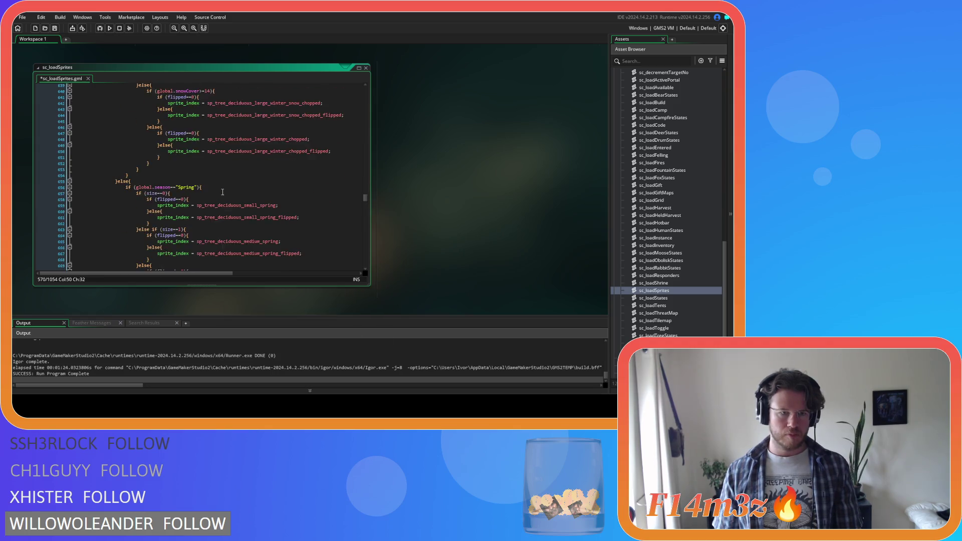
scroll(222, 192, down, 20)
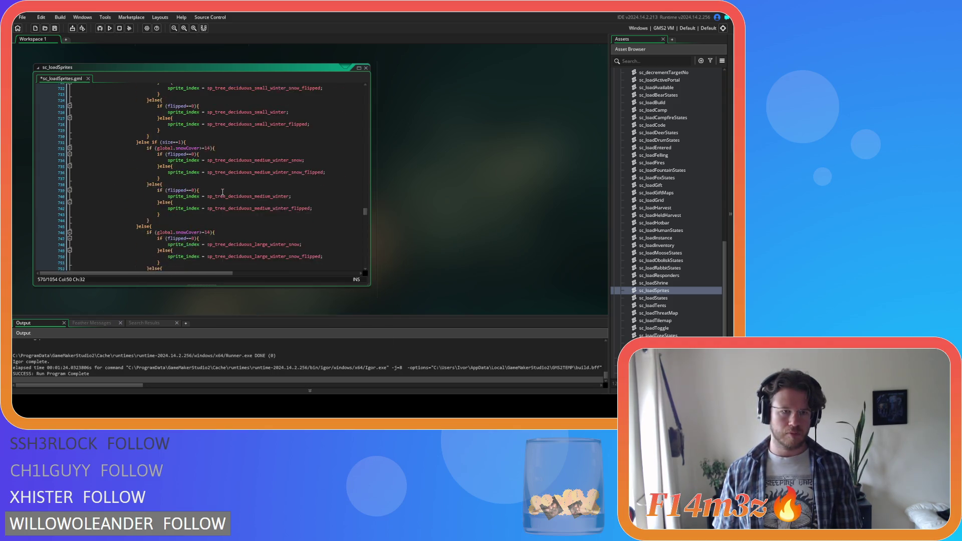
scroll(223, 192, down, 20)
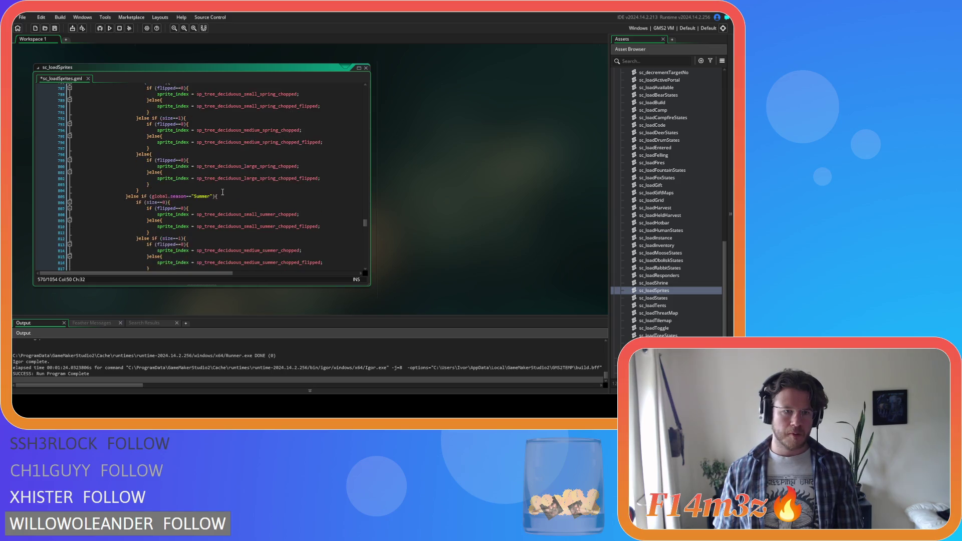
scroll(223, 192, up, 12)
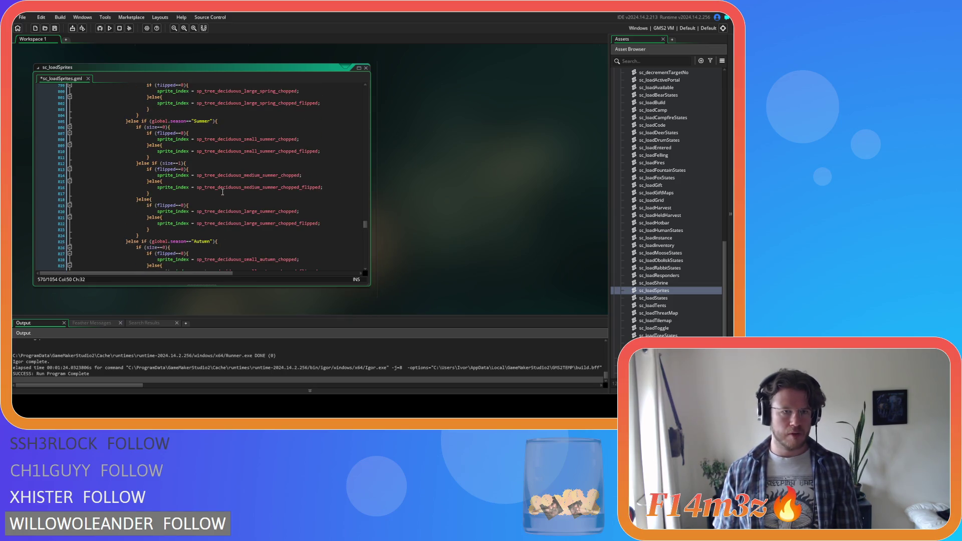
click(237, 121)
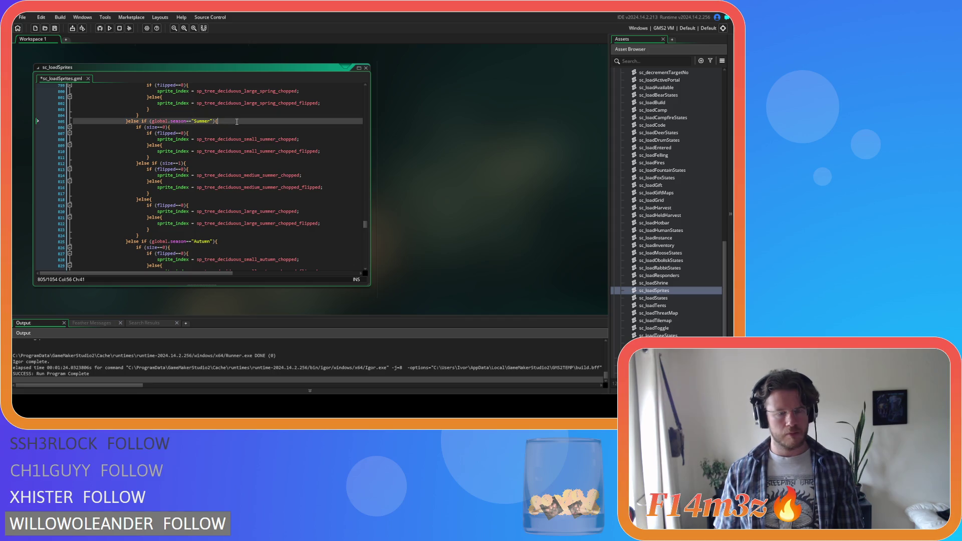
key(Return)
scroll(259, 173, up, 20)
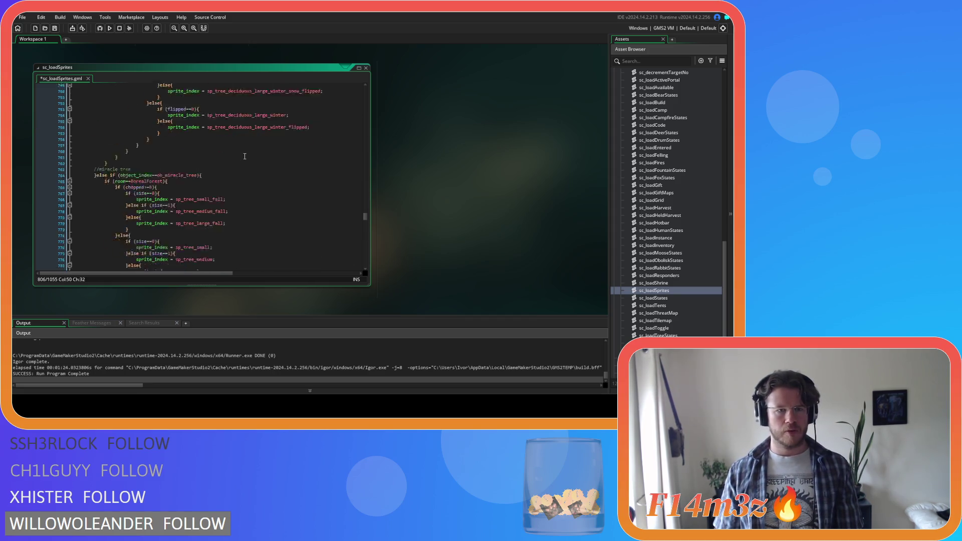
scroll(259, 173, up, 5)
scroll(260, 174, up, 20)
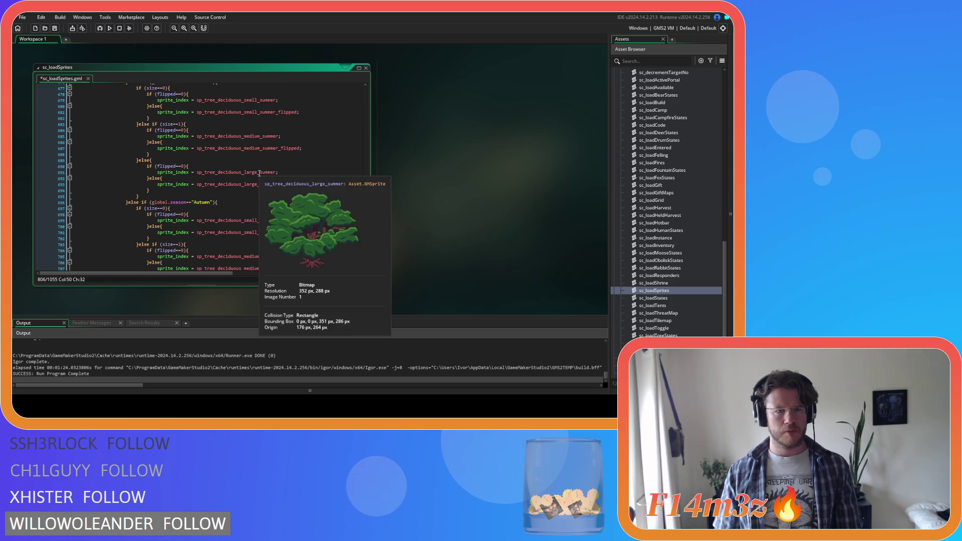
scroll(441, 208, up, 3)
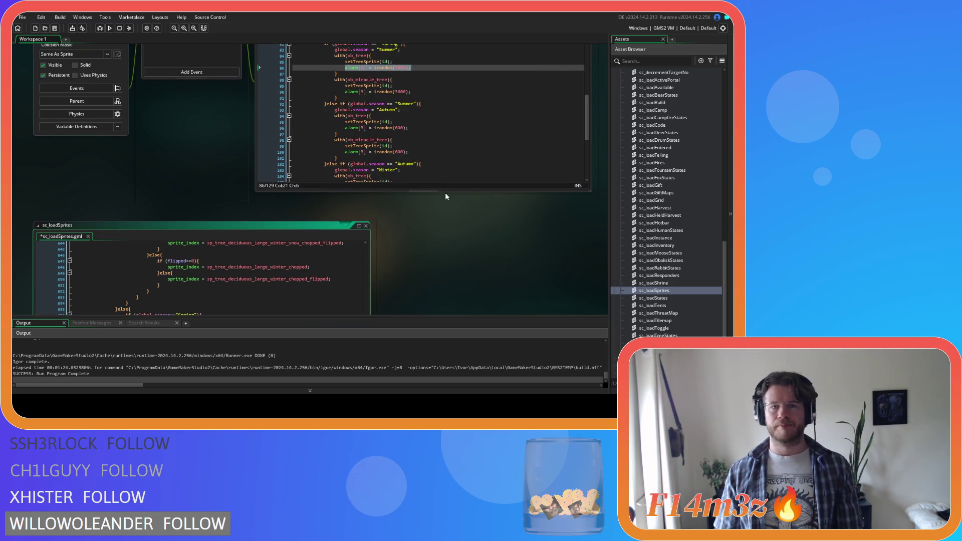
Step: Select the alarm[3] = irandom(3600) line, then the irandom(600) alarm line under Summer, and review the chopped tree code
click(418, 93)
key(shift+Home)
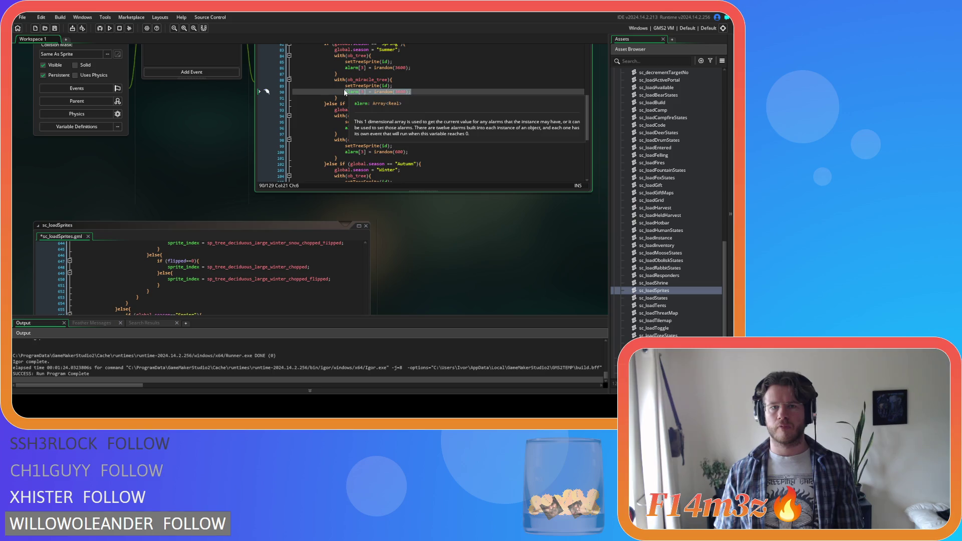
click(410, 128)
key(shift+Home)
key(ctrl+c)
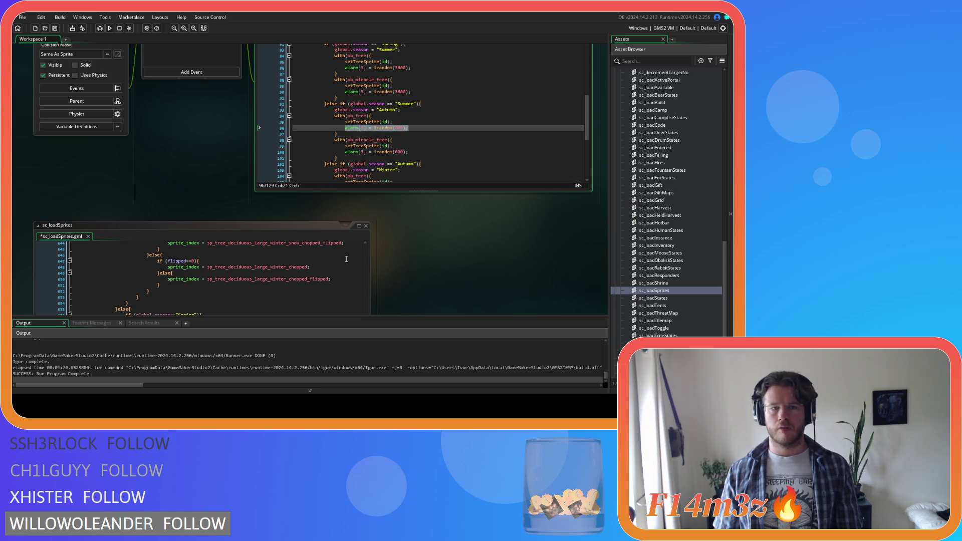
scroll(426, 280, down, 2)
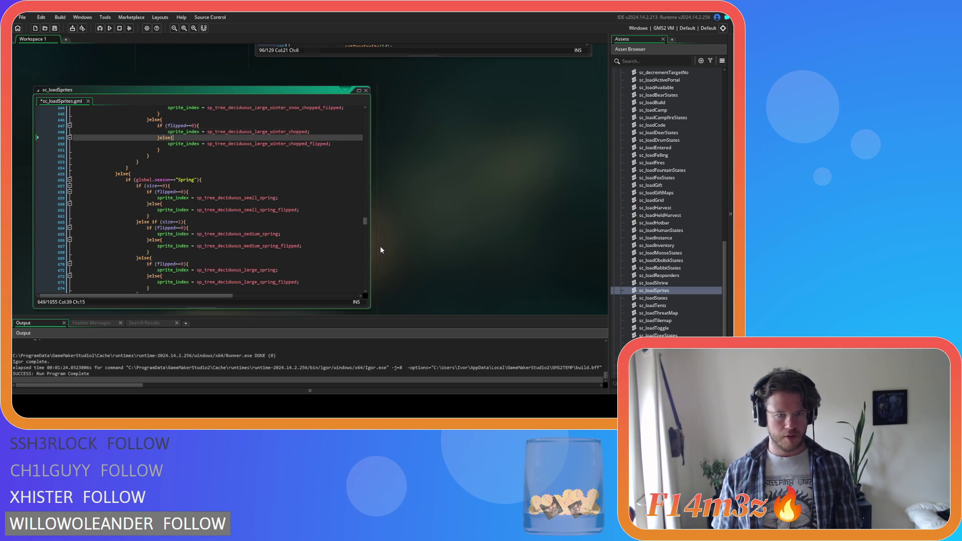
scroll(268, 164, up, 15)
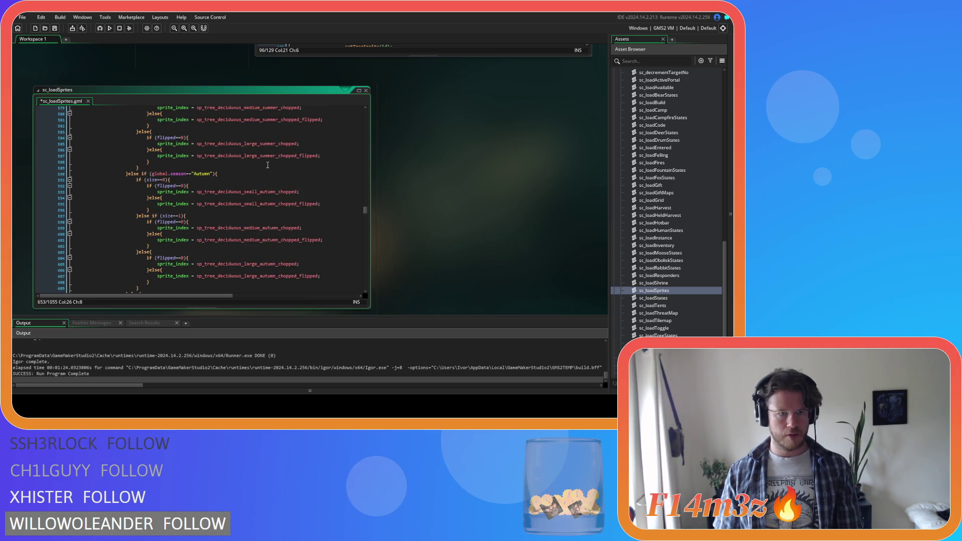
scroll(236, 182, up, 15)
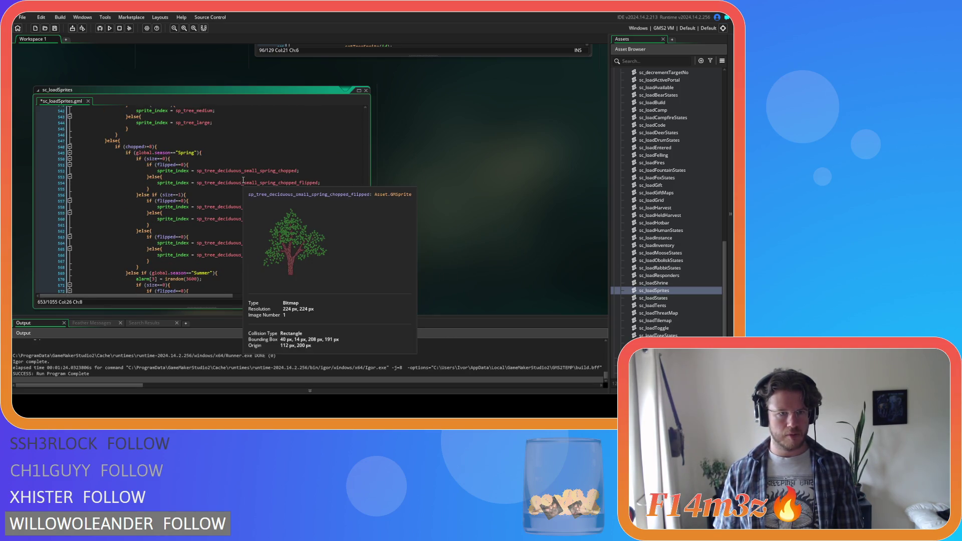
scroll(243, 180, down, 11)
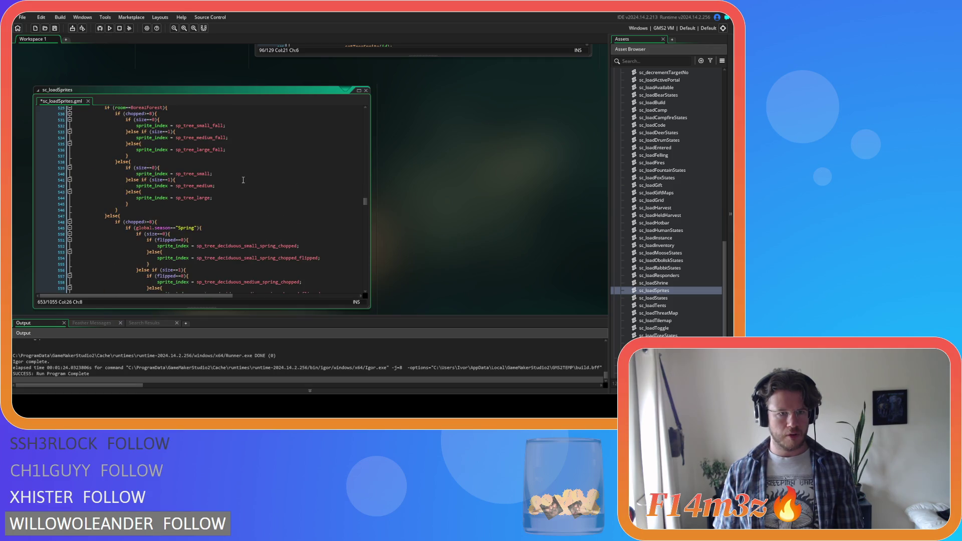
scroll(244, 180, up, 9)
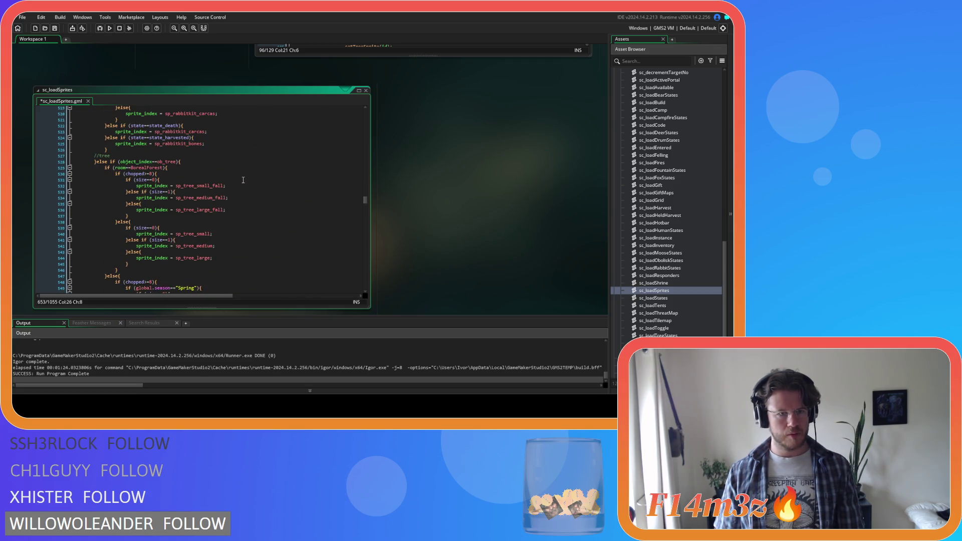
scroll(243, 180, down, 4)
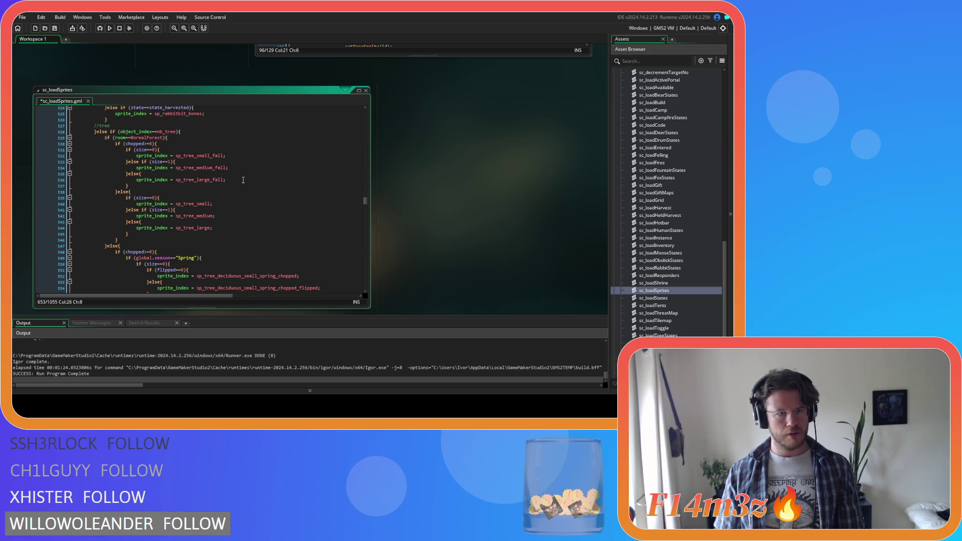
scroll(243, 180, down, 7)
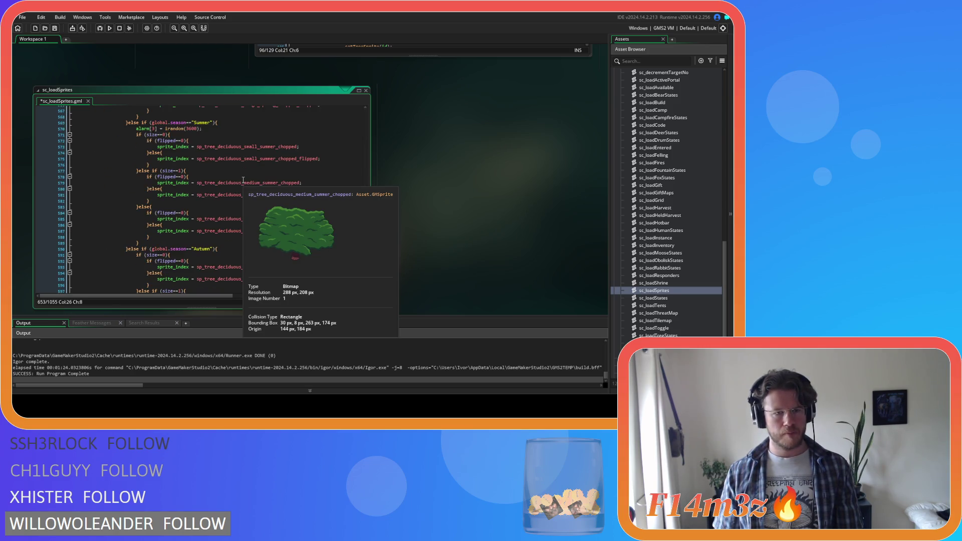
scroll(243, 180, up, 1)
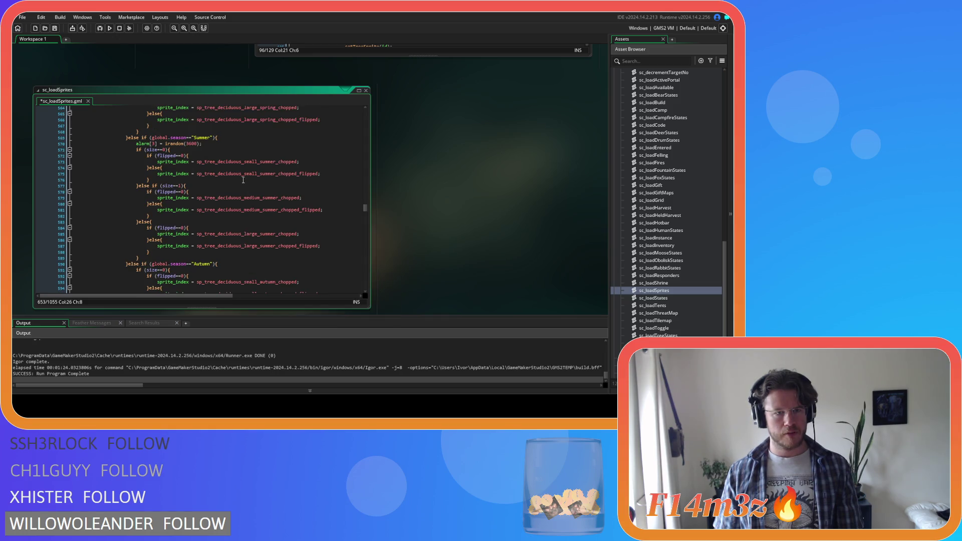
scroll(244, 180, up, 9)
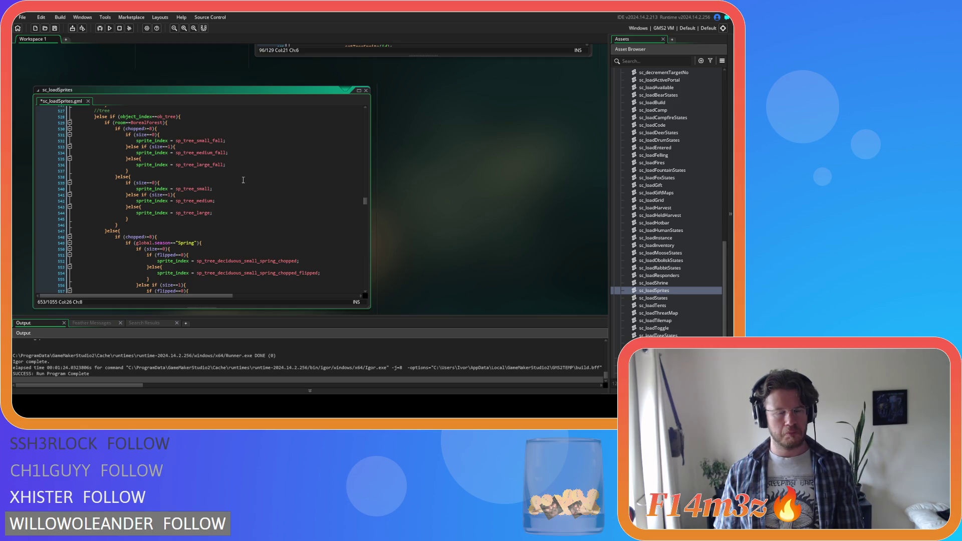
scroll(244, 180, down, 7)
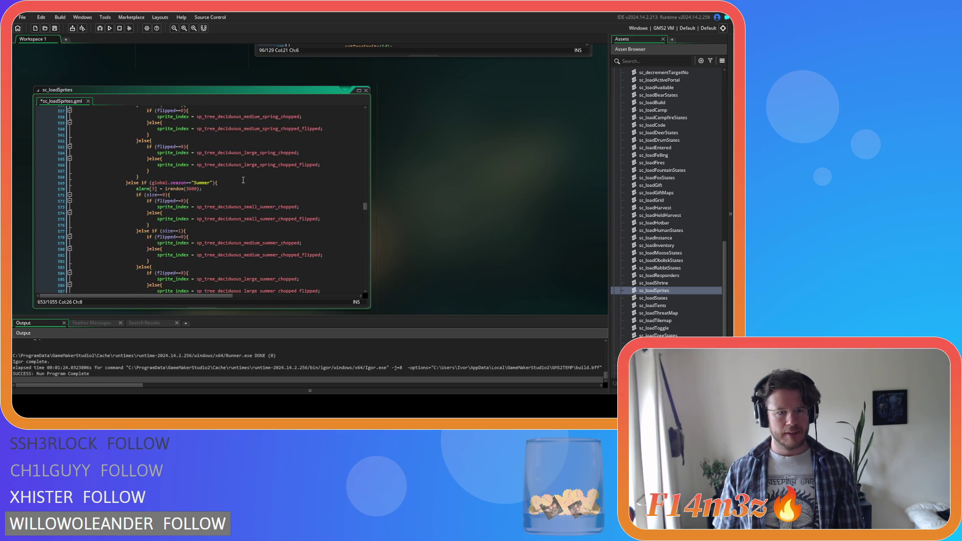
scroll(244, 180, down, 2)
scroll(243, 180, down, 4)
Step: Paste the alarm[3] line under the chopped deciduous tree's Autumn condition
click(243, 174)
key(Return)
key(ctrl+v)
scroll(243, 171, down, 2)
scroll(243, 169, up, 5)
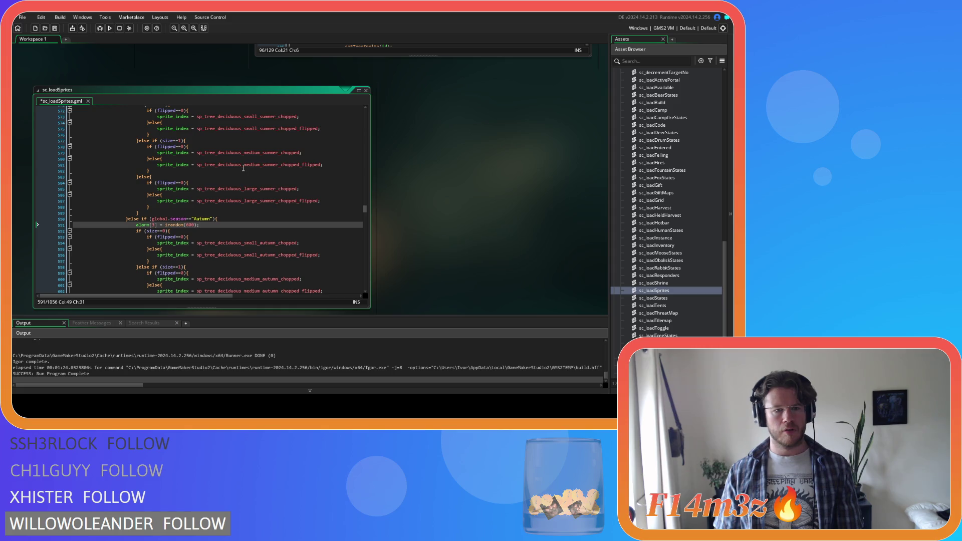
scroll(244, 169, down, 10)
scroll(243, 168, down, 17)
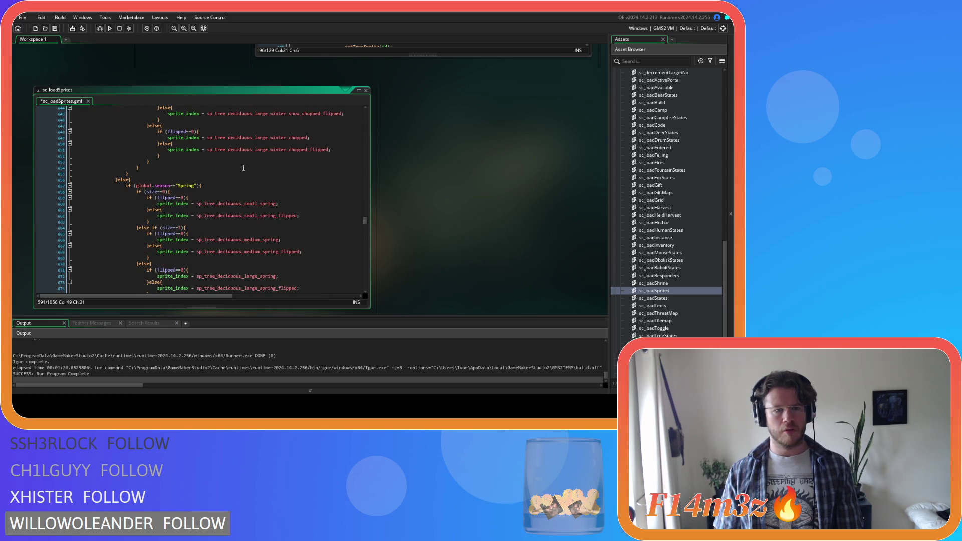
scroll(244, 168, down, 8)
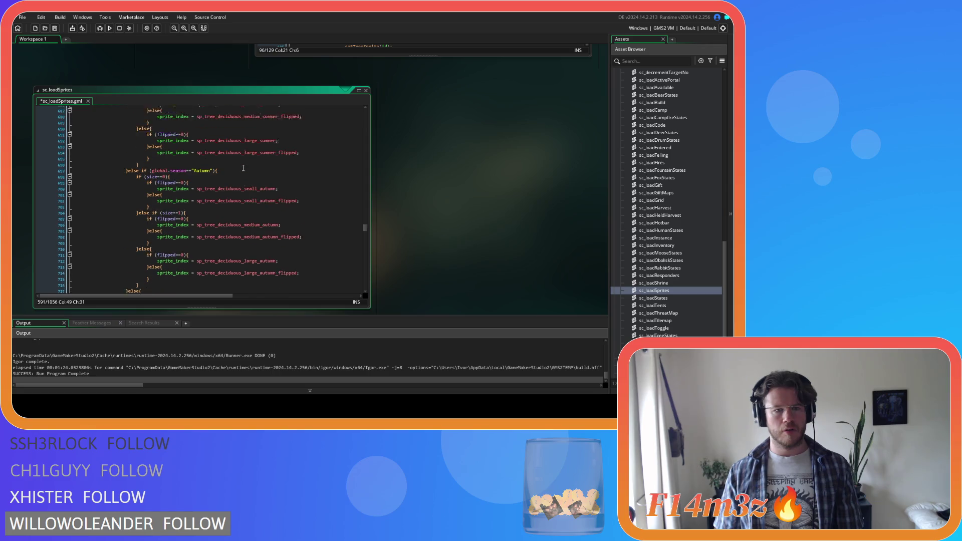
scroll(243, 169, up, 20)
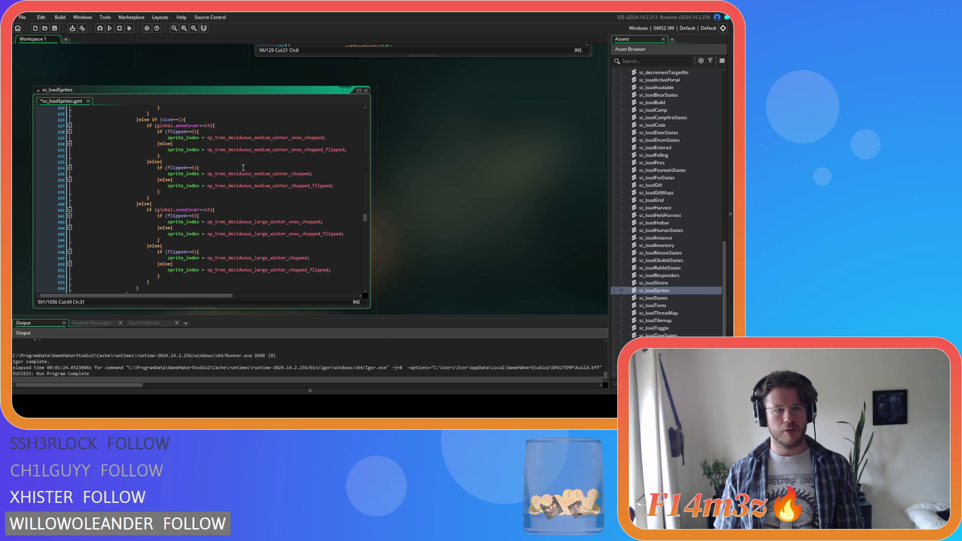
scroll(243, 168, down, 14)
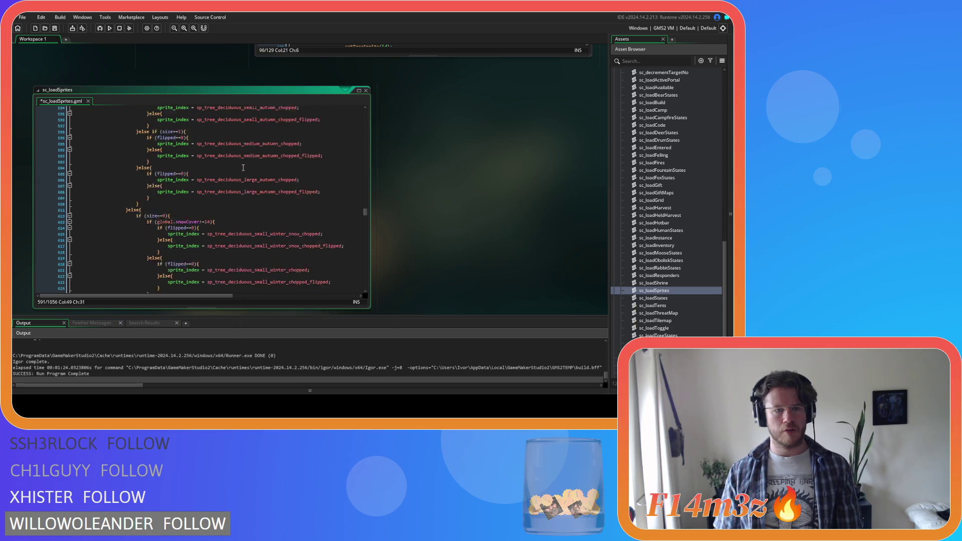
scroll(243, 168, down, 4)
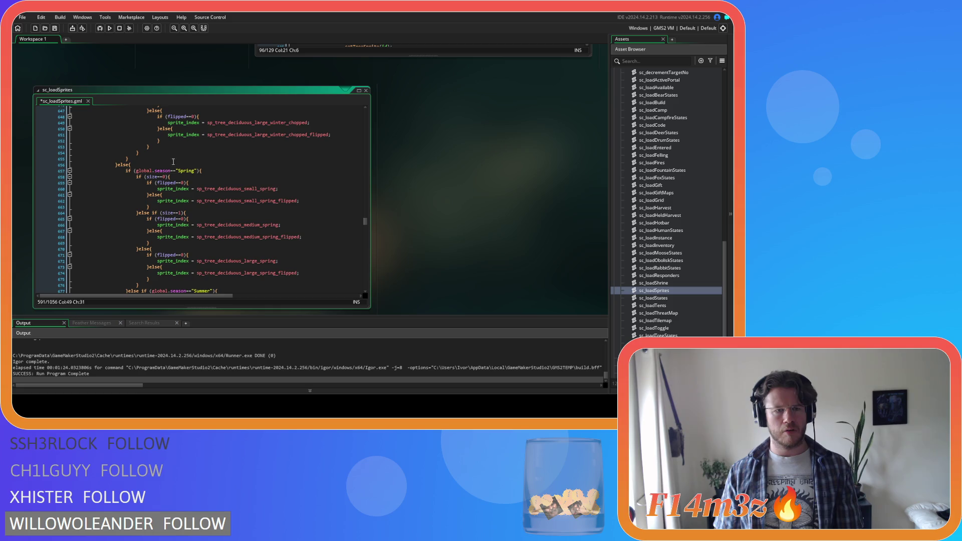
scroll(183, 162, up, 20)
scroll(204, 185, up, 13)
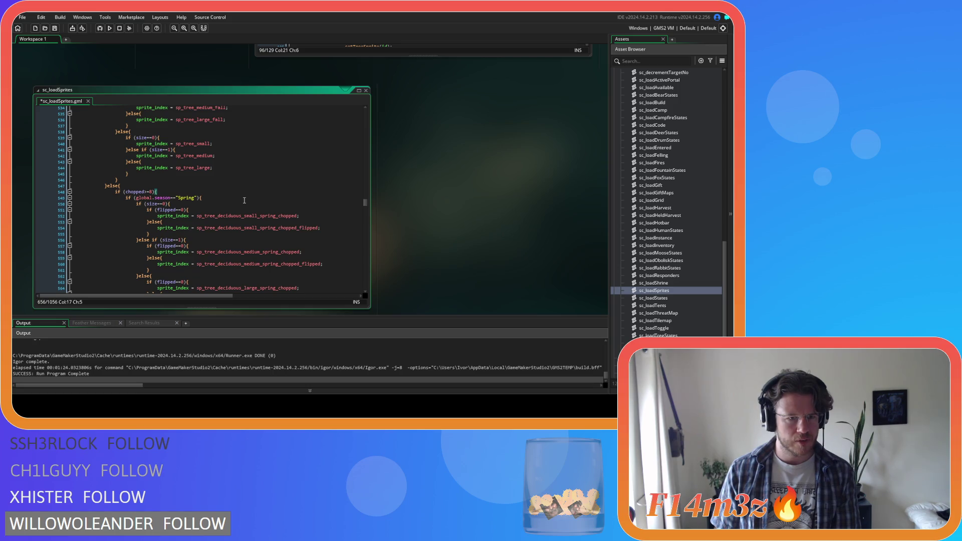
scroll(244, 201, down, 6)
Step: Delete the alarm[3] lines from the chopped tree's Summer and Autumn branches
drag(221, 217, 53, 217)
key(BackSpace)
key(BackSpace)
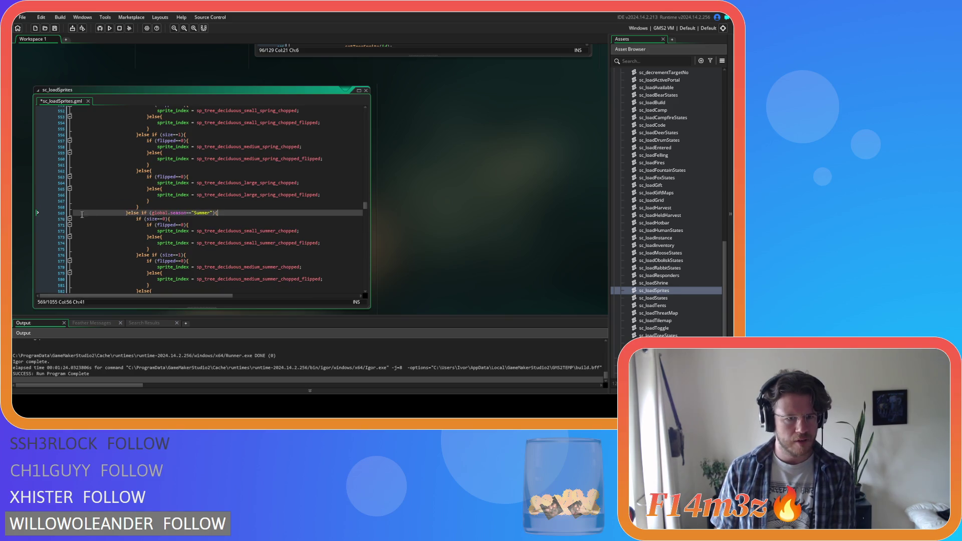
scroll(216, 220, down, 4)
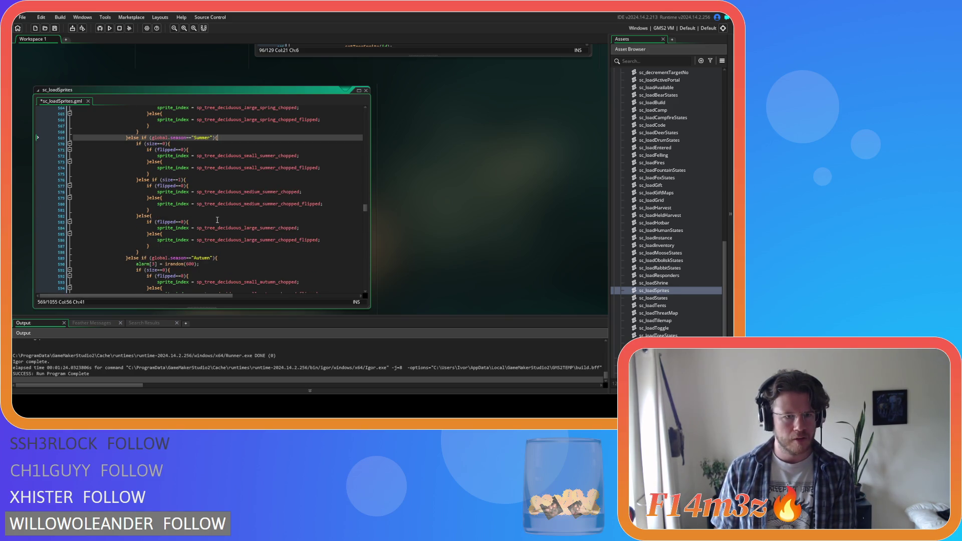
scroll(217, 220, down, 5)
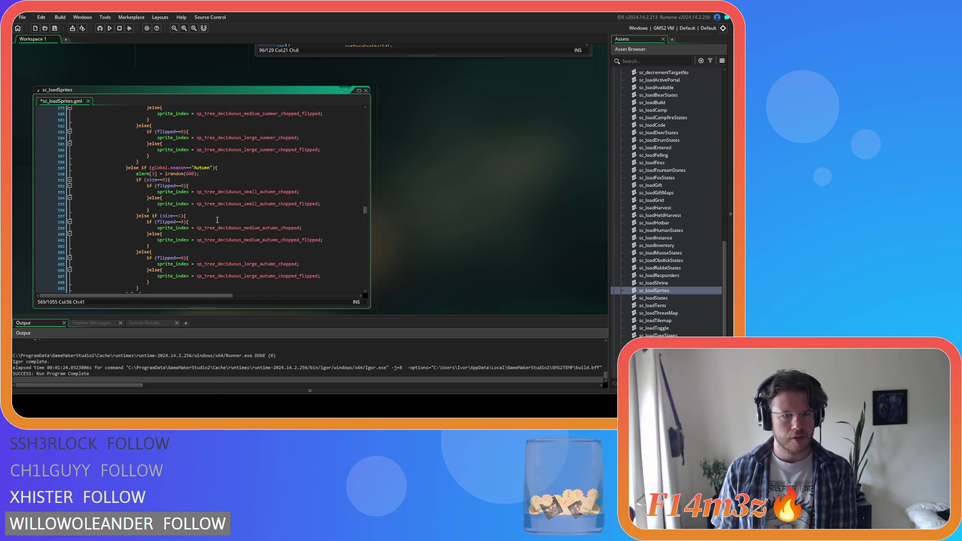
drag(210, 175, 56, 175)
key(ctrl+c)
key(BackSpace)
key(BackSpace)
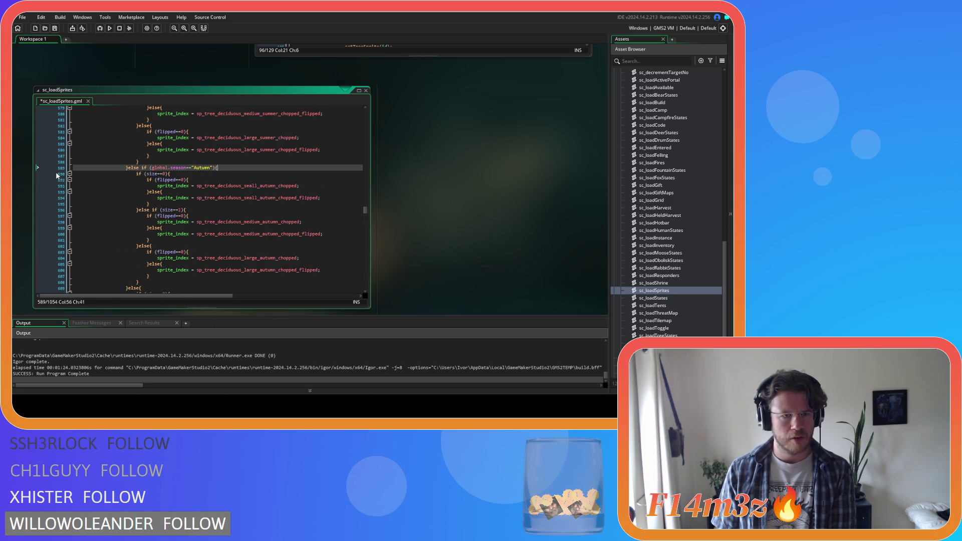
scroll(156, 182, down, 8)
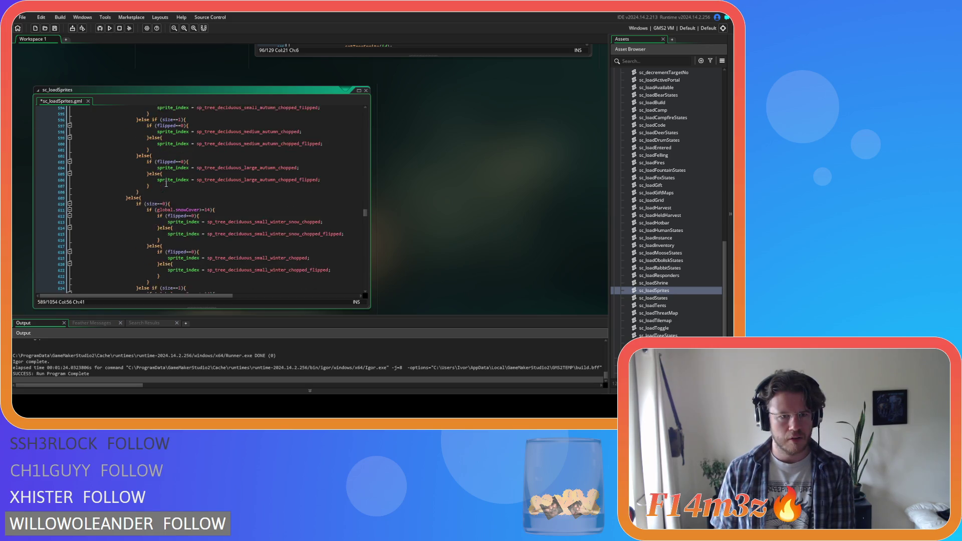
scroll(167, 184, up, 20)
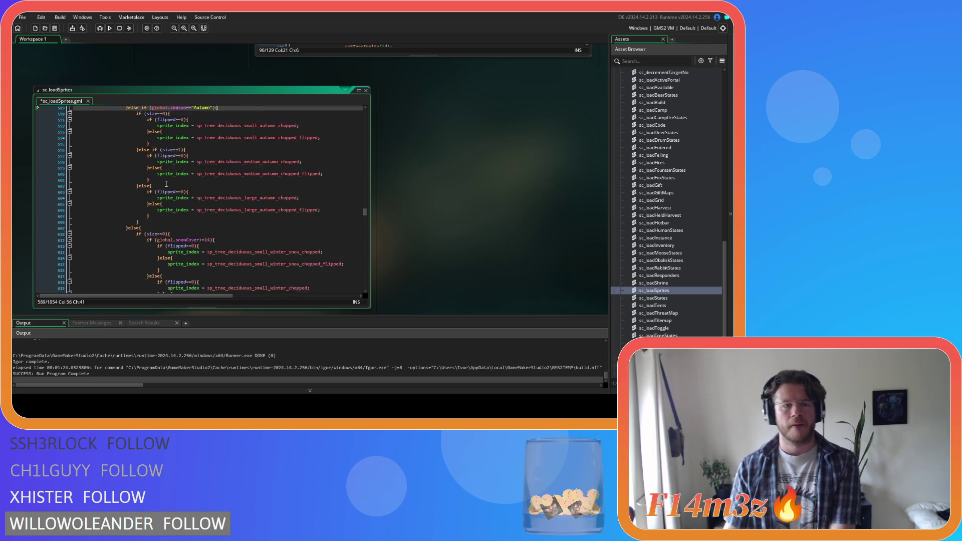
Step: Paste alarm[3] = irandom(600); under ob_tree's unchopped Summer and Autumn checks and save
click(155, 162)
scroll(184, 145, down, 20)
scroll(183, 145, down, 12)
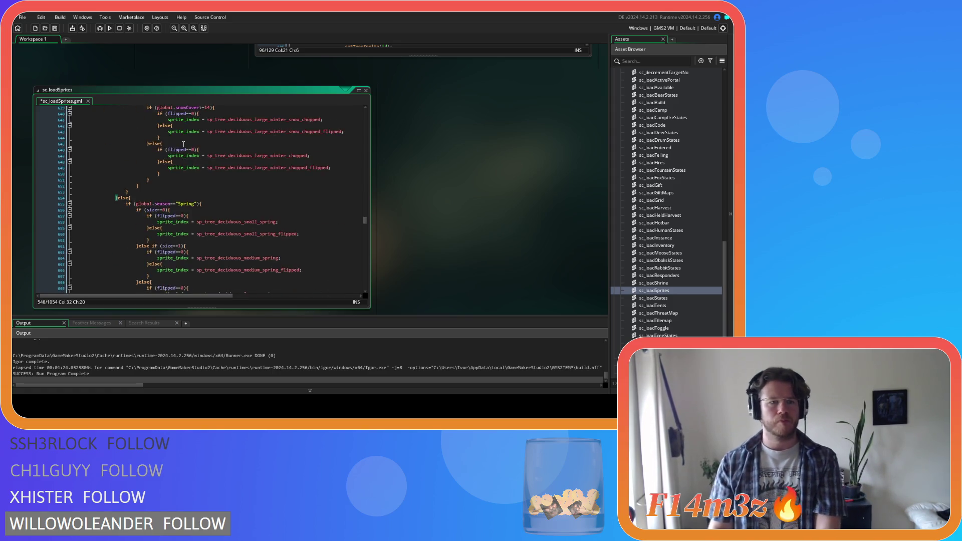
scroll(205, 173, down, 4)
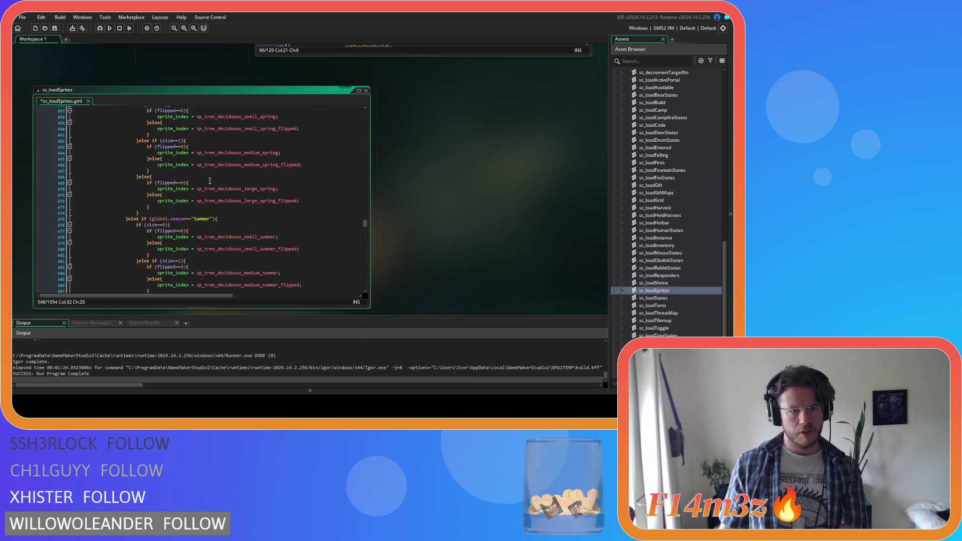
click(223, 201)
key(Return)
key(ctrl+v)
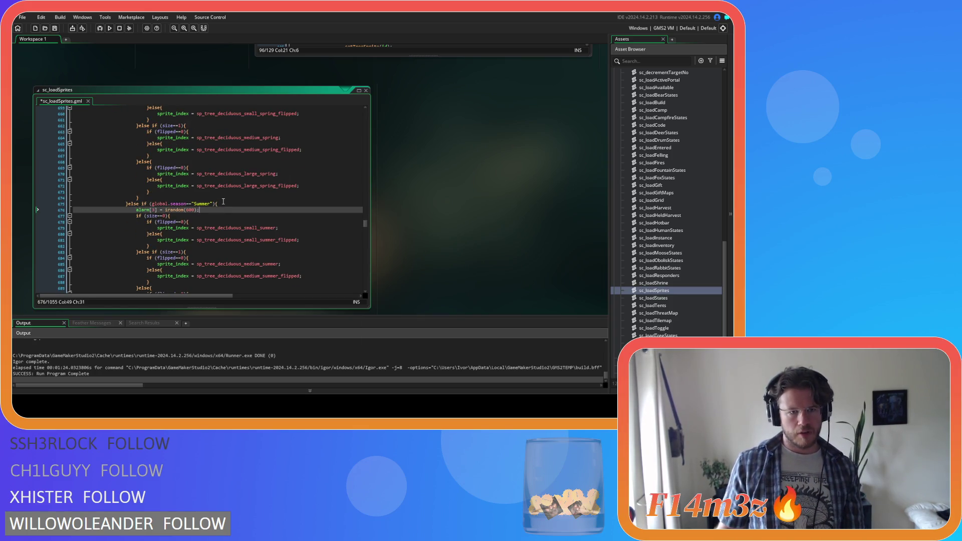
click(187, 209)
text(6)
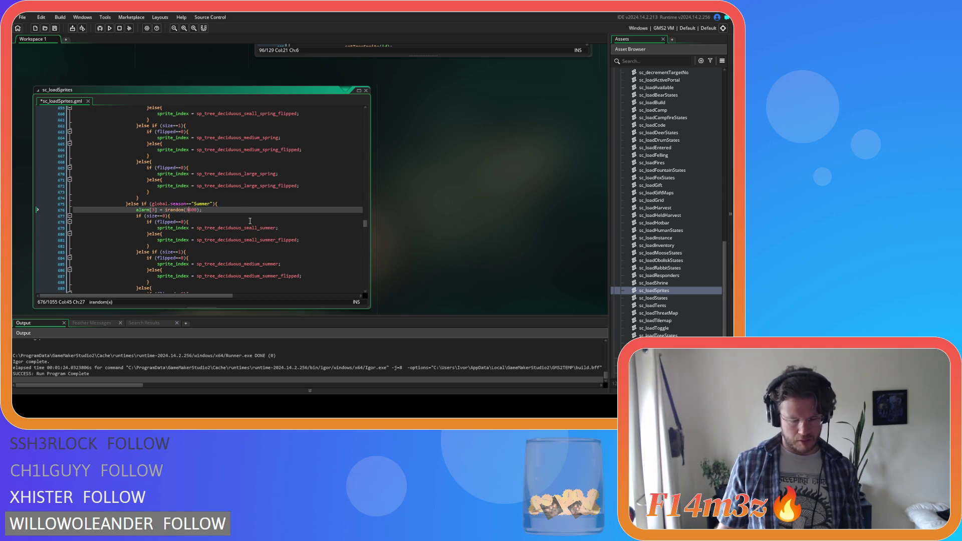
scroll(250, 221, down, 8)
click(227, 195)
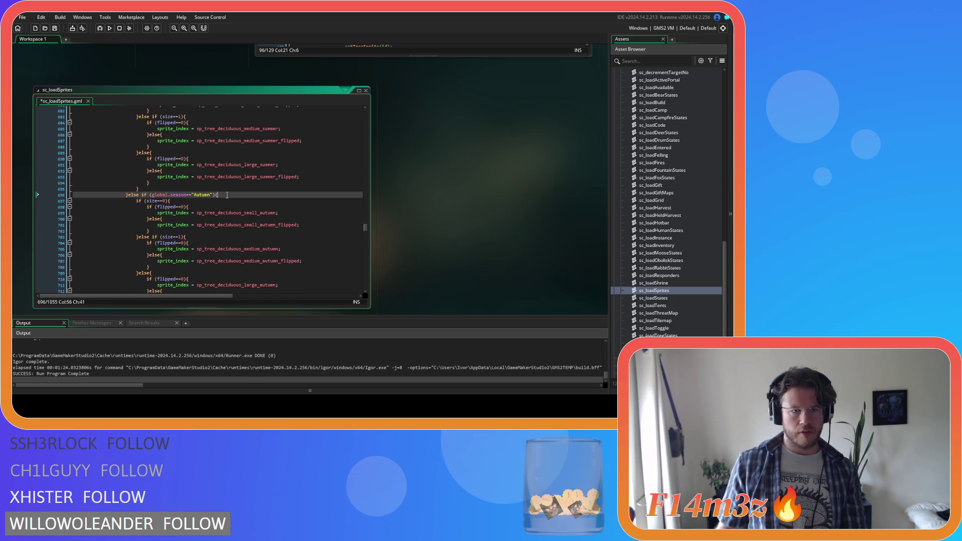
key(Return)
key(ctrl+v)
key(ctrl+s)
Step: Add the same alarm[3] = irandom(600) line under ob_miracle_tree's unchopped Summer and Autumn checks, then save
scroll(227, 194, down, 15)
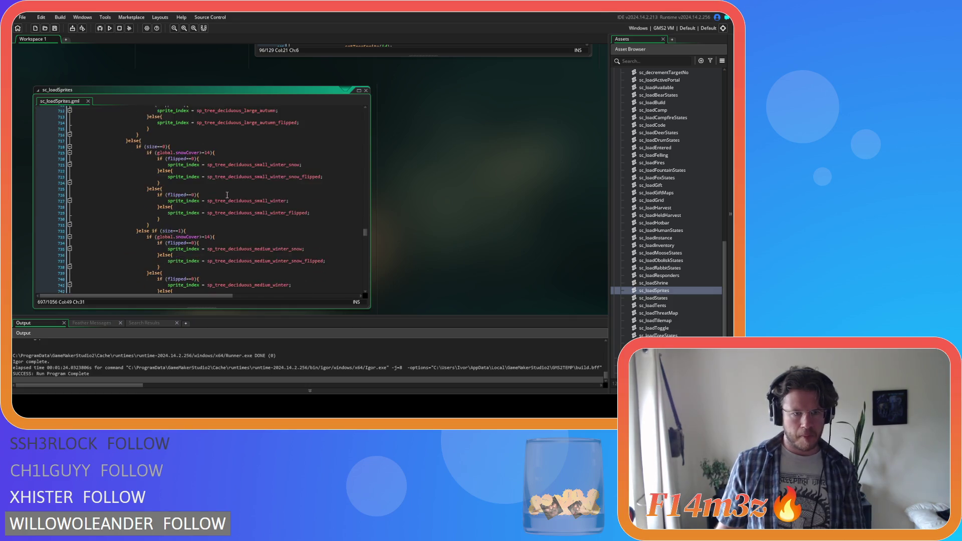
scroll(227, 194, down, 9)
click(160, 170)
key(Left)
scroll(208, 186, down, 4)
scroll(209, 187, down, 1)
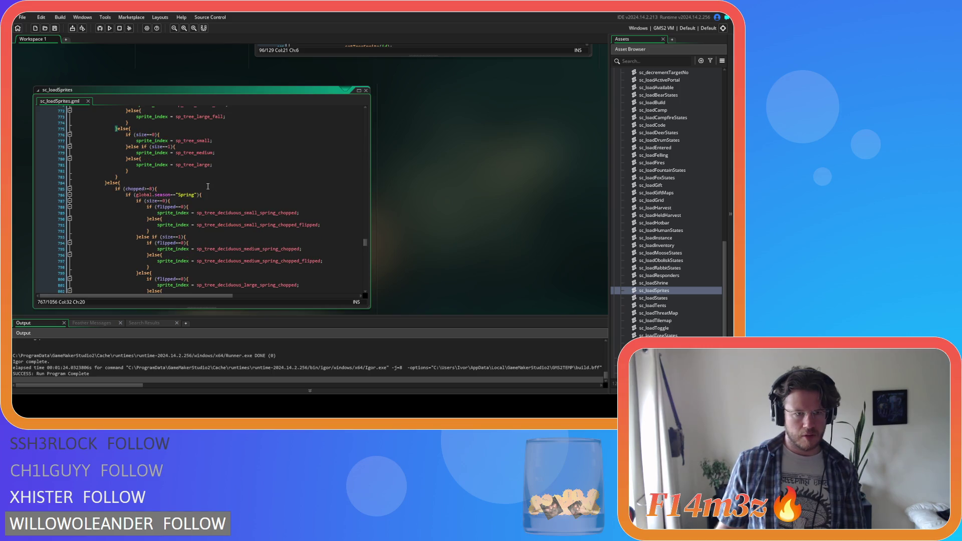
scroll(208, 186, up, 4)
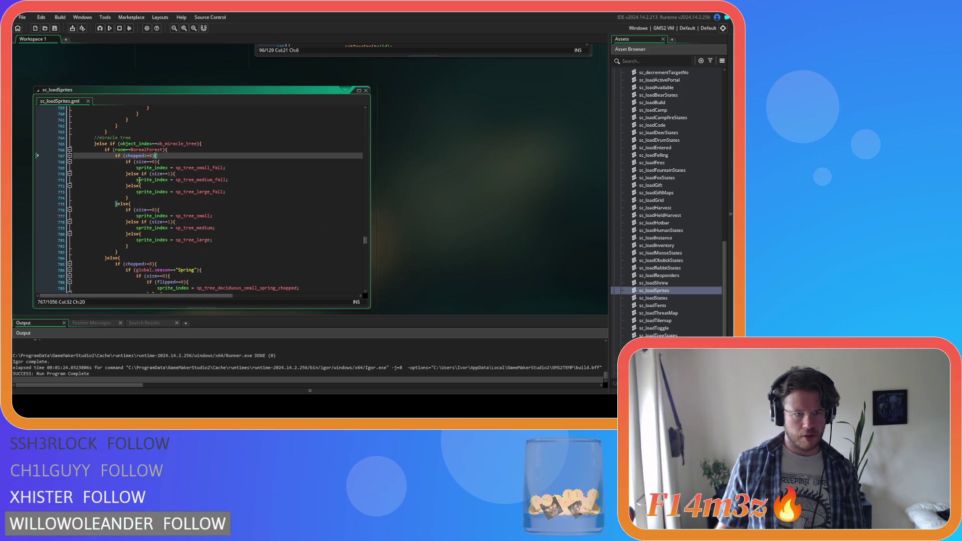
scroll(147, 185, down, 4)
click(156, 189)
scroll(156, 189, down, 5)
scroll(175, 196, down, 4)
scroll(179, 183, down, 20)
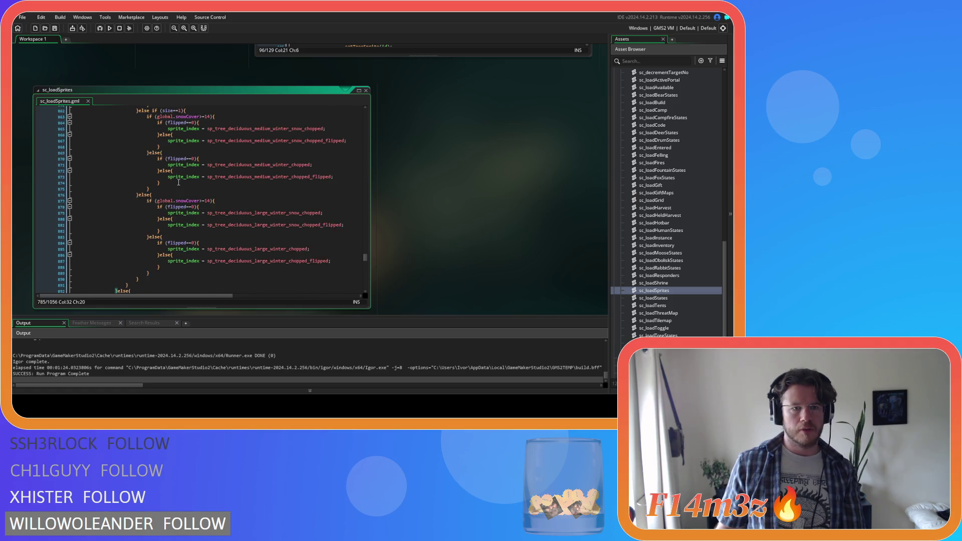
scroll(178, 182, down, 6)
click(223, 177)
key(Return)
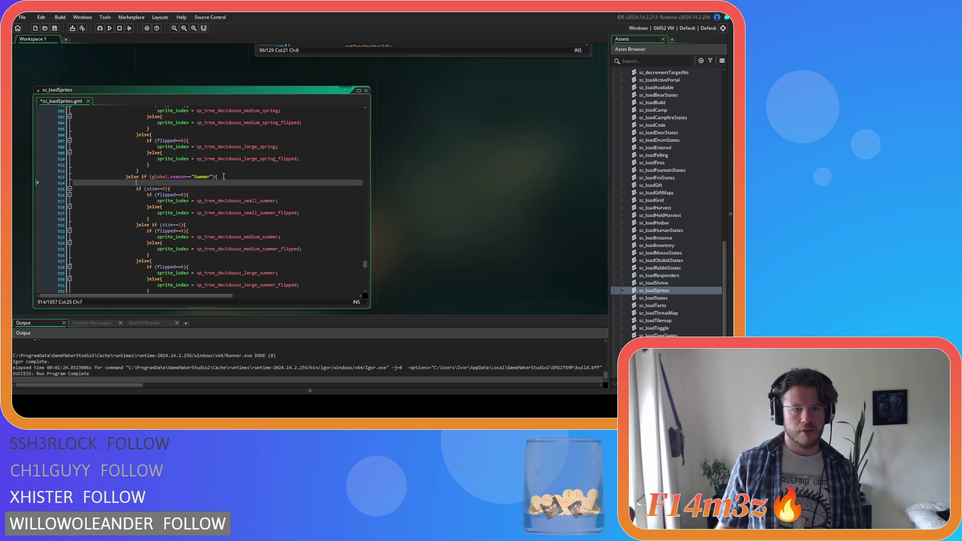
key(ctrl+v)
click(186, 176)
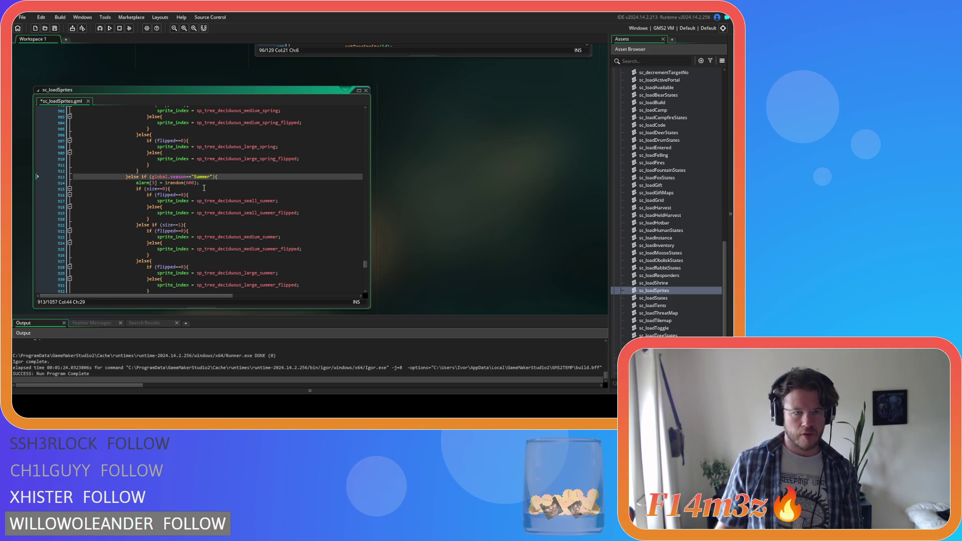
key(Down)
scroll(209, 188, down, 7)
click(226, 168)
key(Return)
key(ctrl+s)
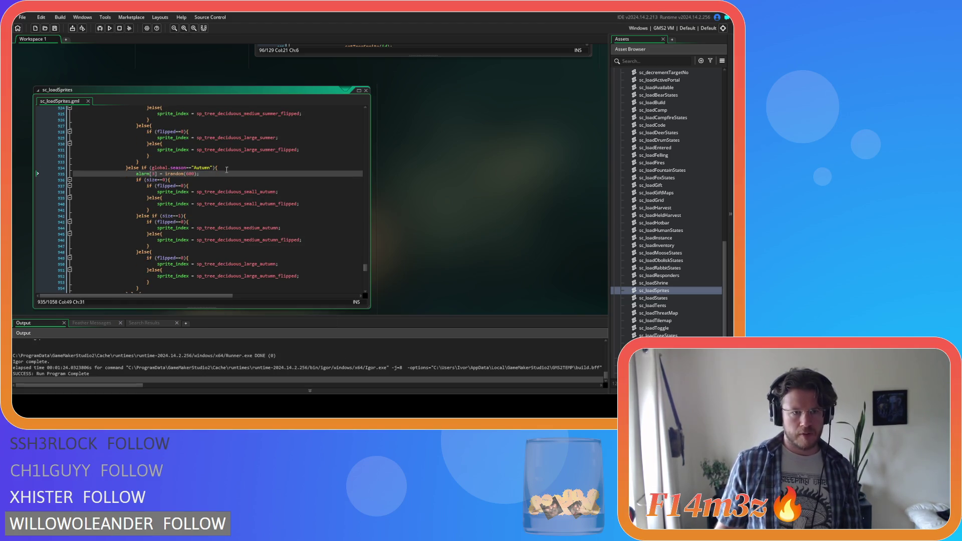
Step: Open the setTreeSprite definition from ob_lighting's Spring season-change code
scroll(476, 233, up, 5)
scroll(466, 241, down, 5)
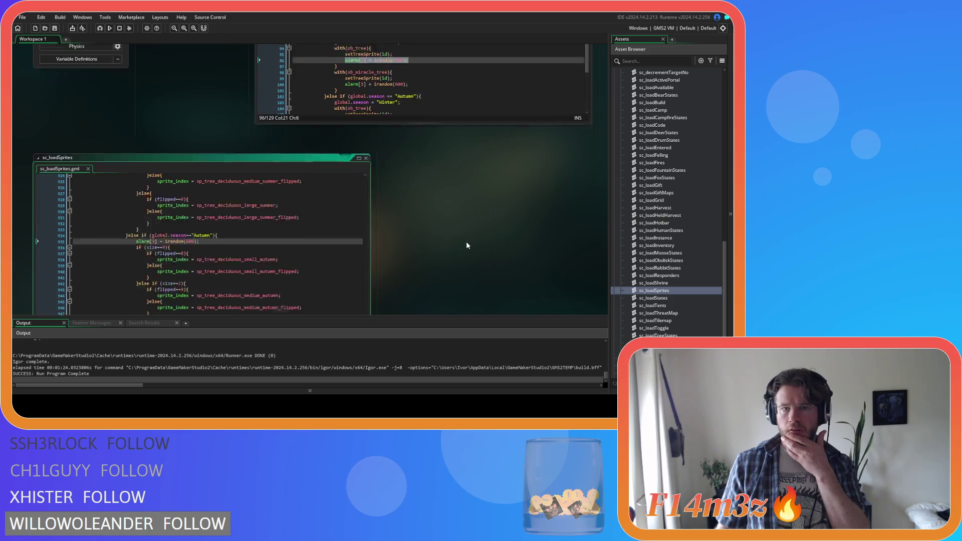
scroll(468, 221, up, 4)
scroll(468, 221, up, 2)
click(411, 160)
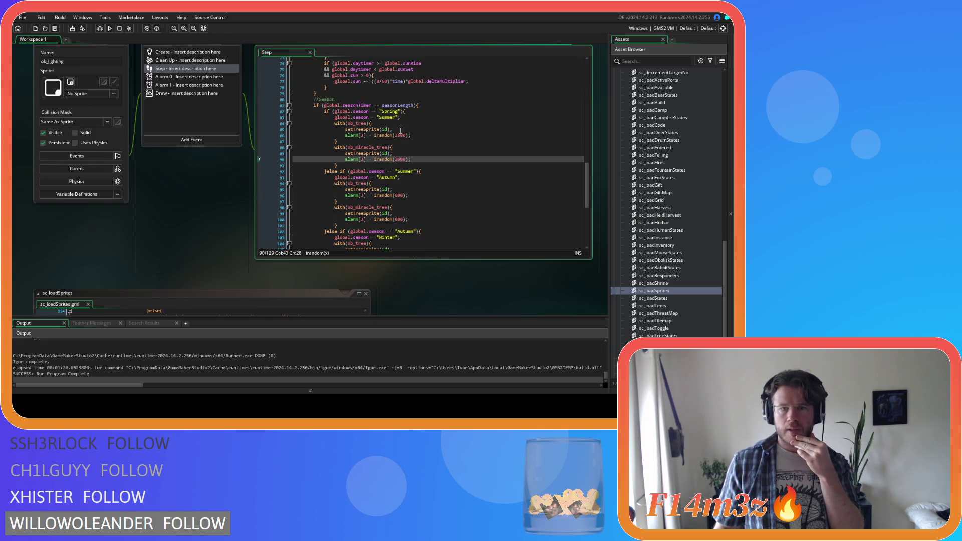
click(385, 124)
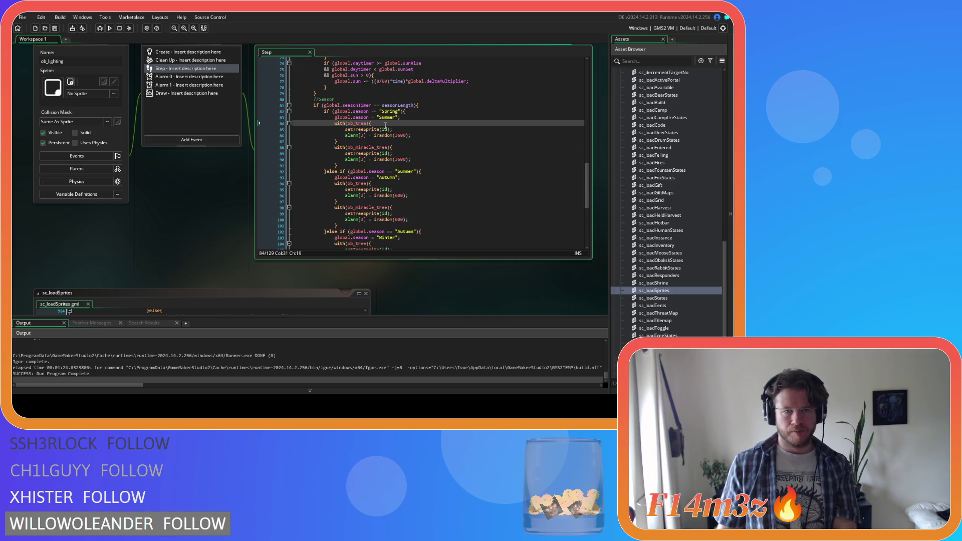
middle_click(357, 130)
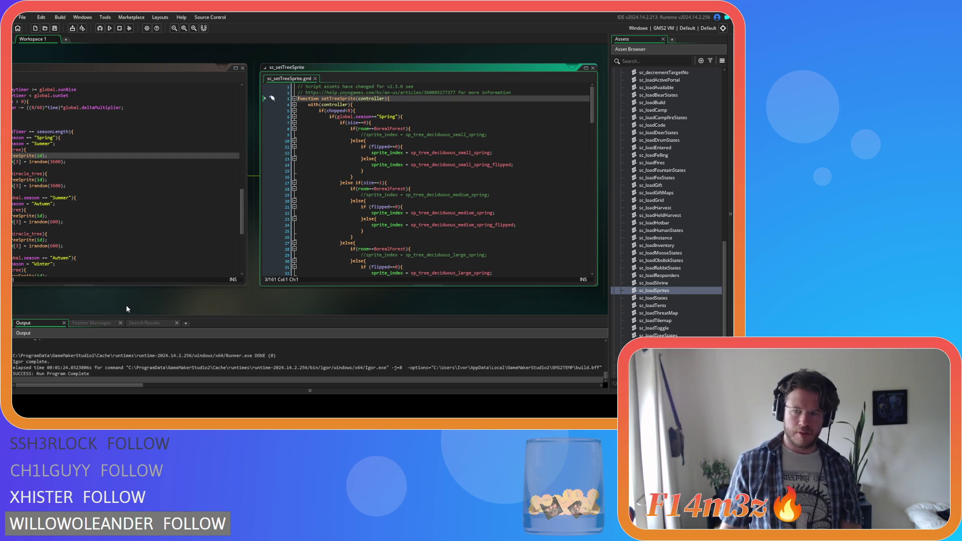
Step: Delete the Spring alarm[3] reset lines for ob_tree and ob_miracle_tree
drag(127, 308, 209, 307)
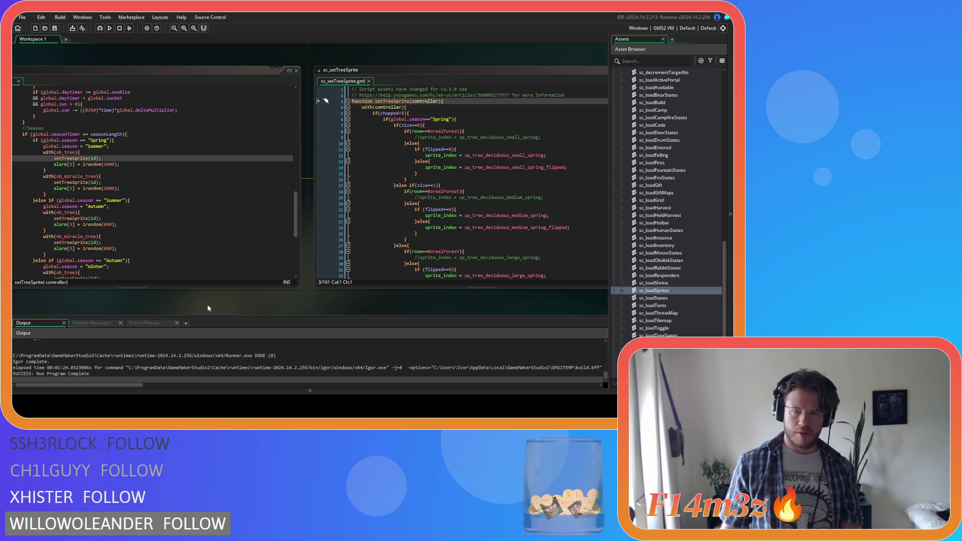
mouse_move(209, 307)
mouse_down()
mouse_move(251, 307)
mouse_move(242, 307)
mouse_up()
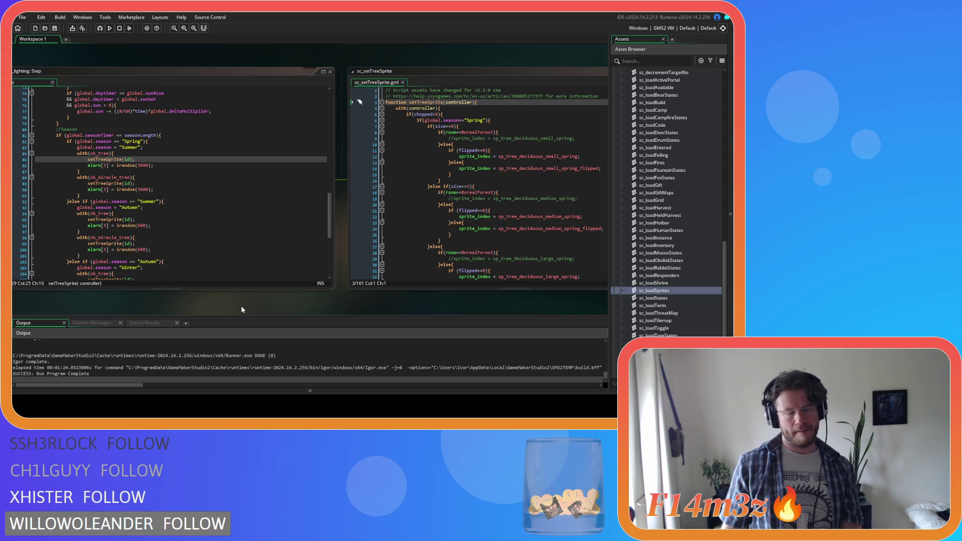
drag(153, 165, 88, 165)
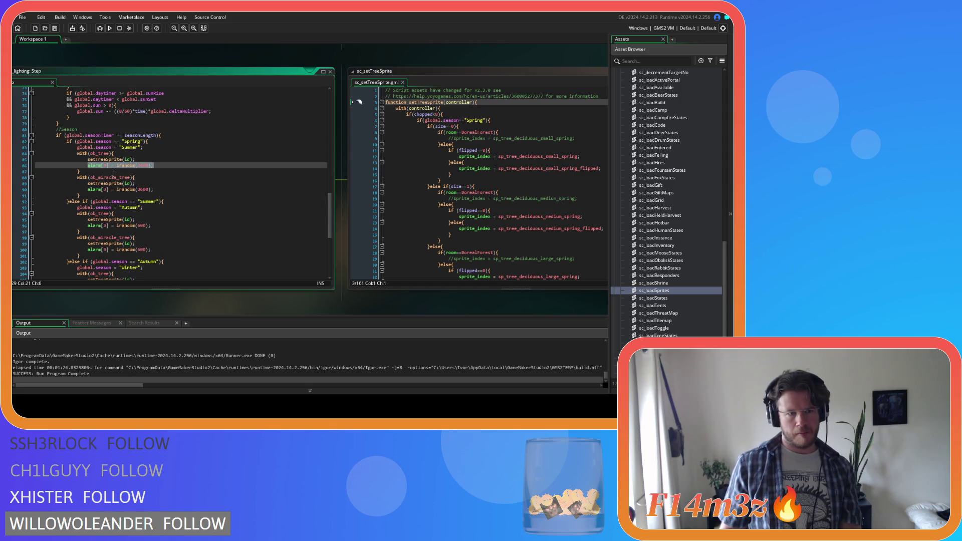
key(BackSpace)
drag(88, 165, 12, 168)
key(ctrl+c)
key(BackSpace)
drag(154, 184, 135, 177)
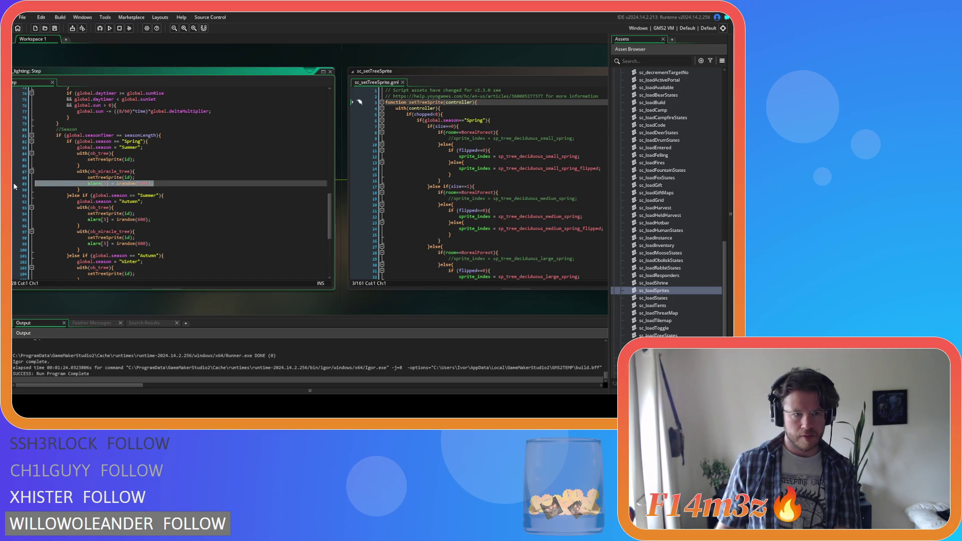
key(BackSpace)
Step: Delete the Summer alarm[3] reset lines for ob_tree and ob_miracle_tree
drag(158, 213, 35, 214)
key(BackSpace)
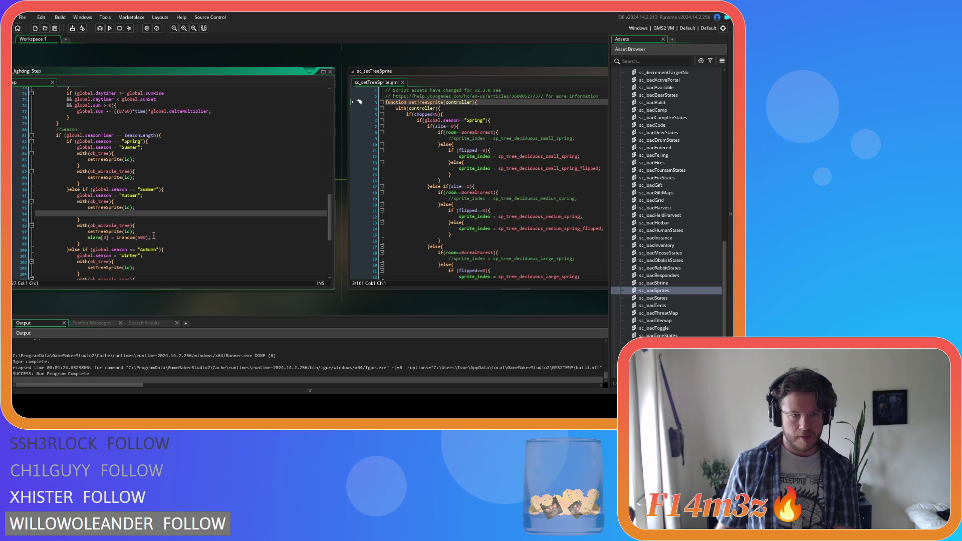
key(BackSpace)
drag(152, 232, 31, 230)
key(BackSpace)
key(BackSpace)
click(454, 186)
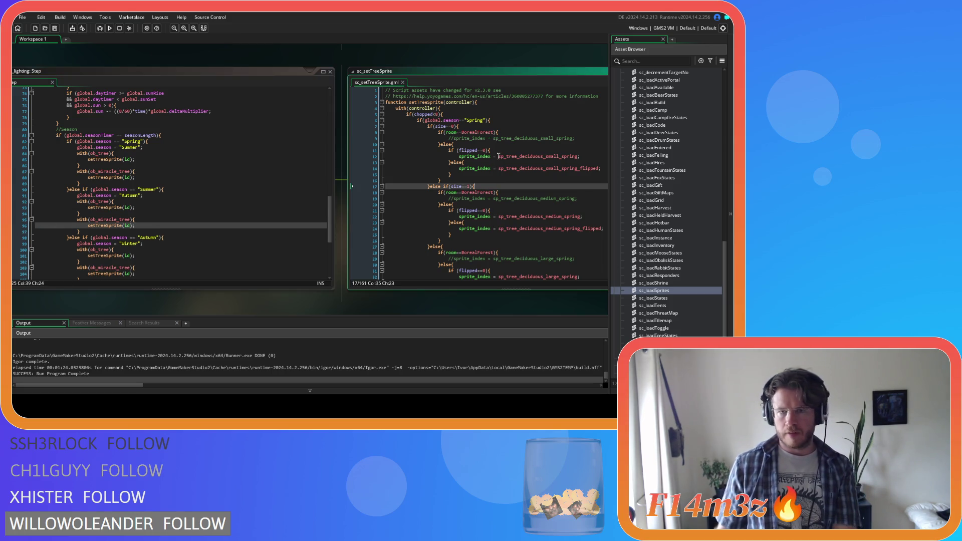
Step: Insert alarm[3] lines under the Summer (irandom(3600)) and Autumn (irandom(600)) checks and save
click(444, 114)
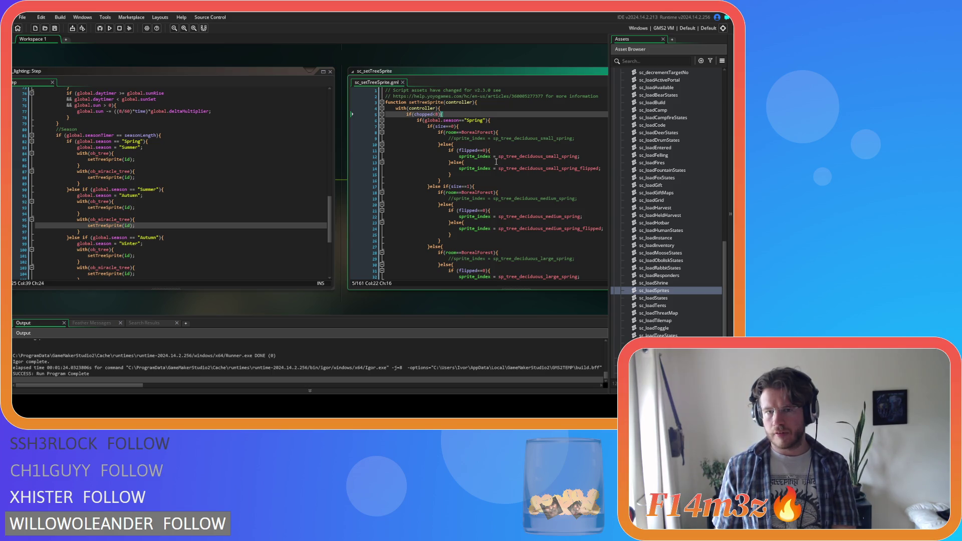
scroll(496, 161, down, 4)
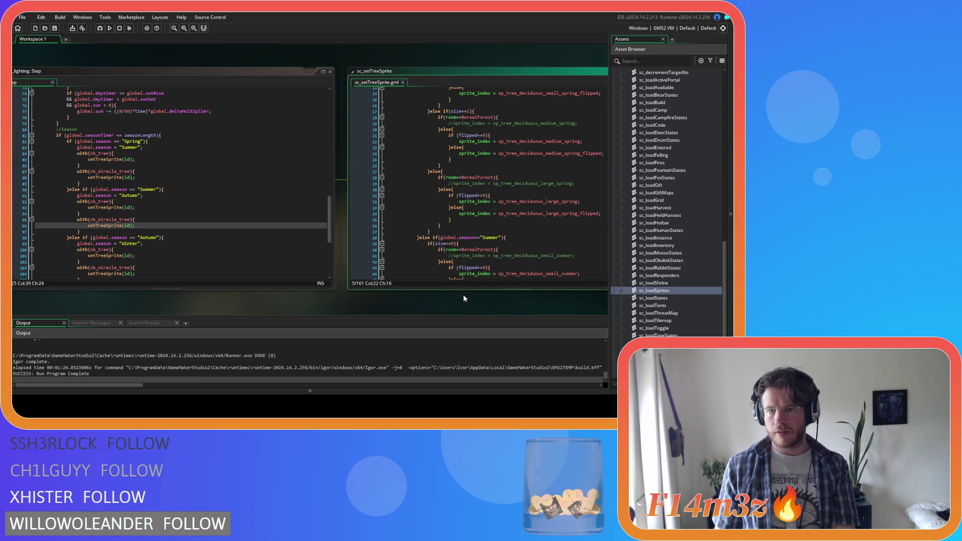
drag(466, 300, 335, 308)
click(392, 171)
scroll(392, 171, down, 4)
click(392, 171)
key(ctrl+d)
scroll(390, 171, down, 9)
scroll(391, 171, down, 3)
click(369, 165)
key(ctrl+v)
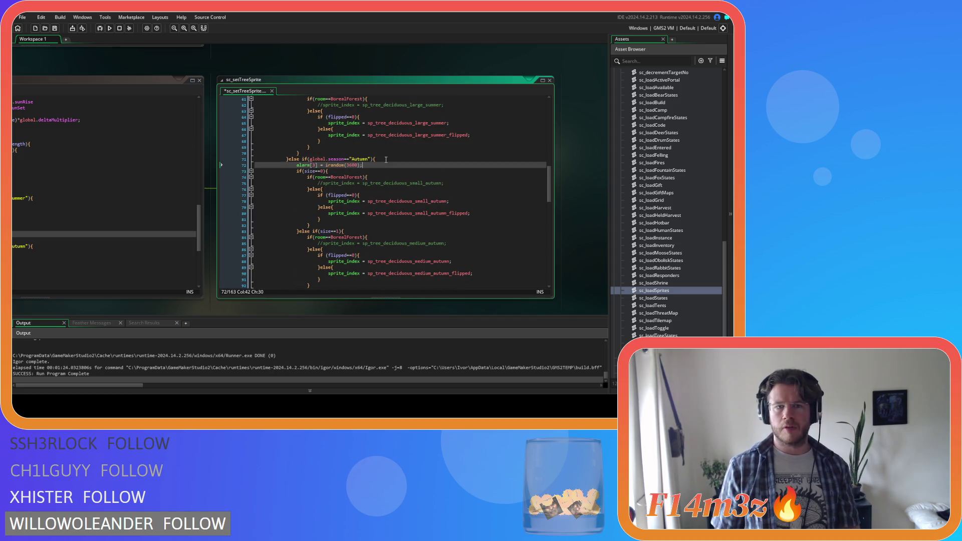
key(Left)
key(Left)
key(Left)
scroll(420, 162, down, 10)
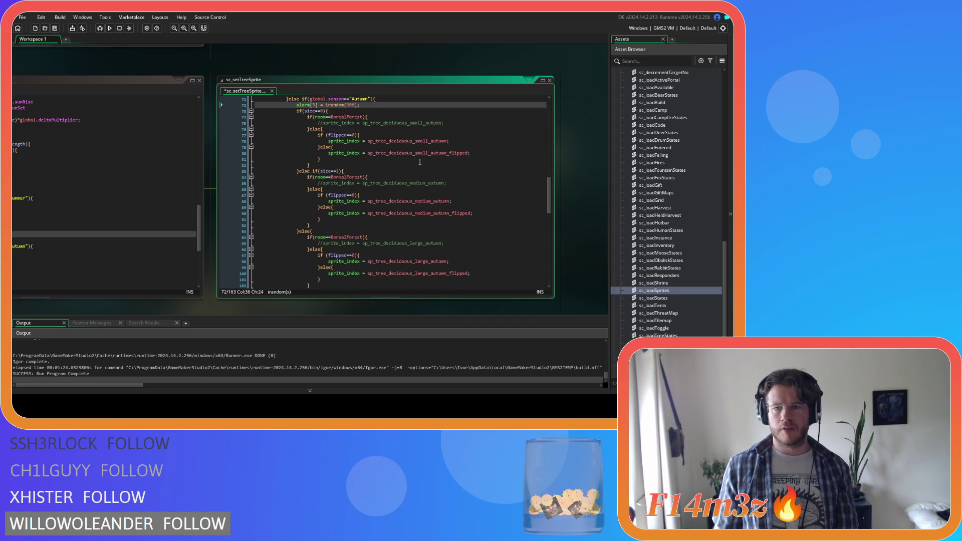
scroll(420, 162, down, 13)
key(ctrl+s)
Step: Move the Summer alarm[3] = irandom(3600) line into its non-boreal else branch
scroll(420, 162, up, 13)
mouse_move(393, 198)
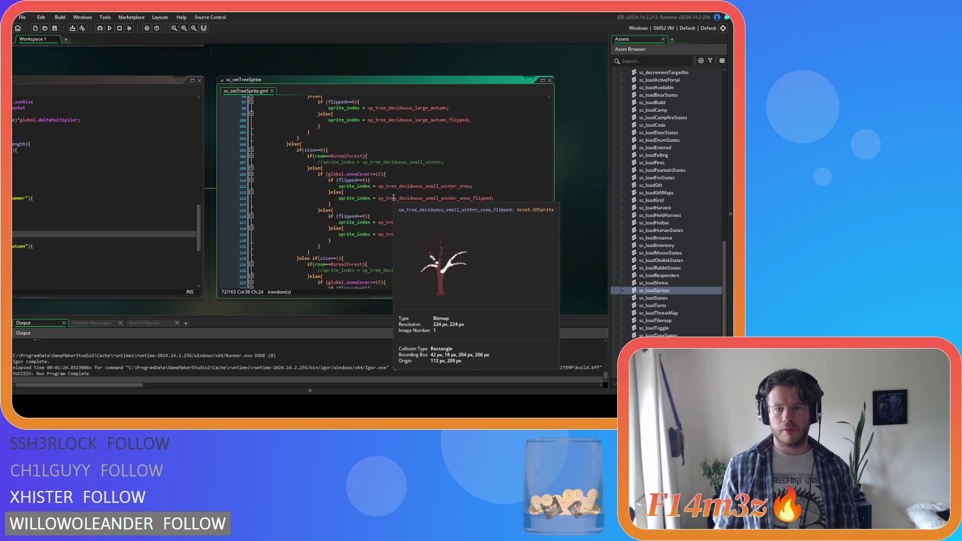
scroll(394, 198, up, 15)
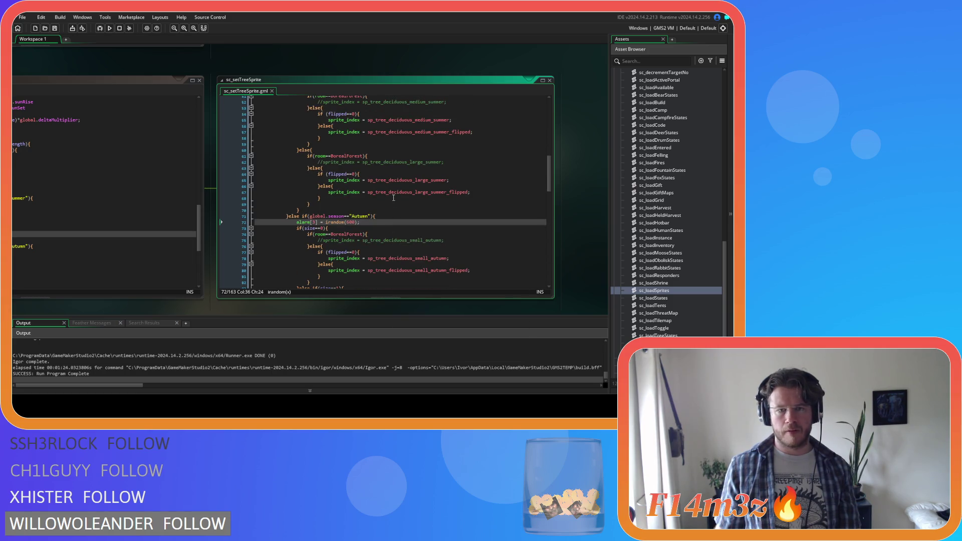
scroll(393, 198, down, 4)
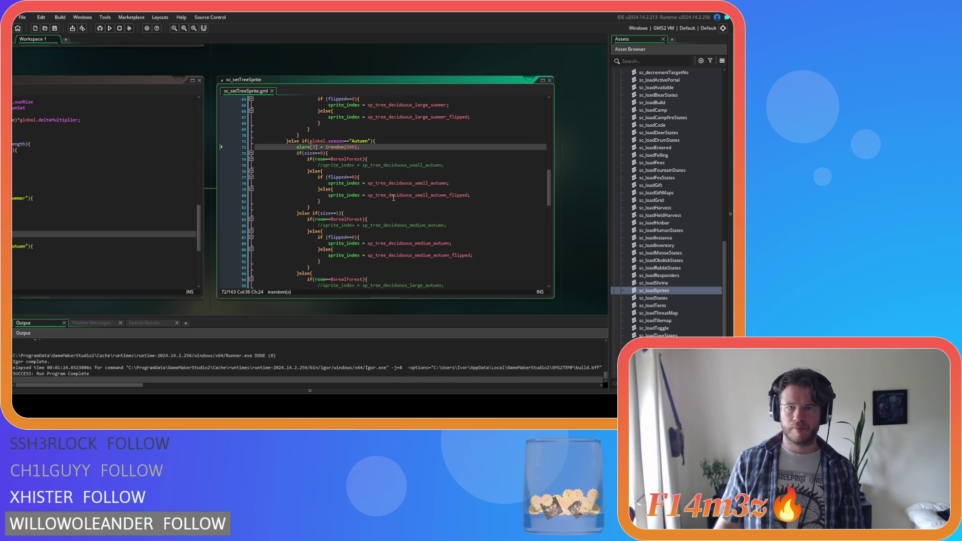
scroll(393, 198, up, 1)
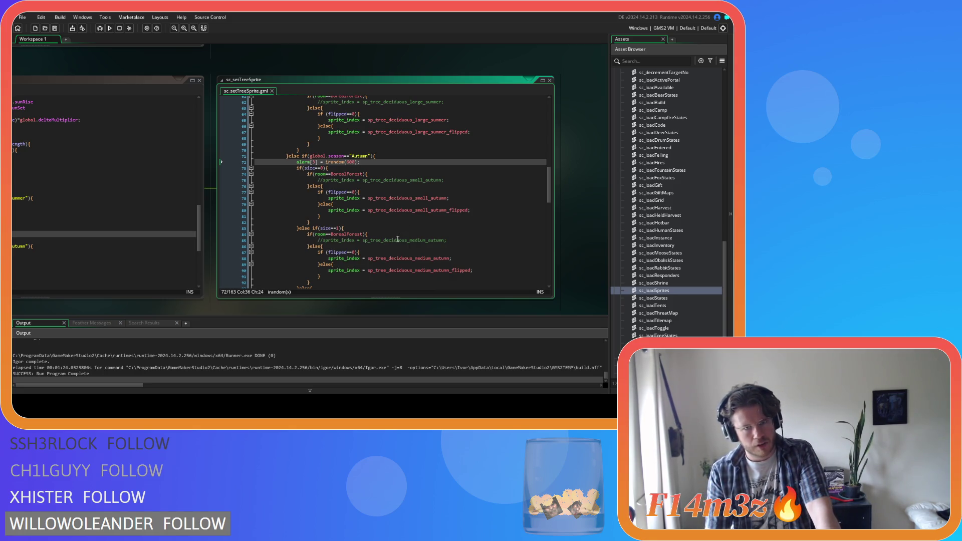
scroll(361, 171, up, 9)
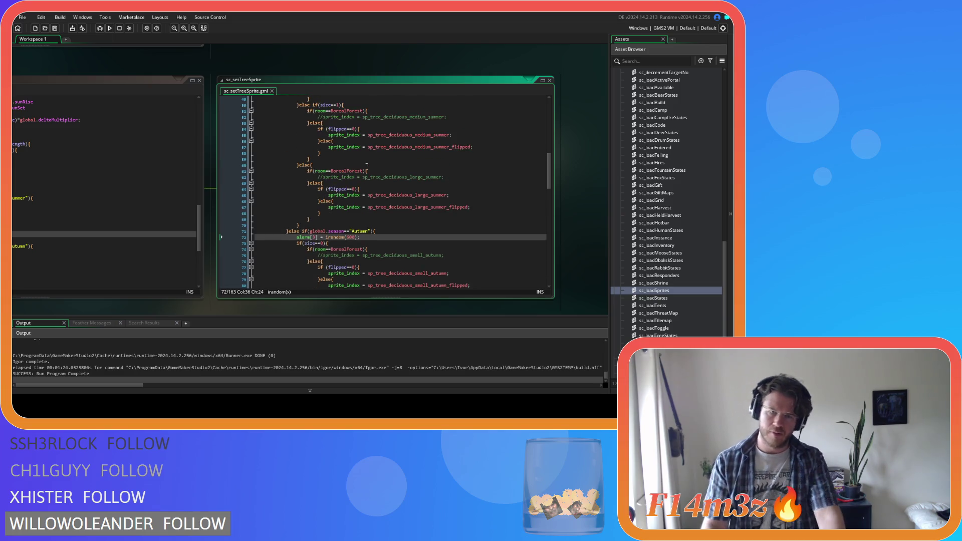
drag(372, 132, 294, 129)
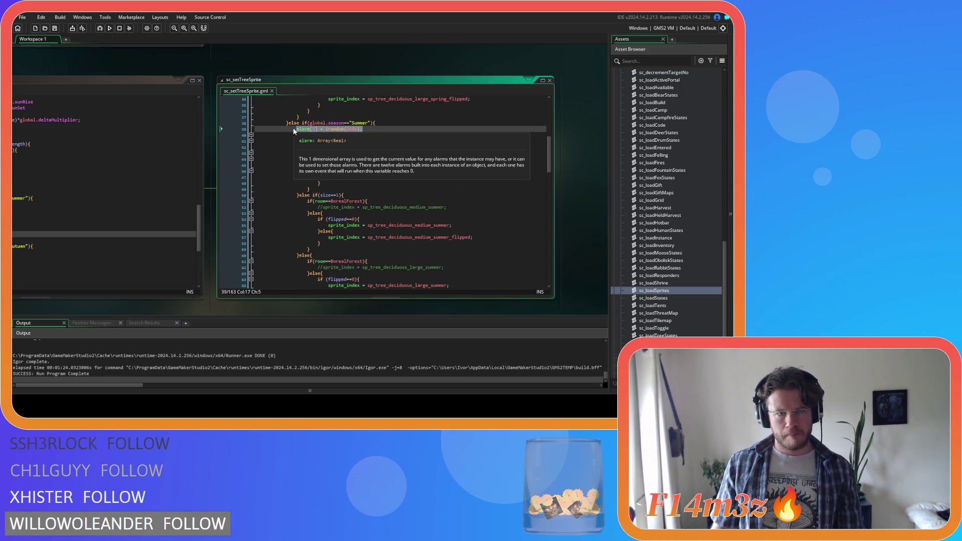
key(BackSpace)
key(BackSpace)
key(BackSpace)
key(BackSpace)
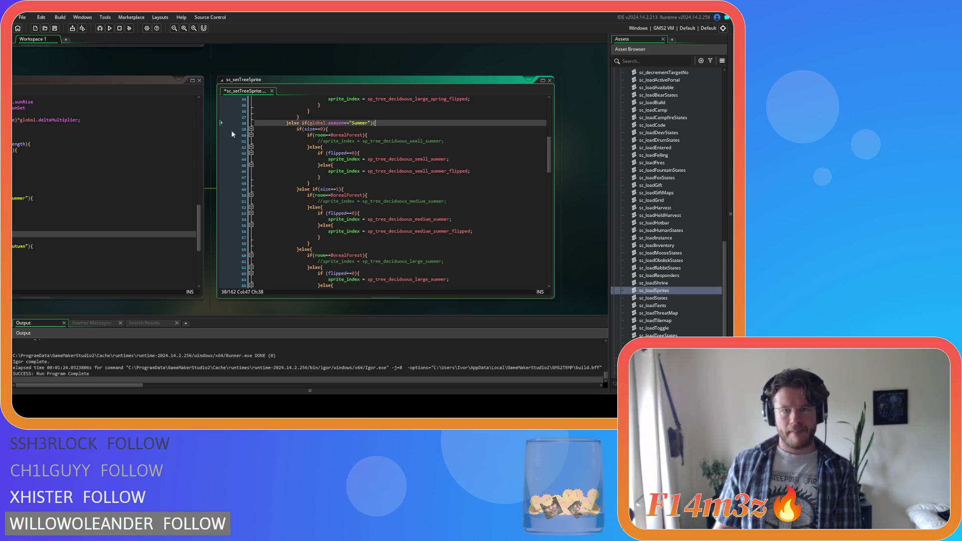
click(369, 147)
key(Return)
key(ctrl+v)
scroll(389, 200, down, 3)
scroll(373, 205, down, 3)
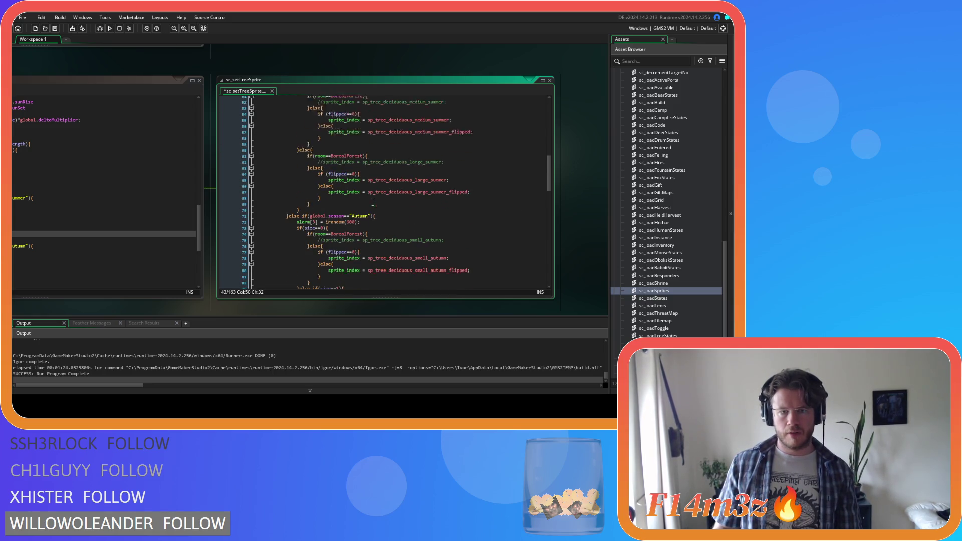
Step: Move the Autumn alarm[3] = irandom(600) line into the small tree's non-boreal else branch and save
drag(373, 207, 297, 211)
key(ctrl+x)
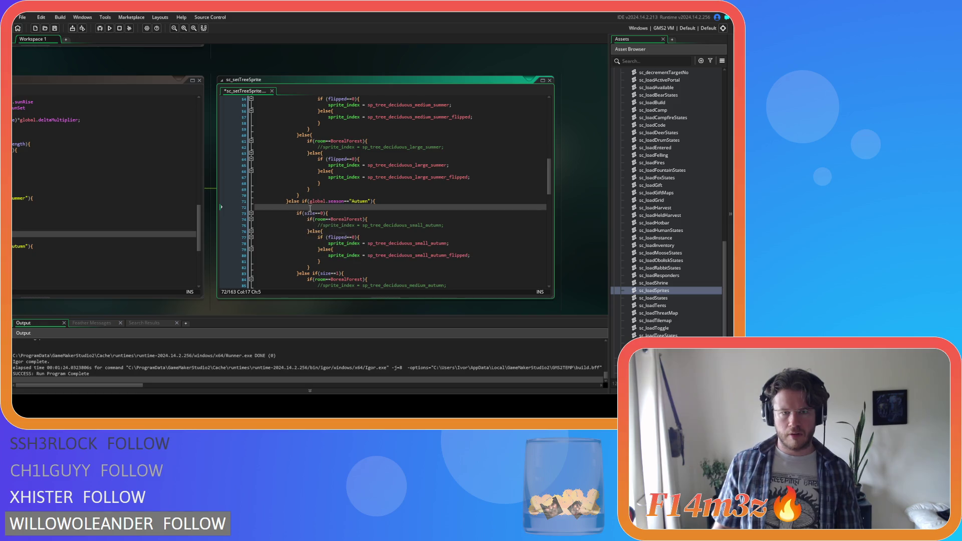
key(BackSpace)
click(375, 213)
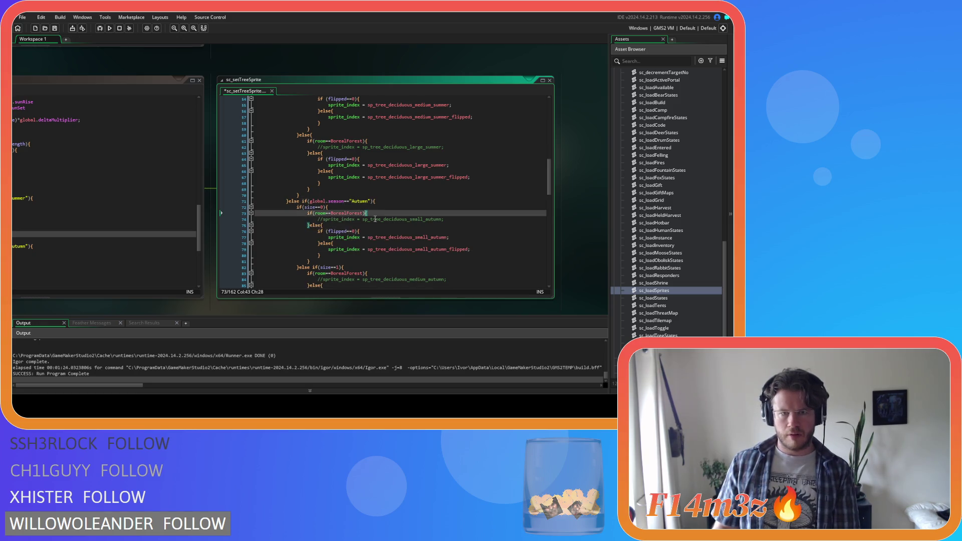
click(342, 226)
key(Return)
key(ctrl+v)
key(ctrl+s)
scroll(185, 187, up, 7)
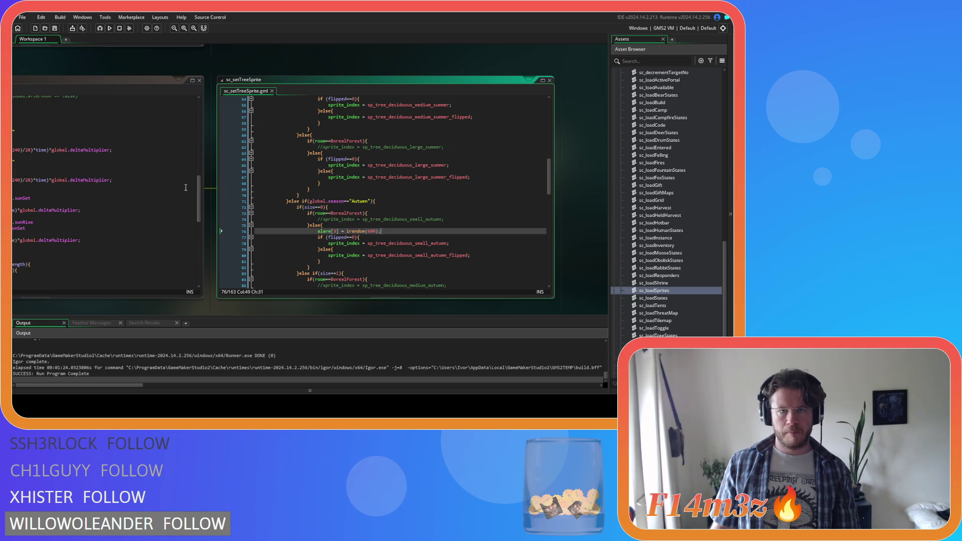
scroll(200, 199, up, 4)
scroll(255, 189, left, 5)
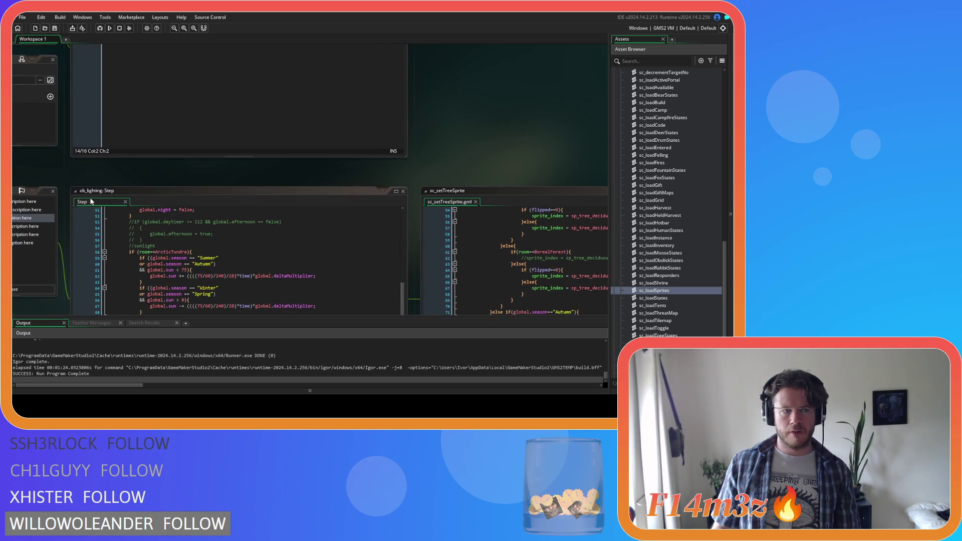
Step: Scroll through sc_loadSprites' season sections and miracle tree code, then select ob_tree in the Asset Browser
scroll(224, 166, left, 3)
scroll(123, 161, up, 3)
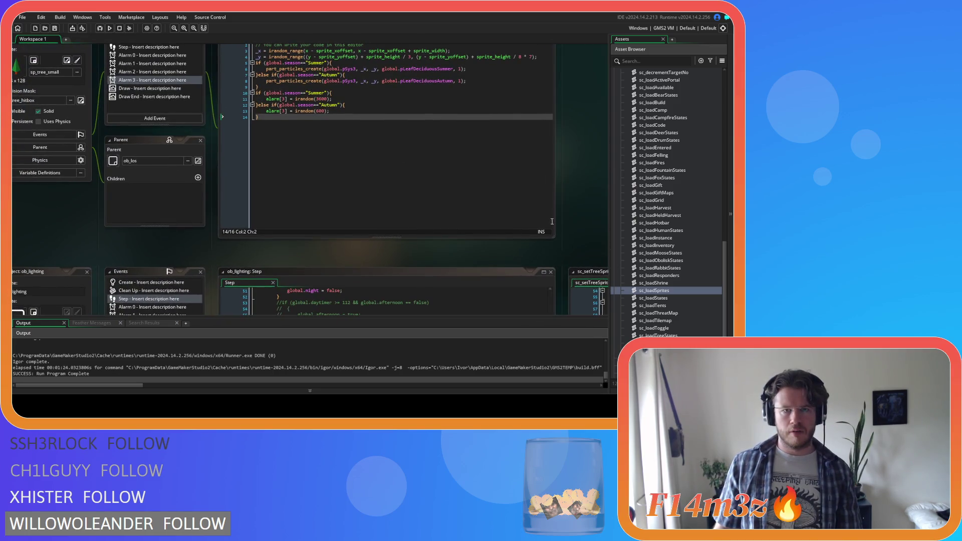
scroll(458, 184, down, 3)
scroll(586, 252, down, 3)
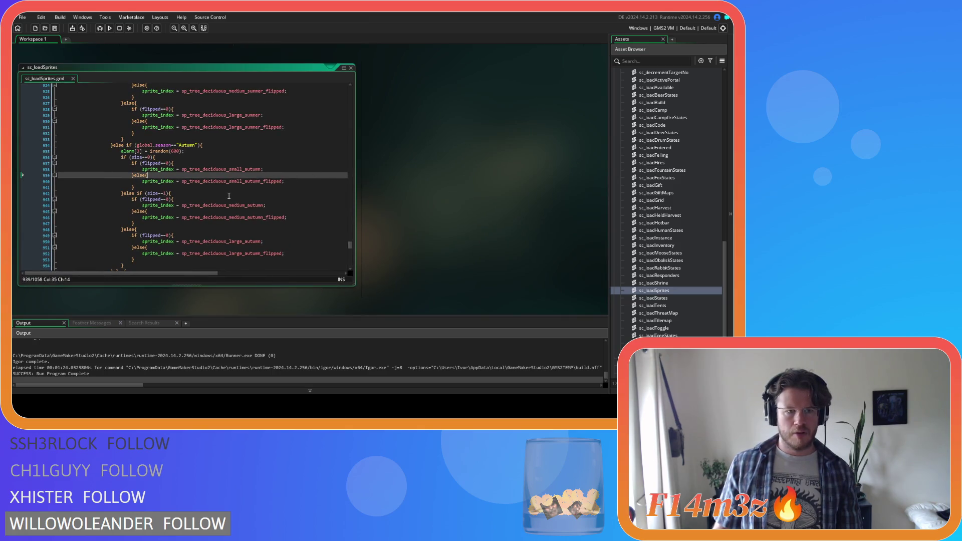
scroll(221, 175, up, 12)
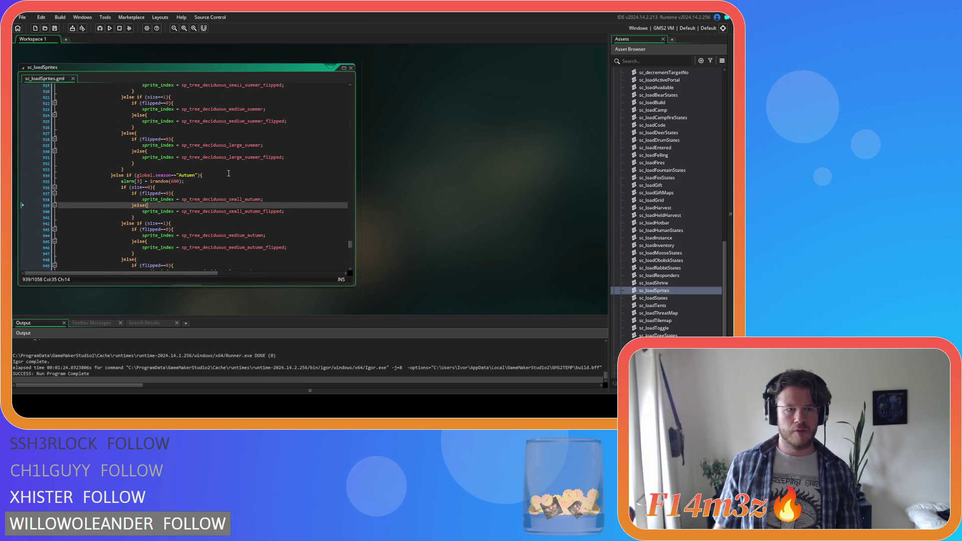
scroll(229, 174, up, 3)
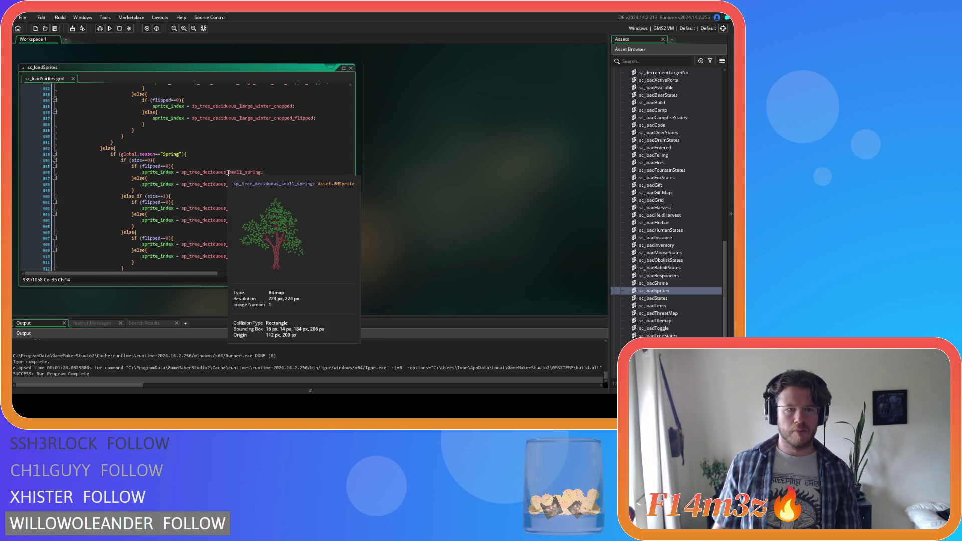
scroll(227, 174, up, 20)
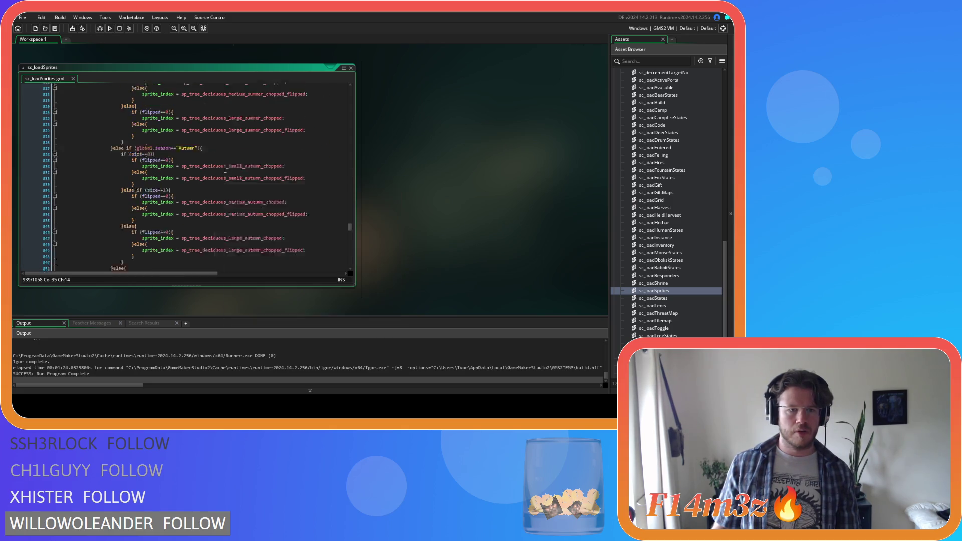
scroll(225, 171, up, 13)
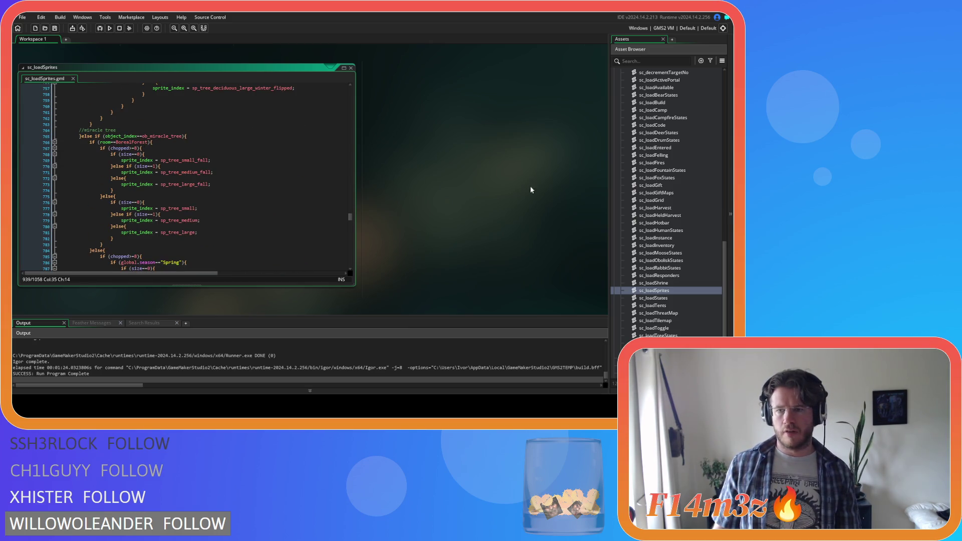
scroll(679, 209, up, 15)
click(658, 224)
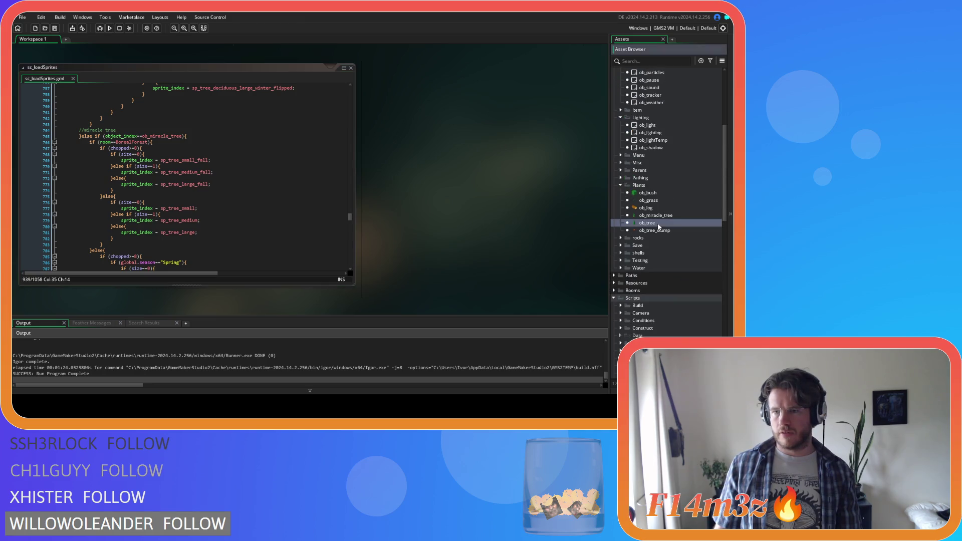
Step: Open ob_tree and add a '//falling leaves' comment to the Alarm 3 code
double_click(658, 223)
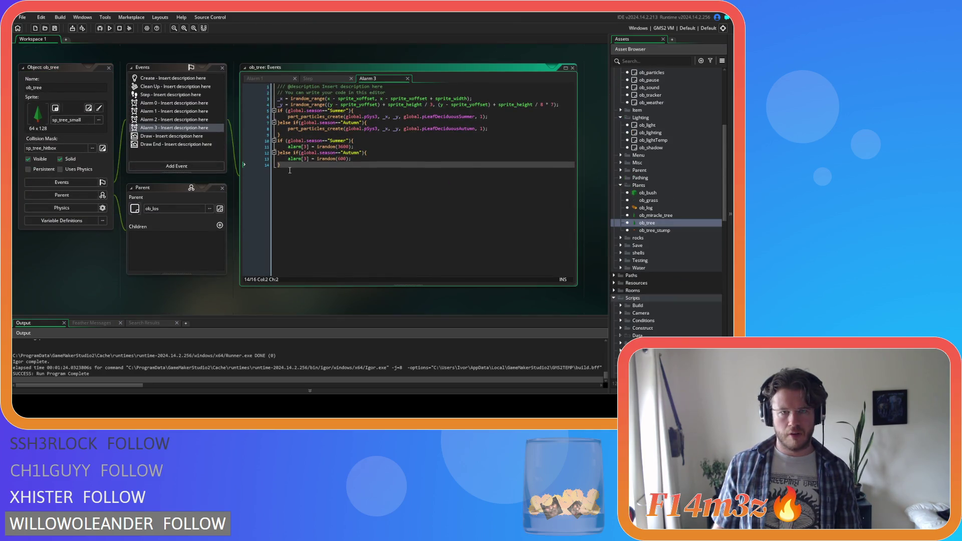
click(296, 134)
key(Return)
text(//)
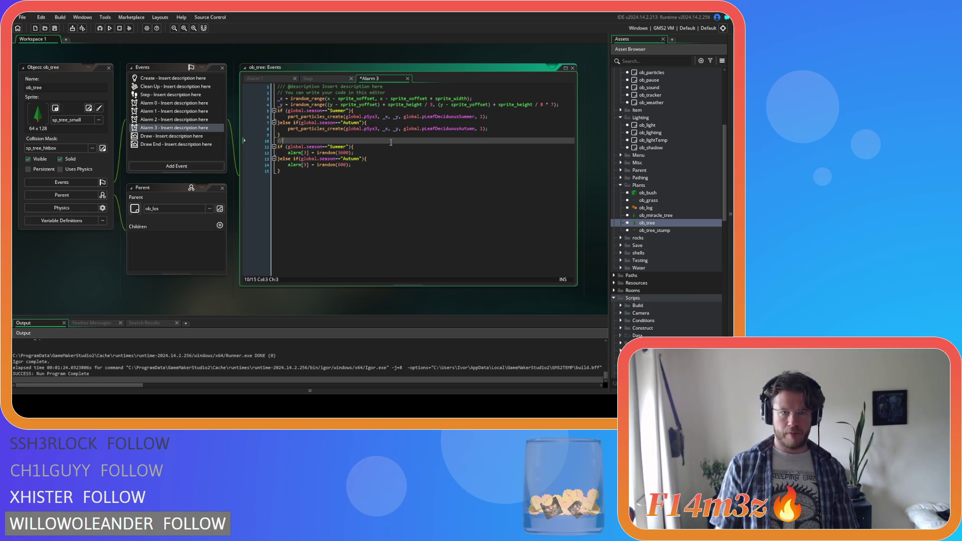
text(falling leaves)
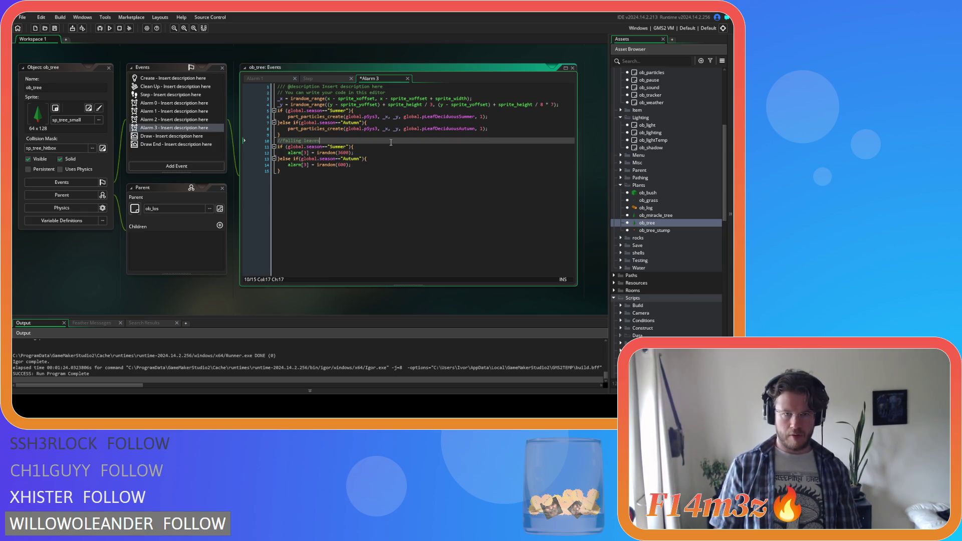
click(361, 185)
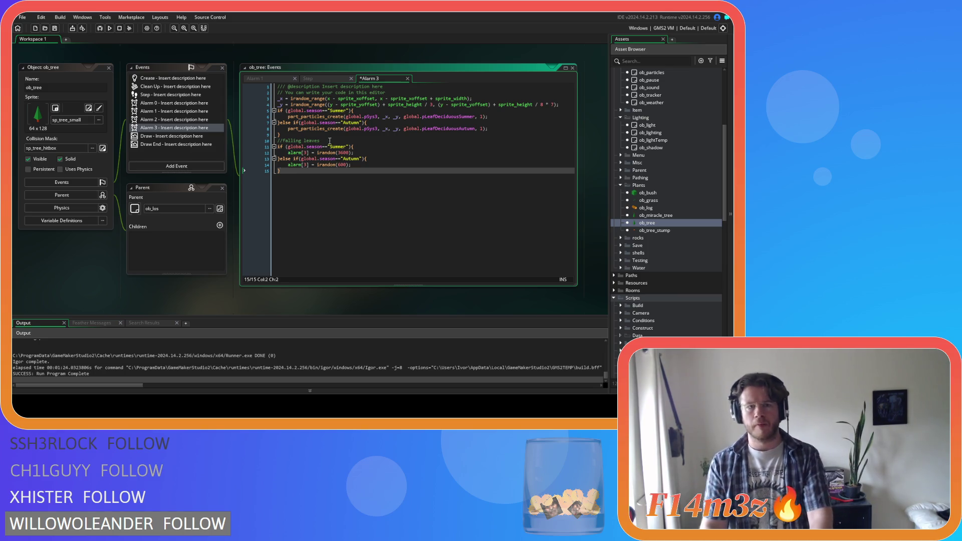
drag(329, 142, 237, 132)
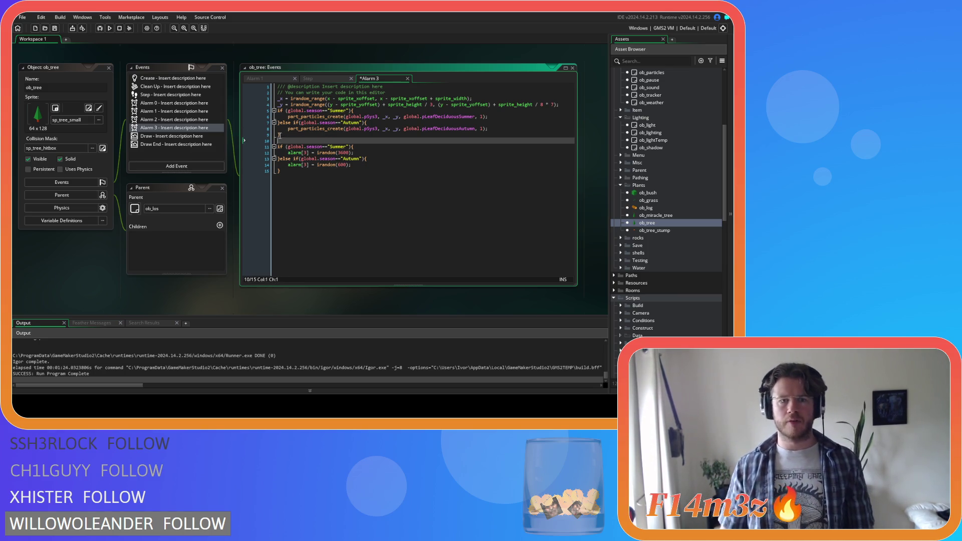
key(Delete)
click(407, 95)
key(ctrl+z)
key(ctrl+z)
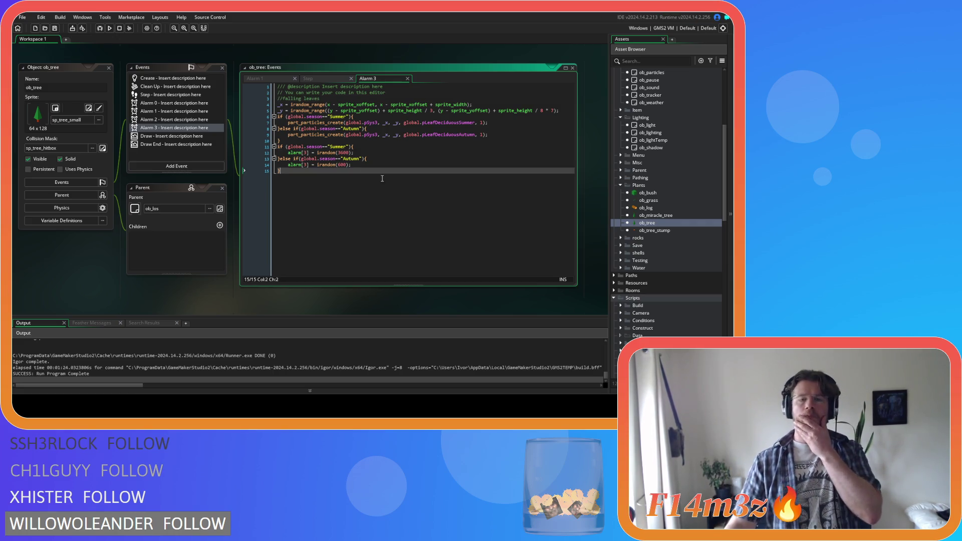
click(317, 147)
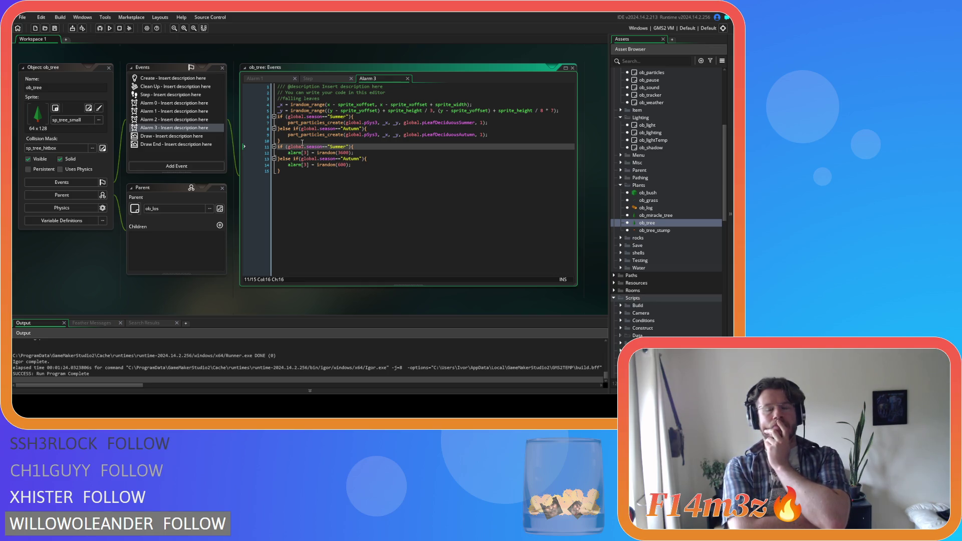
Step: Start an if (chopped<0){ block below the falling leaves comment
click(343, 98)
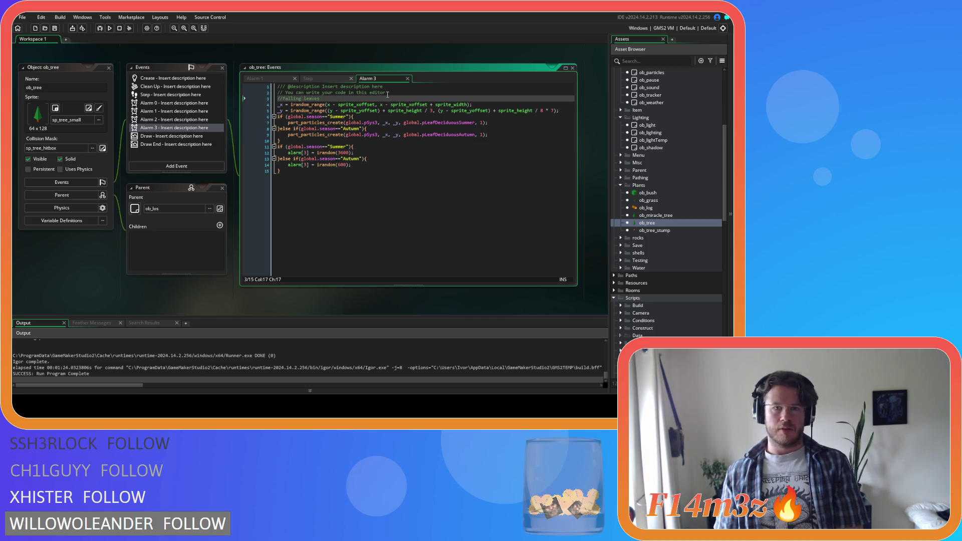
key(Return)
text(if)
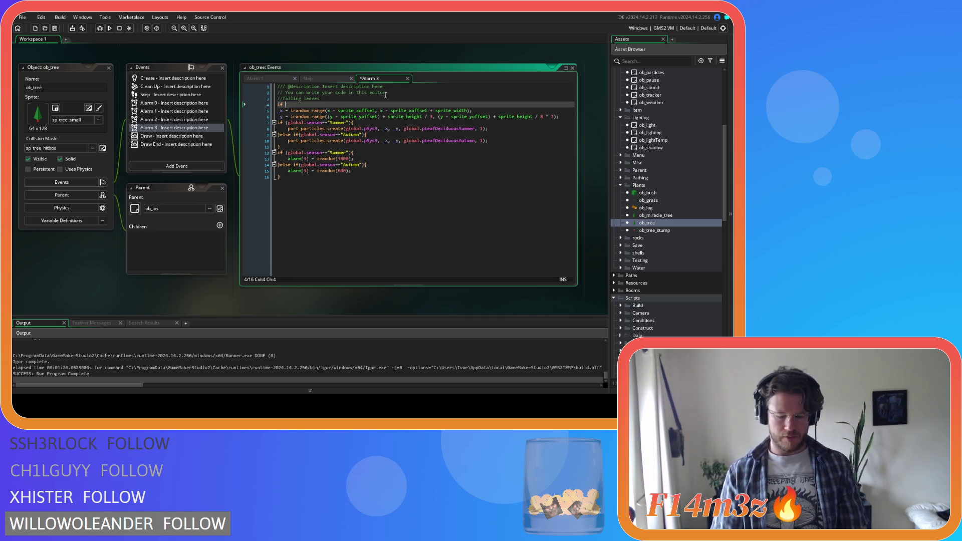
key(BackSpace)
key(BackSpace)
key(BackSpace)
key(Return)
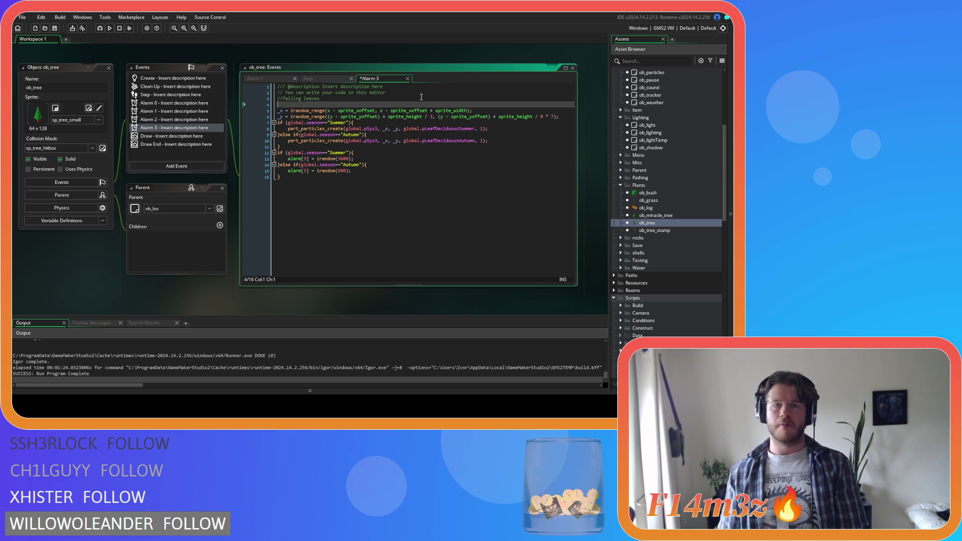
key(BackSpace)
key(Home)
key(Return)
key(Up)
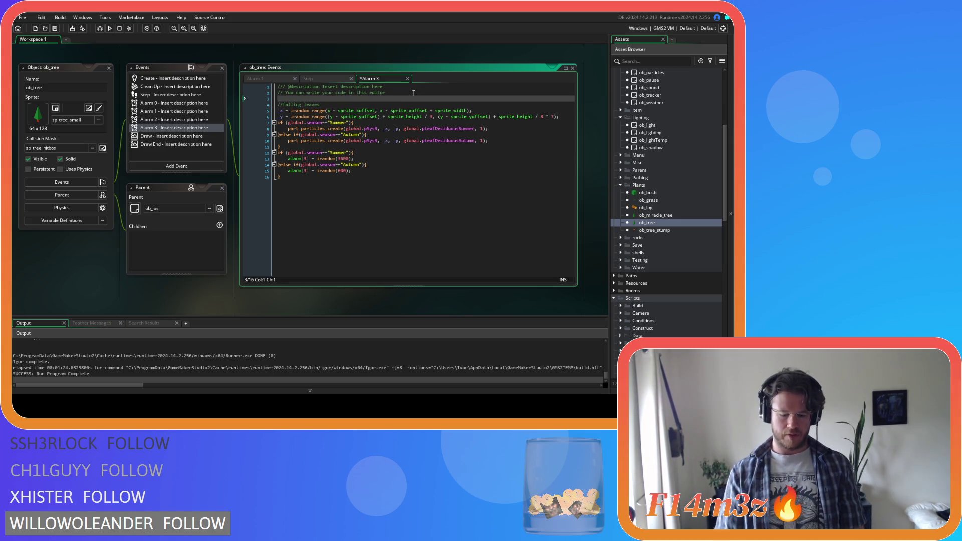
text(chopp)
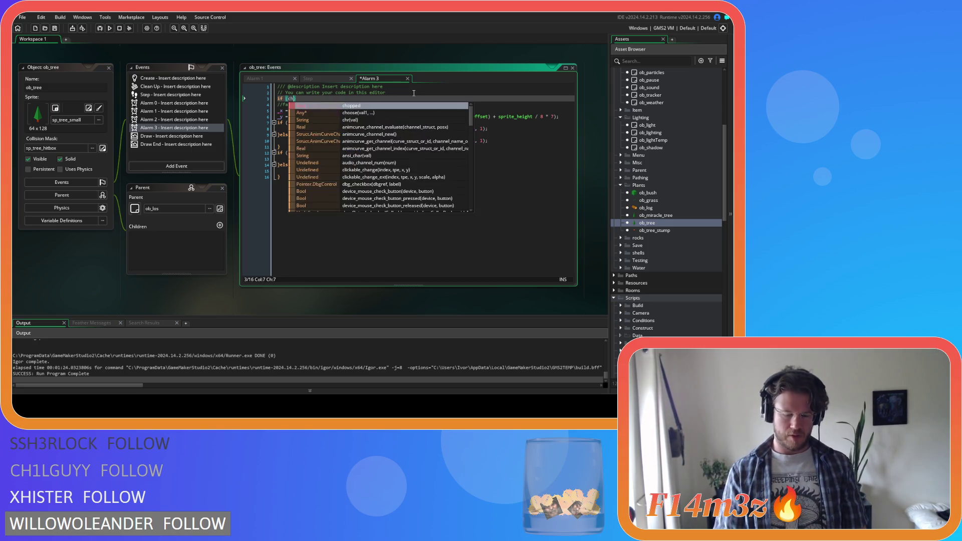
key(Return)
text(<)
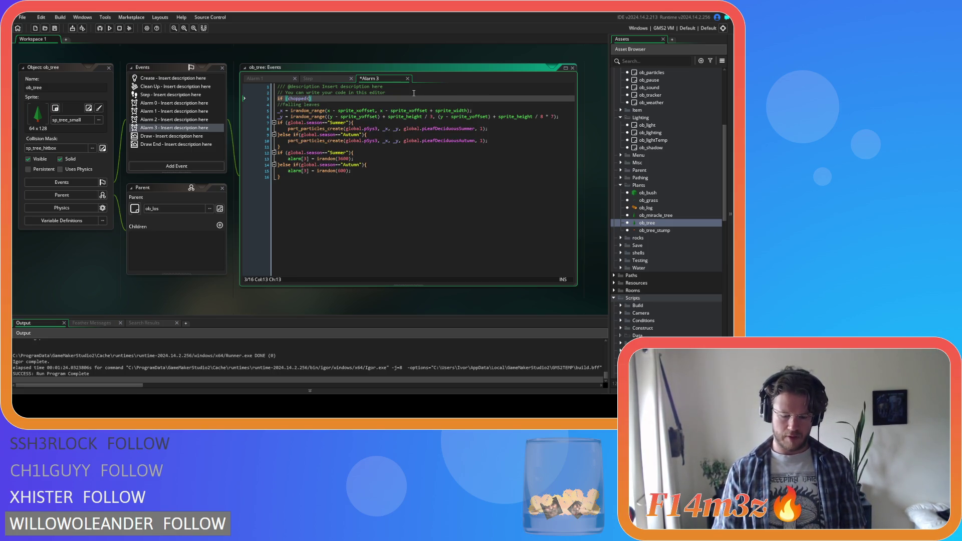
text(0)
text())
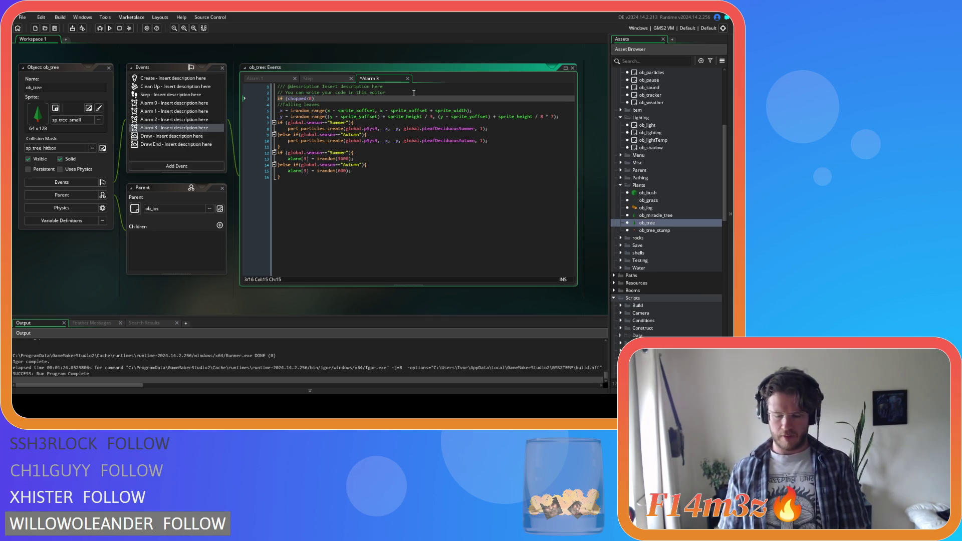
text({)
Step: Close the chopped block with a brace, indent the leaf code inside it, and save
click(420, 227)
key(Return)
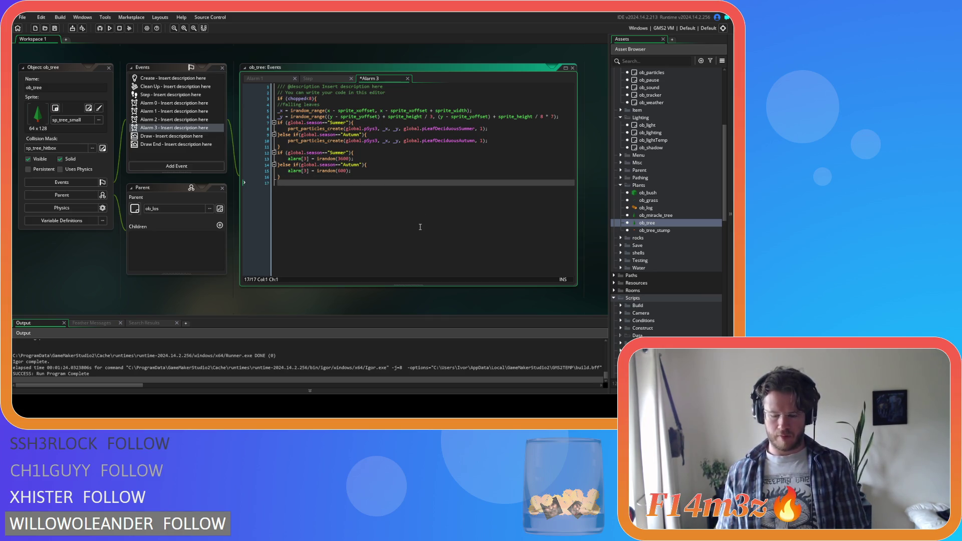
text(})
mouse_move(292, 178)
mouse_down()
mouse_move(230, 142)
mouse_move(219, 104)
mouse_up()
key(Tab)
click(428, 223)
key(ctrl+s)
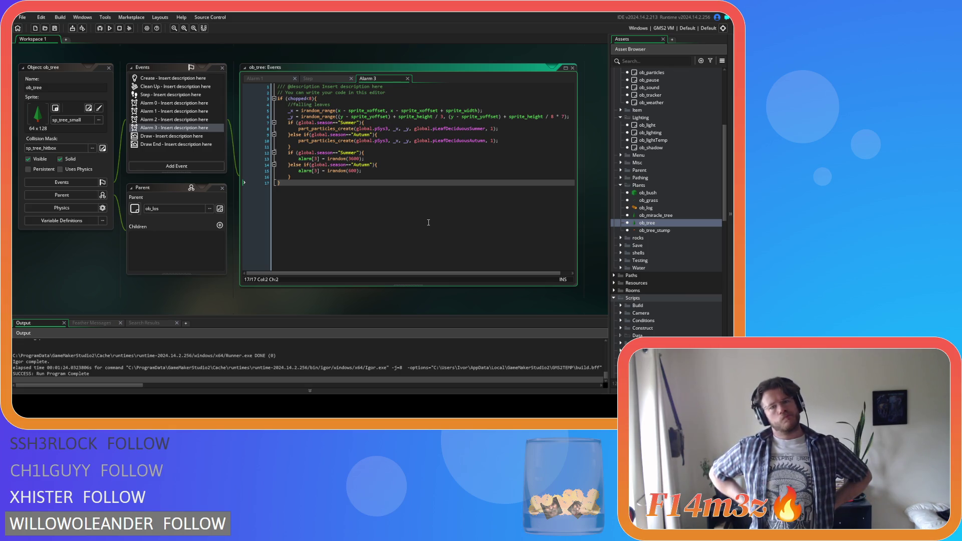
Step: Make _x and _y local variables by prefixing them with var, and save
click(288, 111)
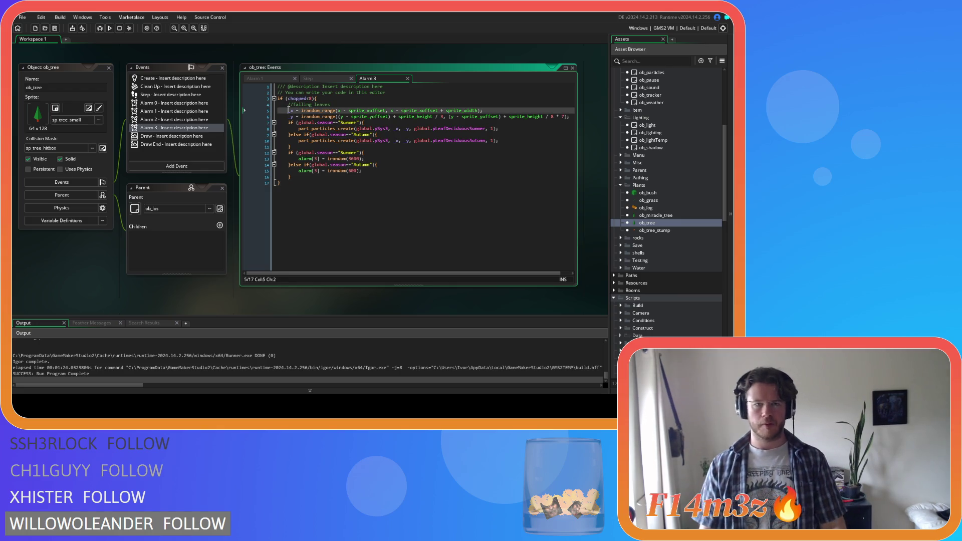
text(var)
click(289, 117)
text(var)
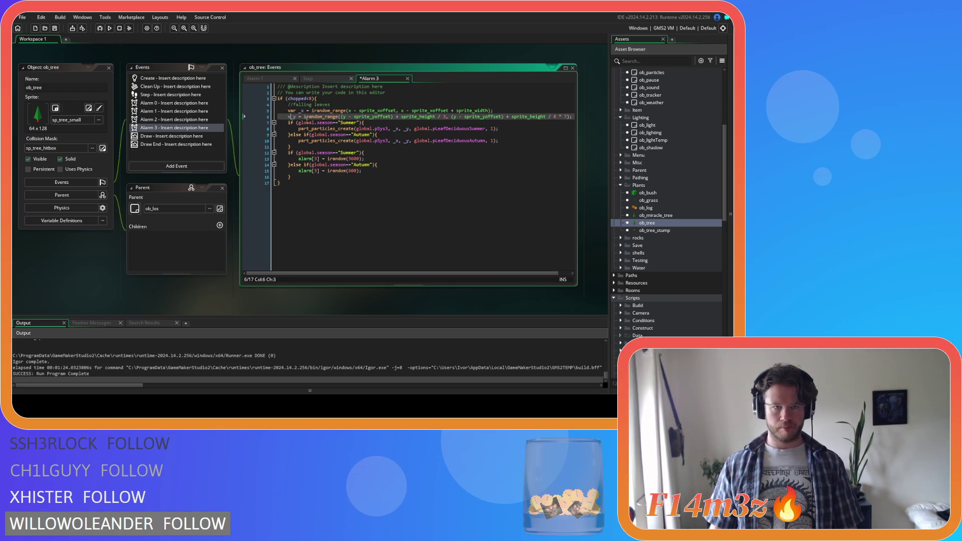
key(ctrl+s)
click(453, 191)
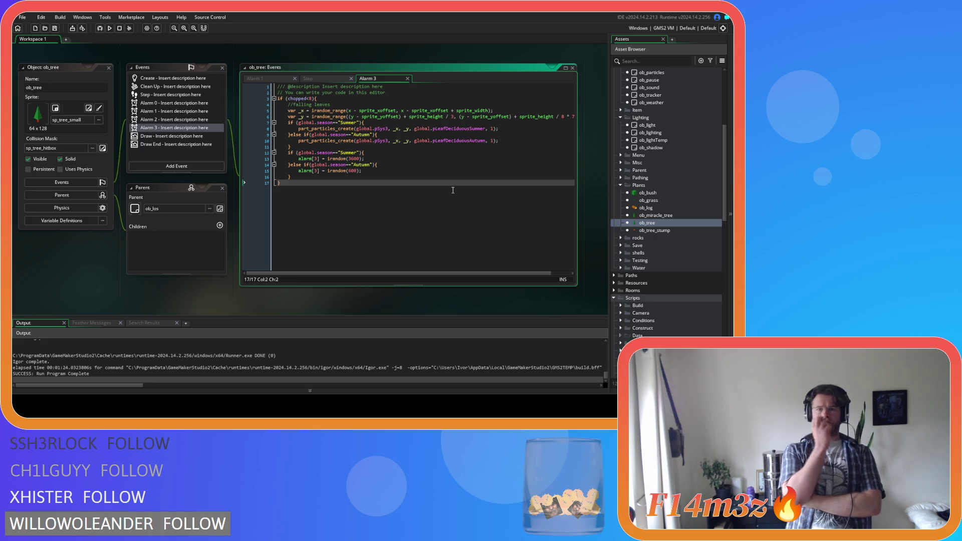
Step: Move the Summer alarm[3] line into the Summer particle branch
double_click(351, 159)
key(End)
key(shift+Home)
key(BackSpace)
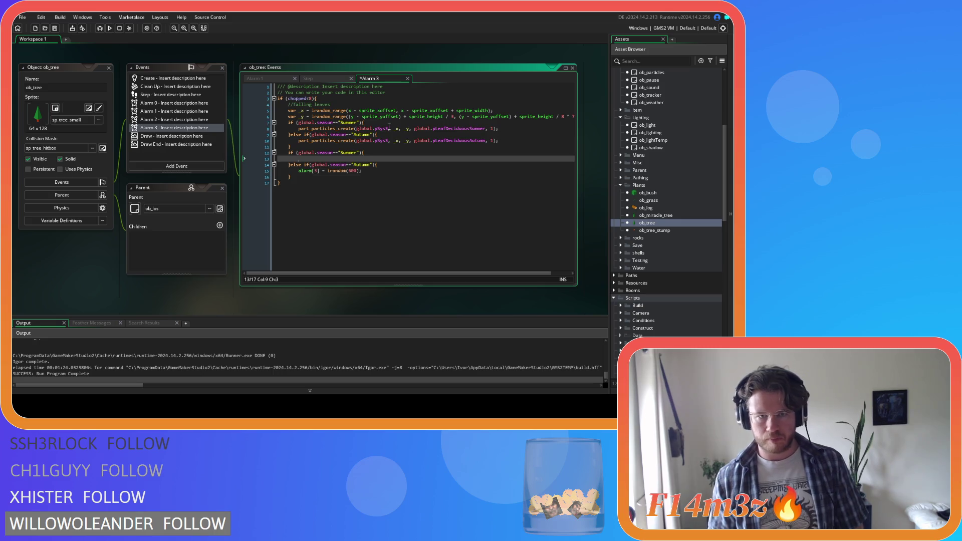
click(501, 130)
key(Return)
text(alarm[3] = irandom(3600);)
Step: Move the Autumn alarm[3] line into the Autumn branch, remove the old block, save, and run the game
mouse_move(362, 177)
mouse_down()
mouse_move(273, 179)
mouse_move(248, 158)
mouse_up()
key(BackSpace)
key(BackSpace)
click(510, 147)
key(Return)
text(alarm[3] = irandom(600);)
key(ctrl+s)
click(406, 232)
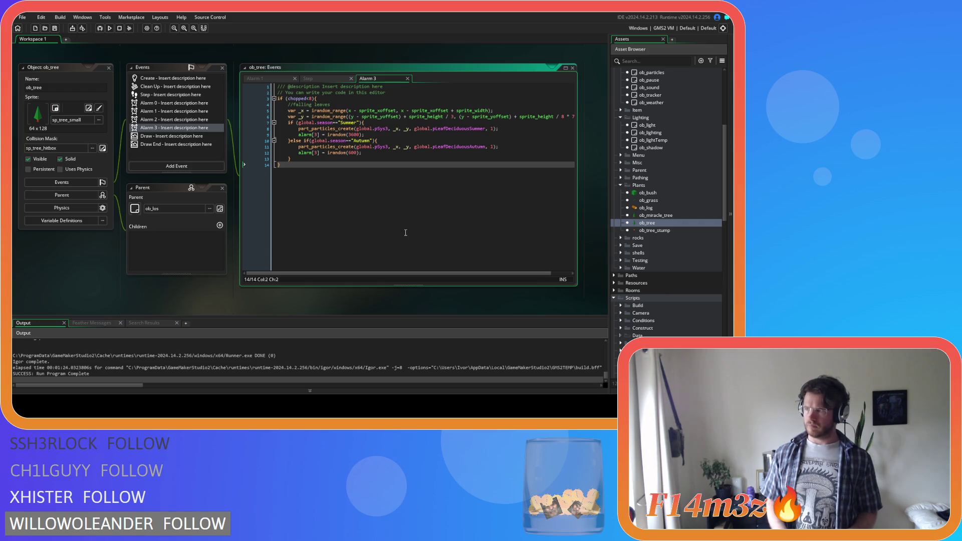
key(F5)
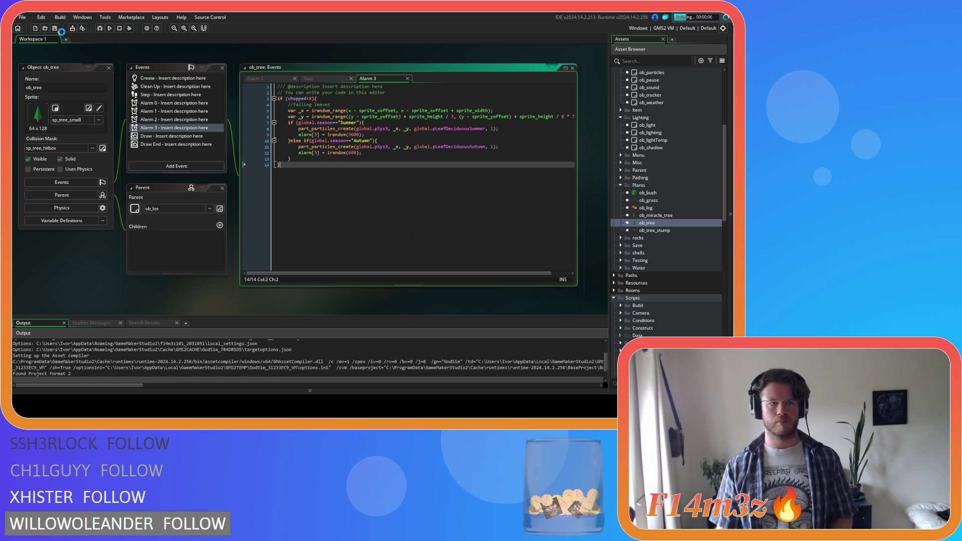
Step: Close all open editor windows in the workspace
scroll(648, 236, up, 3)
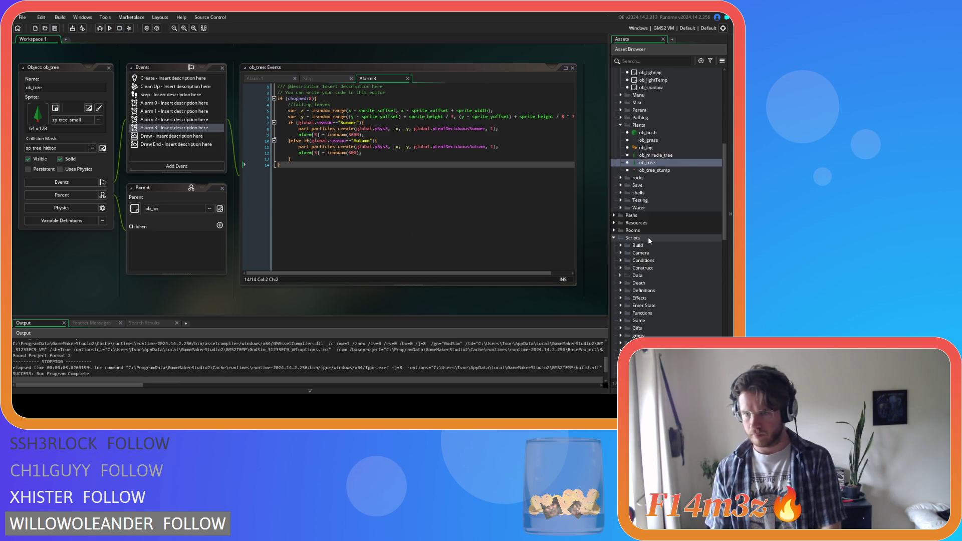
right_click(597, 182)
mouse_move(629, 196)
click(645, 233)
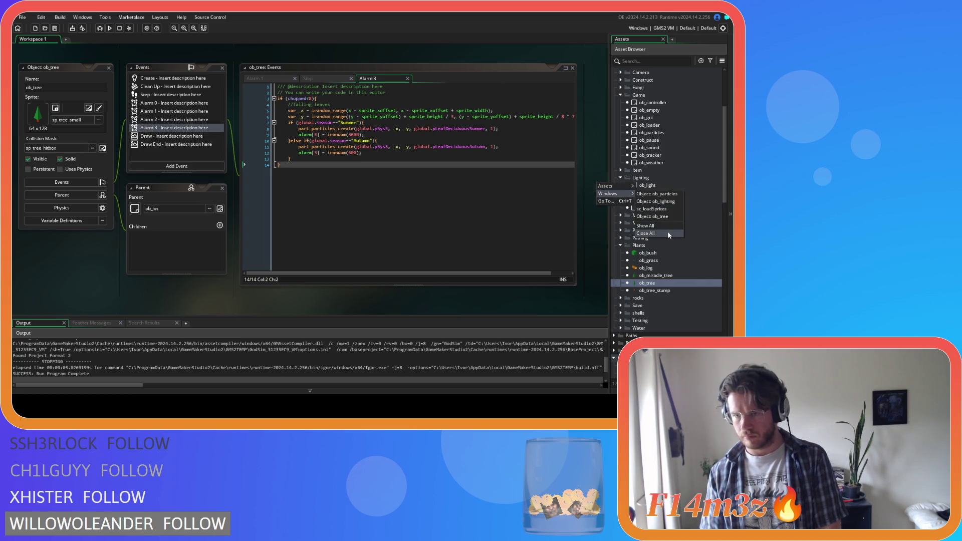
Step: In ob_lighting's Create event, comment out Spring, uncomment the Autumn season line, and run the game
double_click(650, 193)
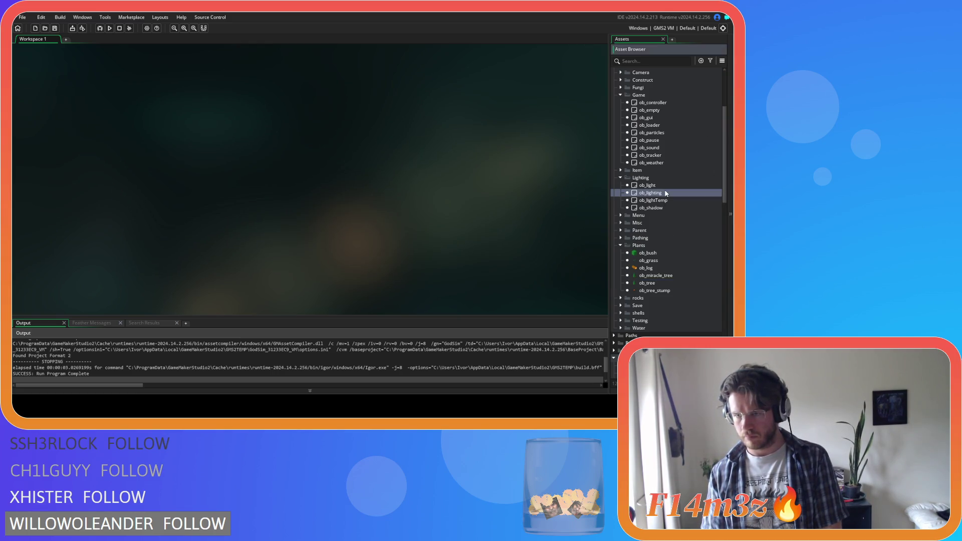
double_click(196, 111)
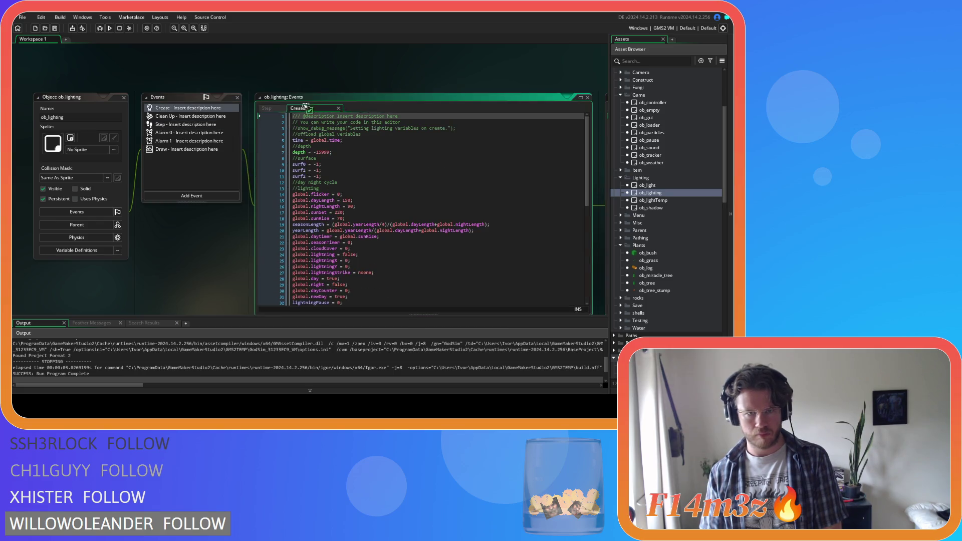
scroll(371, 200, down, 5)
click(371, 225)
key(ctrl+k)
triple_click(372, 235)
key(ctrl+shift+k)
key(F5)
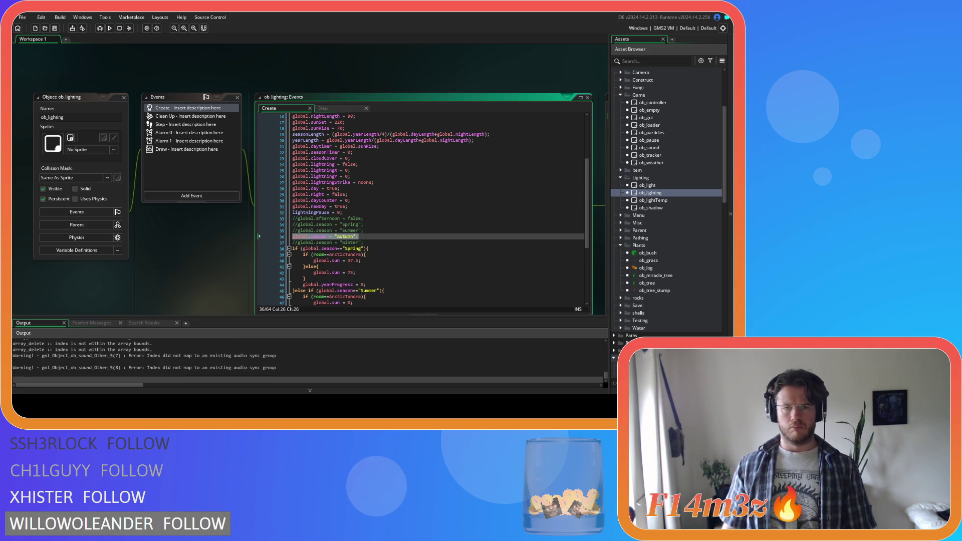
Step: Return to the lighting code and look through ob_particles' Create event
click(426, 240)
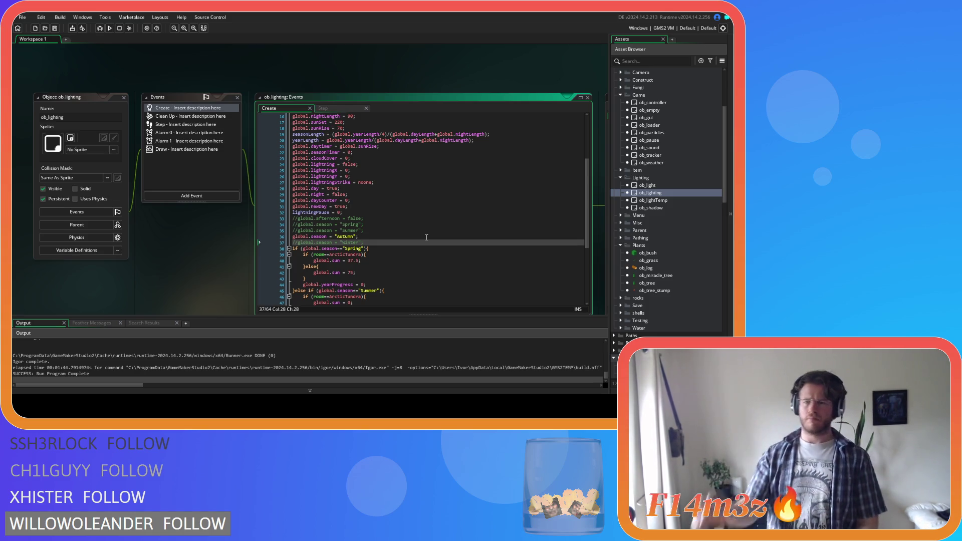
double_click(652, 132)
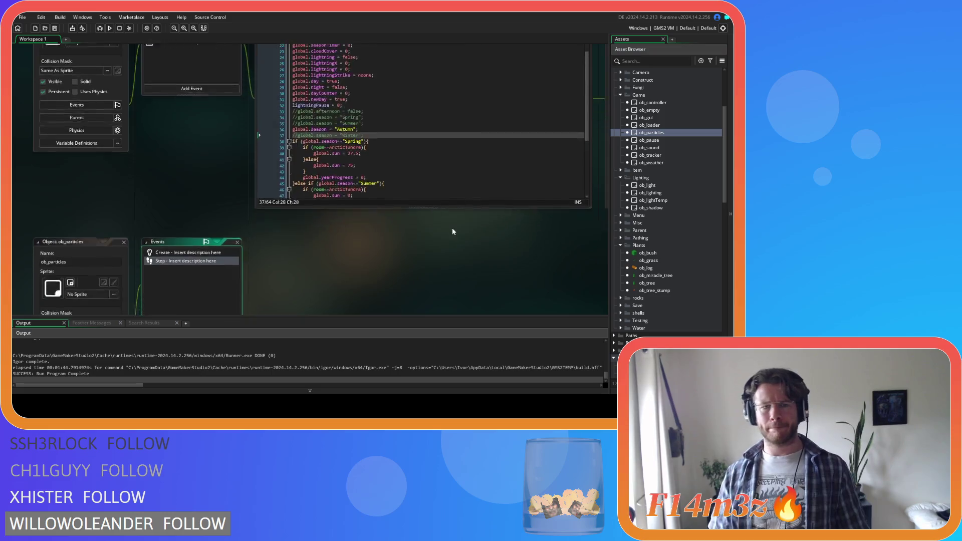
scroll(429, 188, down, 9)
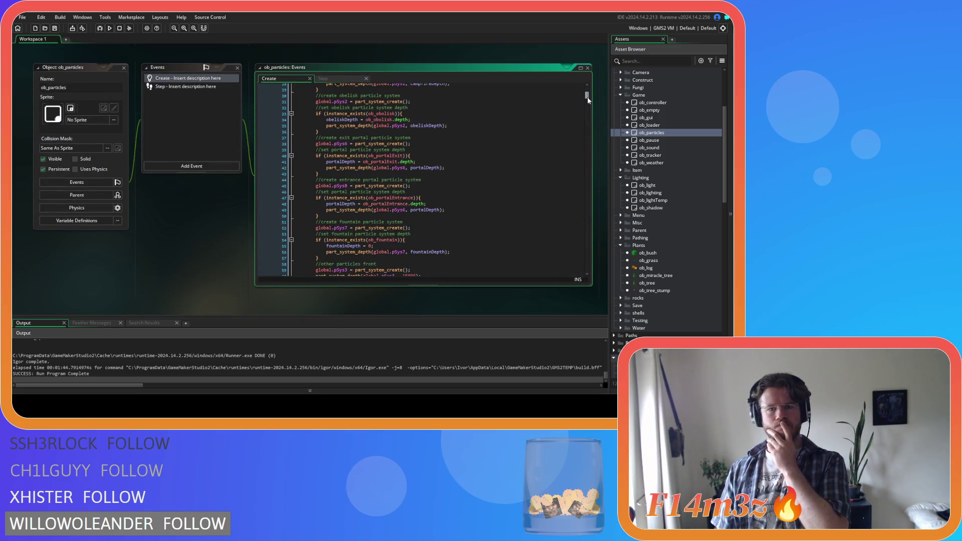
scroll(188, 266, up, 2)
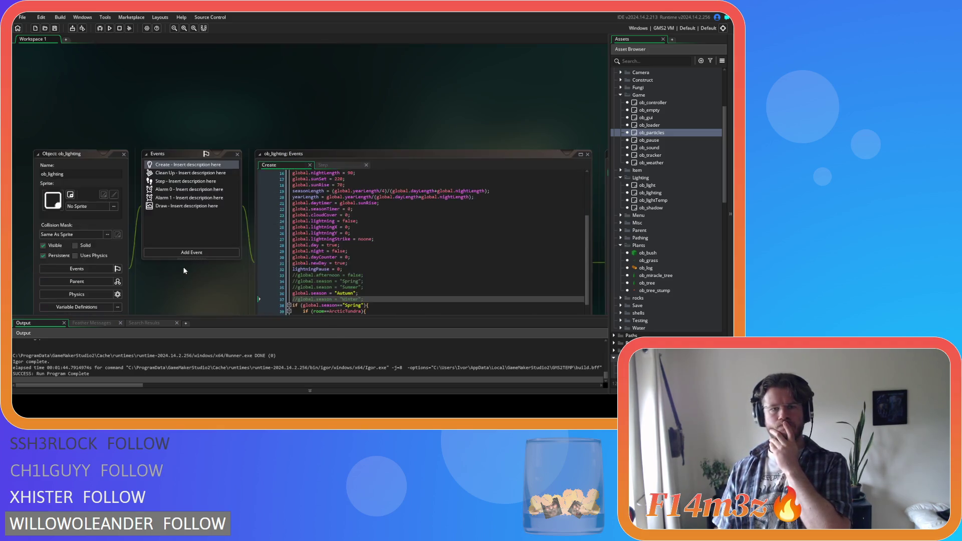
scroll(185, 268, down, 4)
scroll(184, 271, up, 1)
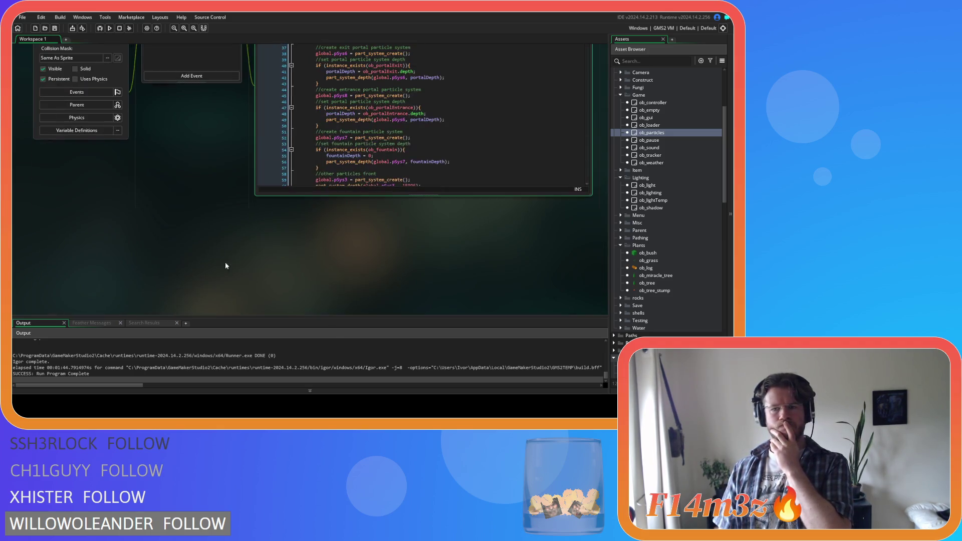
Step: Reopen ob_tree and review its Step, Alarm 1 and Alarm 3 falling-leaves code
double_click(651, 283)
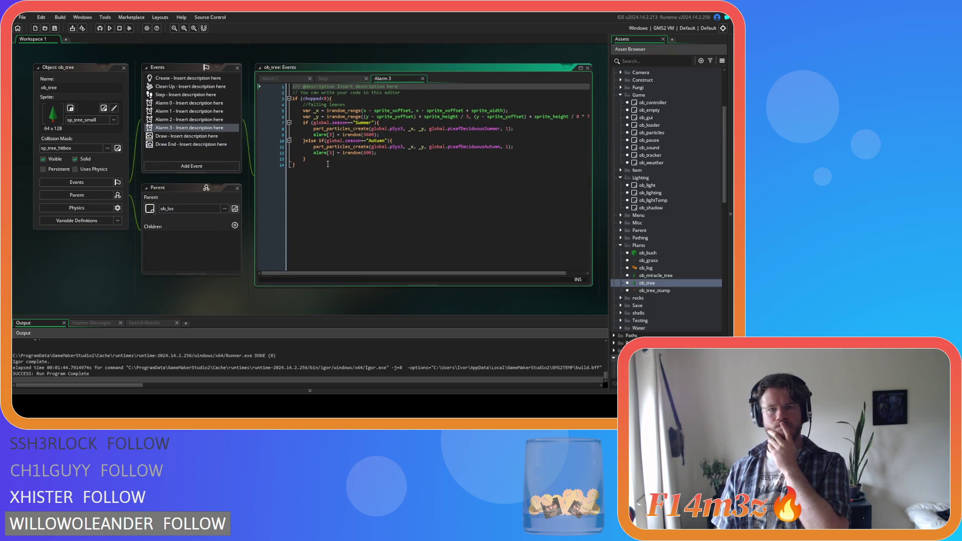
click(332, 79)
scroll(381, 201, down, 4)
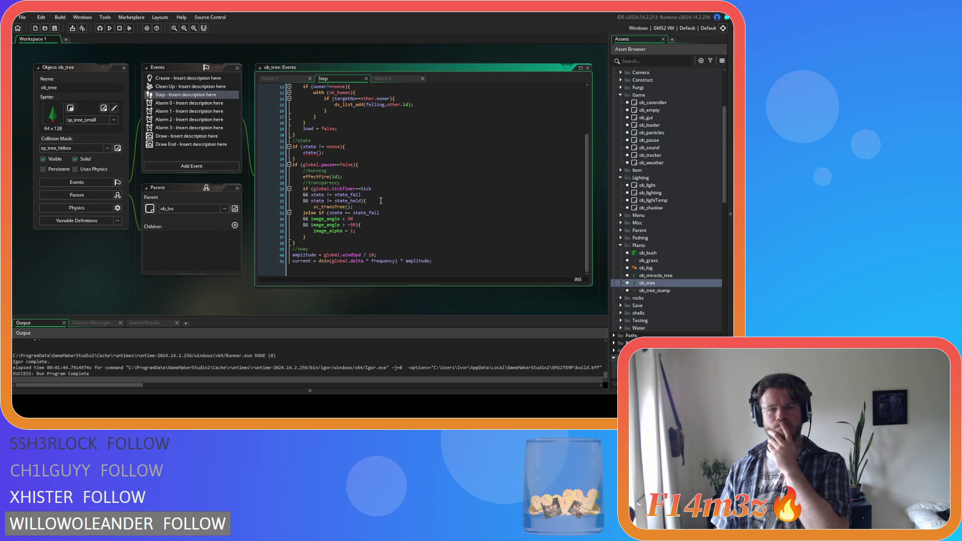
click(285, 78)
click(340, 79)
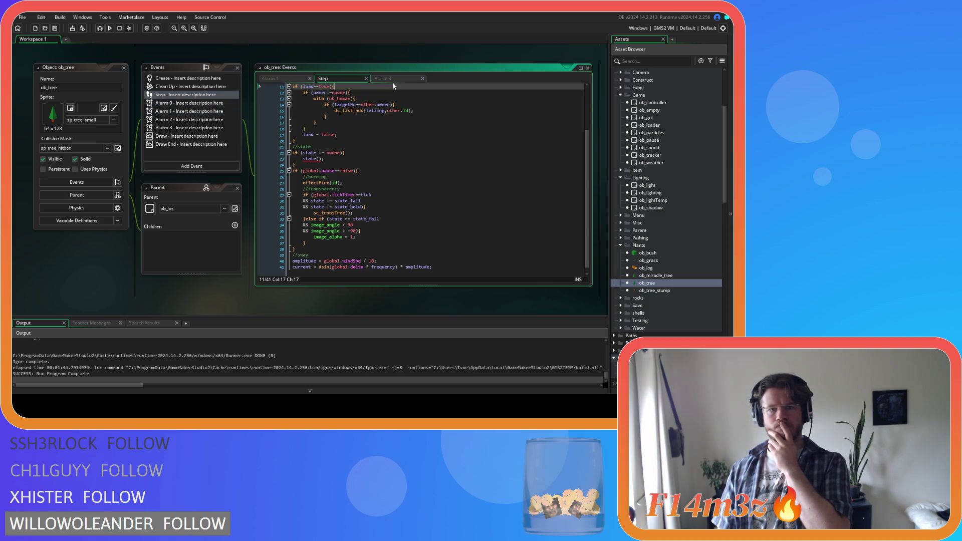
click(392, 83)
drag(311, 165, 263, 96)
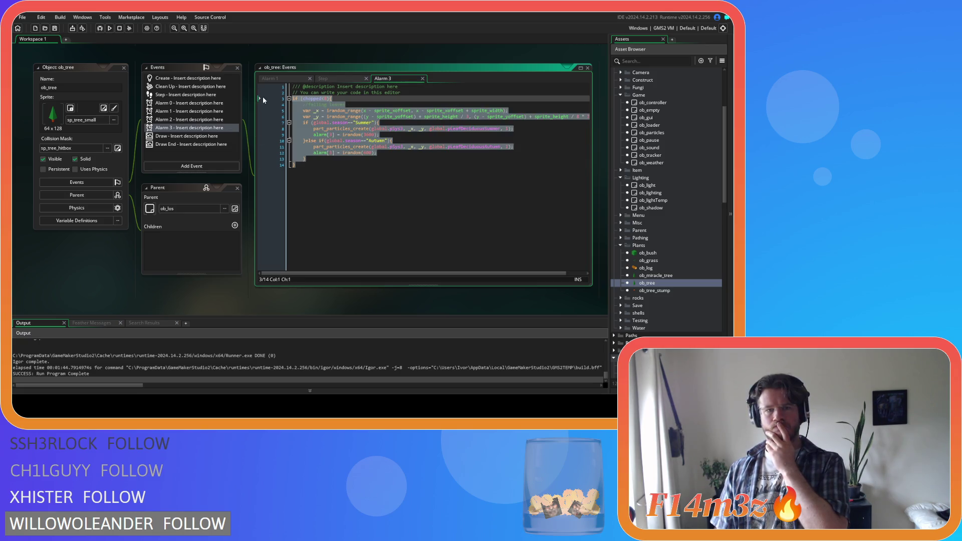
Step: Copy ob_tree's Alarm 3 event, paste it into ob_miracle_tree, and close ob_miracle_tree
click(184, 131)
right_click(184, 131)
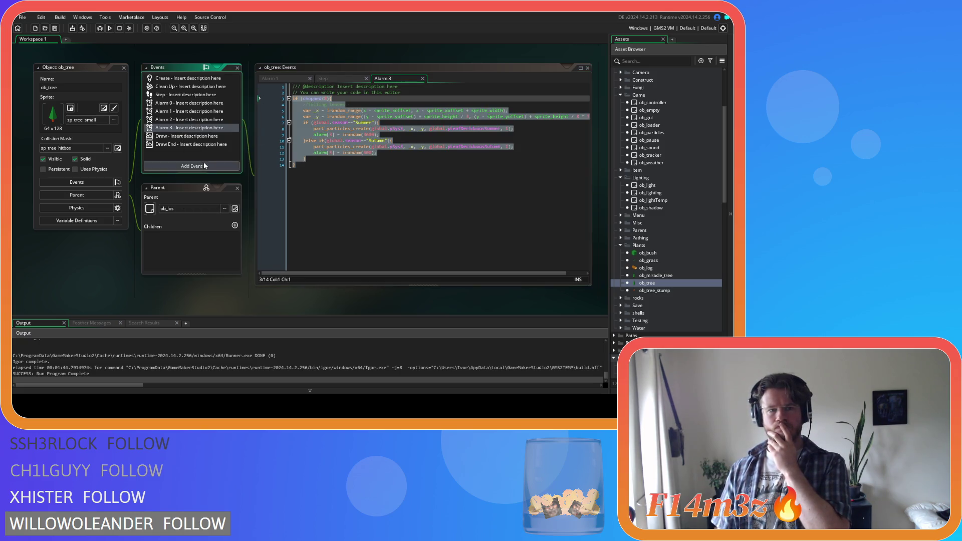
click(667, 278)
double_click(667, 278)
right_click(164, 170)
click(193, 192)
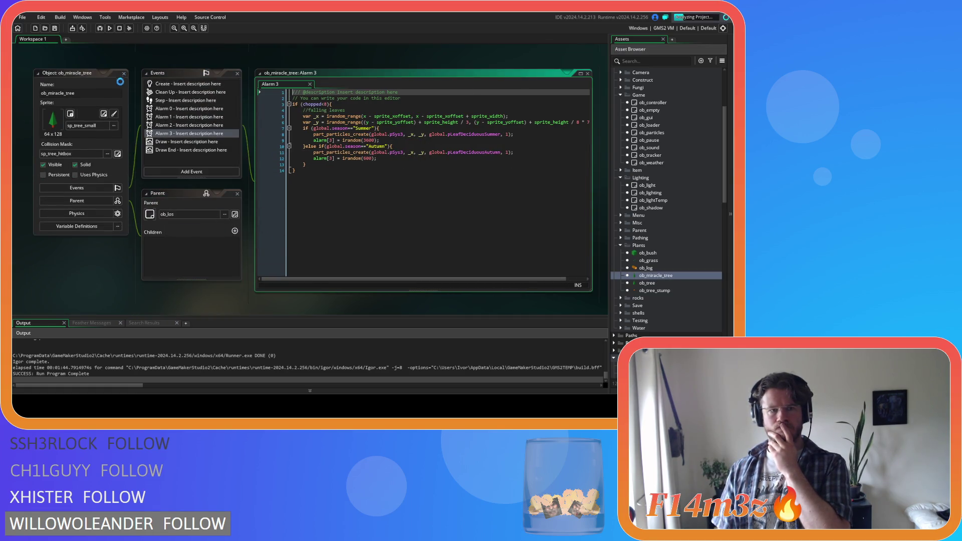
click(124, 73)
scroll(131, 154, up, 1)
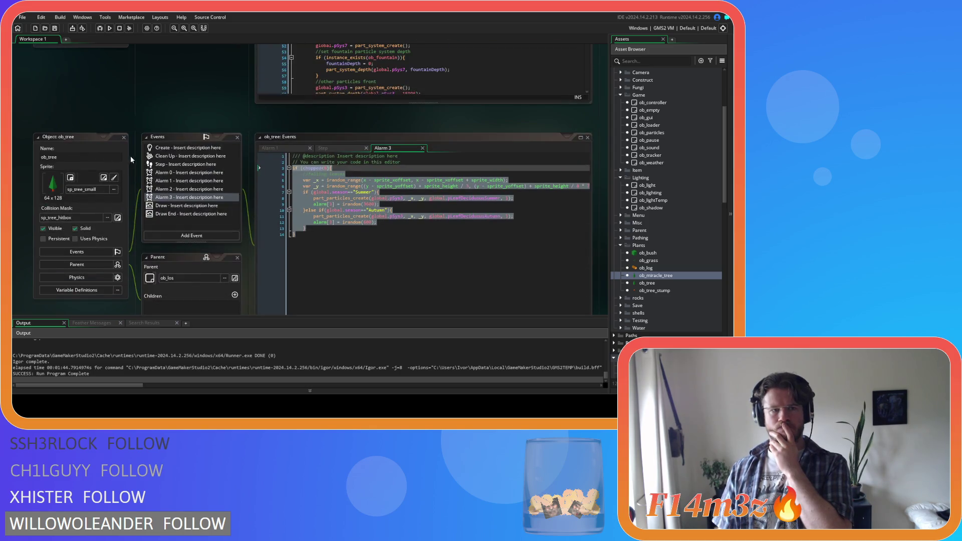
scroll(185, 197, down, 2)
scroll(185, 201, up, 1)
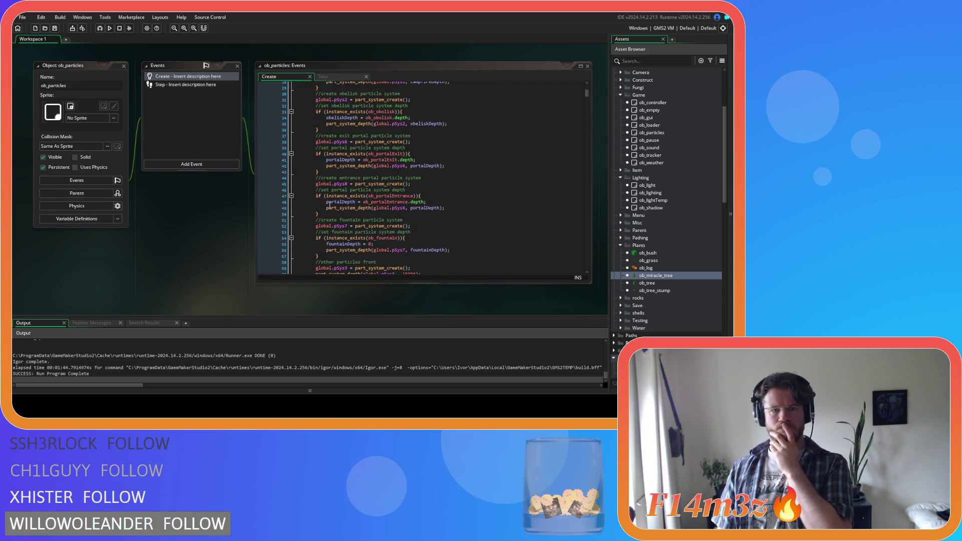
Step: Search the ob_particles Create code for pLeaf to find the leaf particle definitions
click(485, 198)
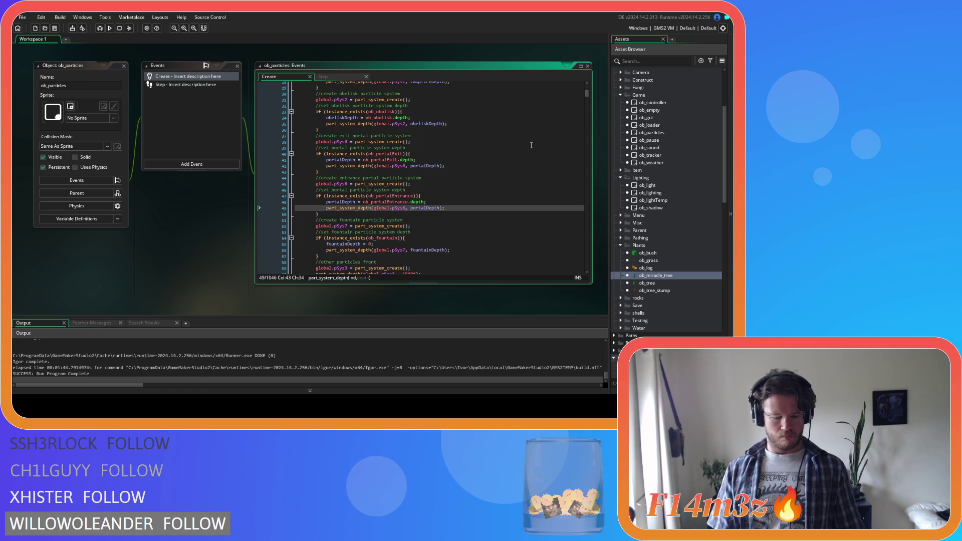
key(ctrl+f)
text(pLeaf)
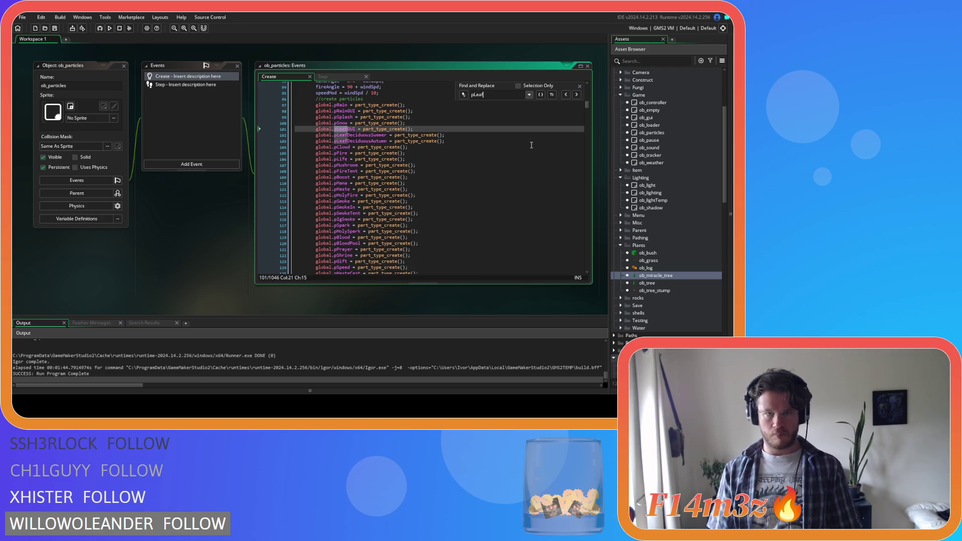
key(Return)
key(Return)
key(Return)
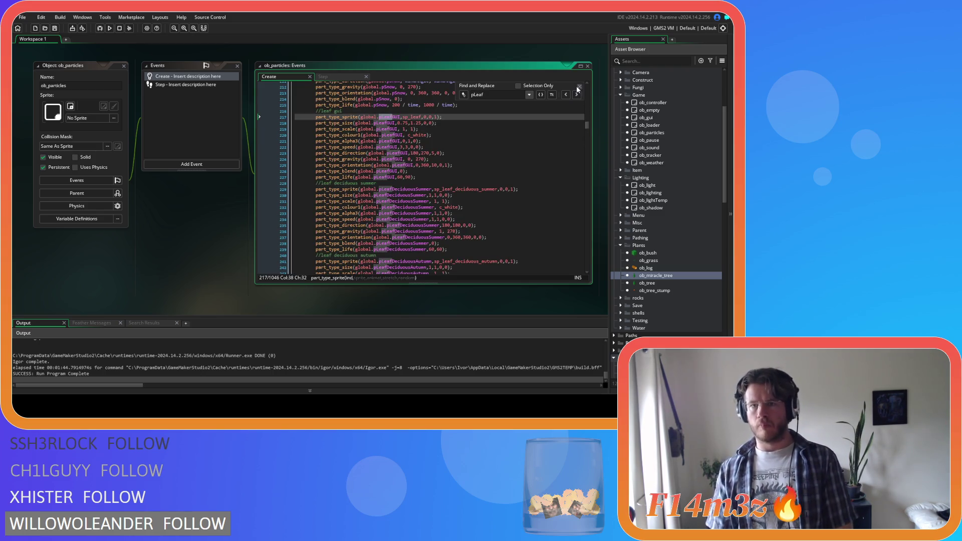
click(580, 86)
scroll(496, 192, down, 2)
Step: Review the summer leaf particle's speed and direction settings
click(430, 156)
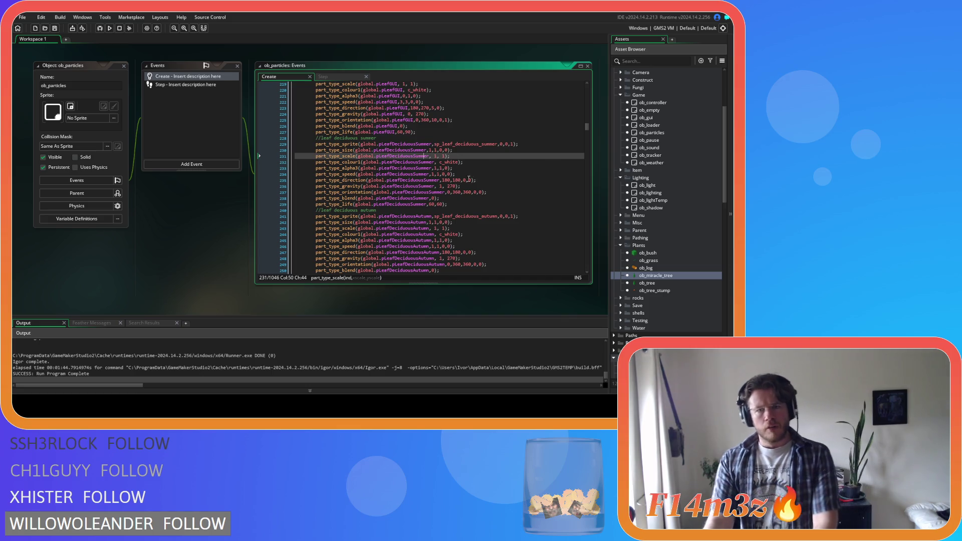
click(436, 174)
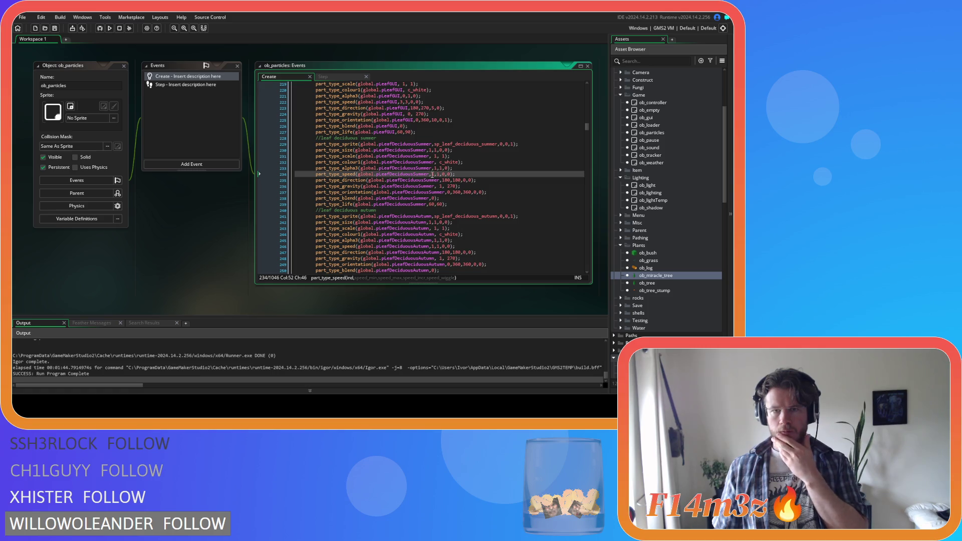
click(437, 175)
click(443, 174)
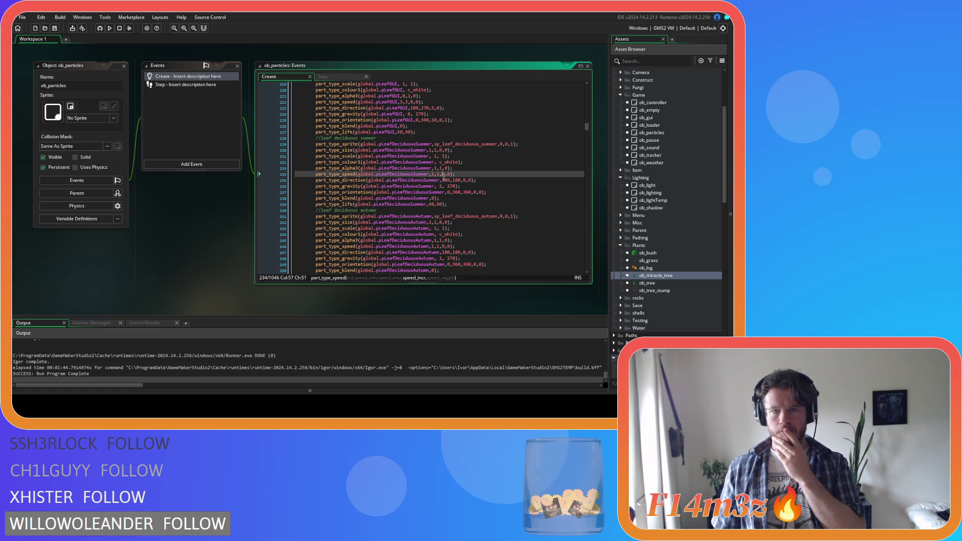
click(449, 174)
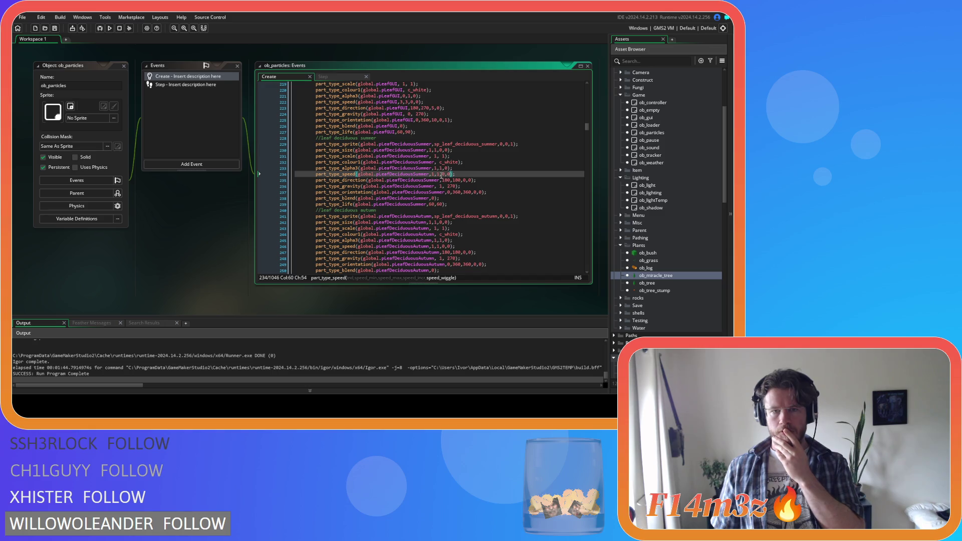
click(445, 180)
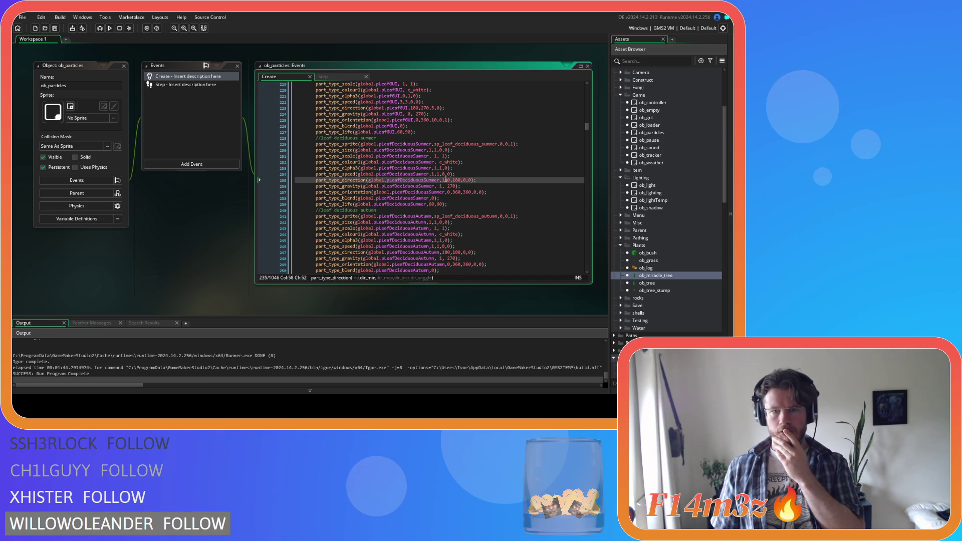
click(447, 180)
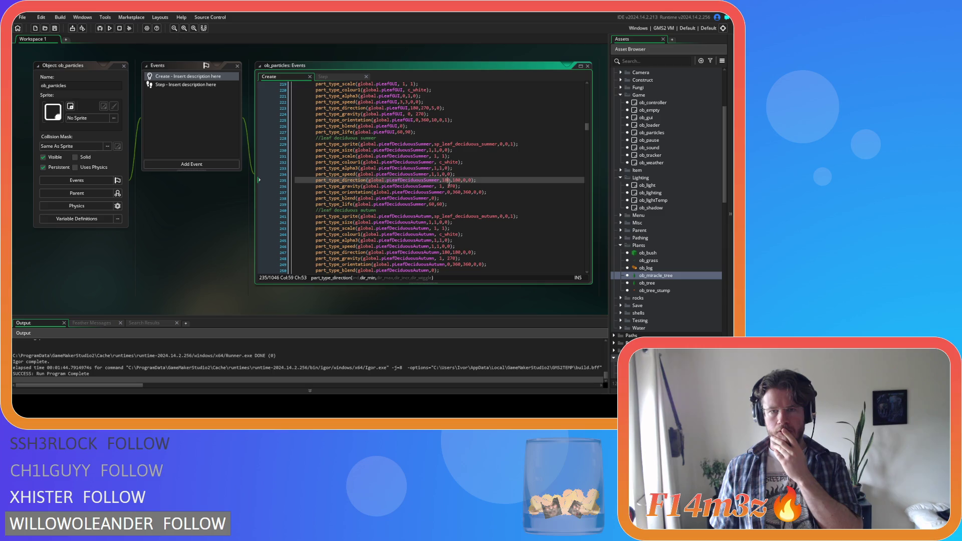
click(440, 186)
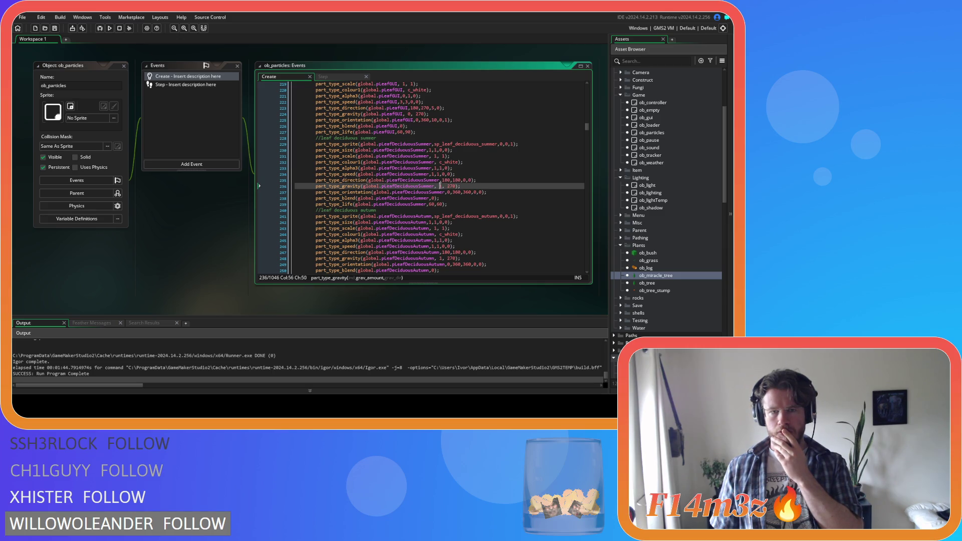
Step: Change the summer leaf particle gravity from 1 to 0.1 and save
double_click(441, 188)
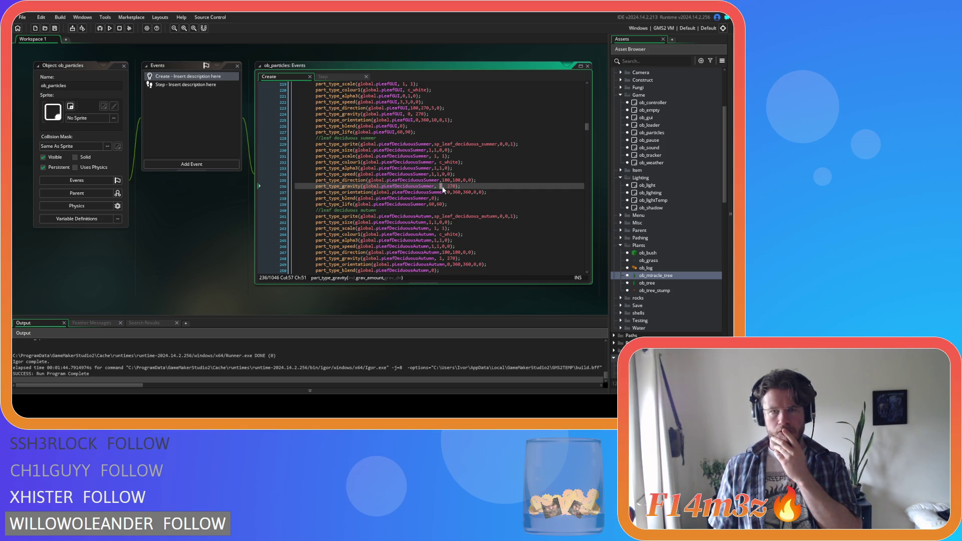
scroll(442, 189, up, 1)
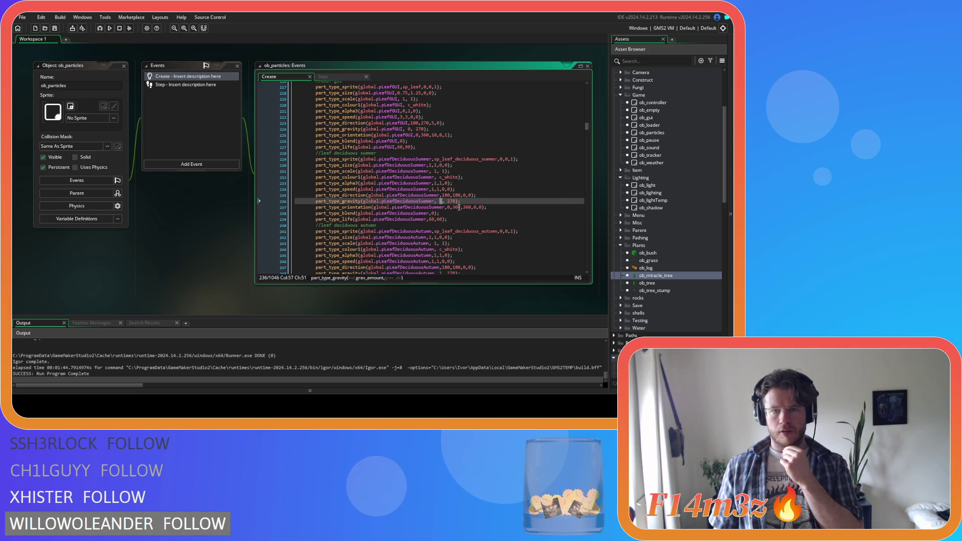
text(0.1)
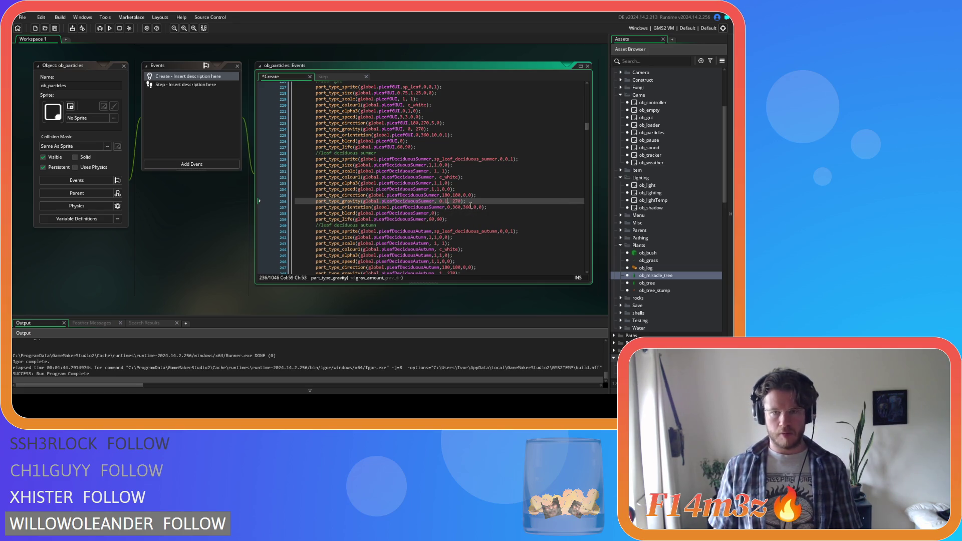
key(ctrl+s)
Step: Set the autumn leaf particle gravity to 0.1 and rebuild the game
click(486, 204)
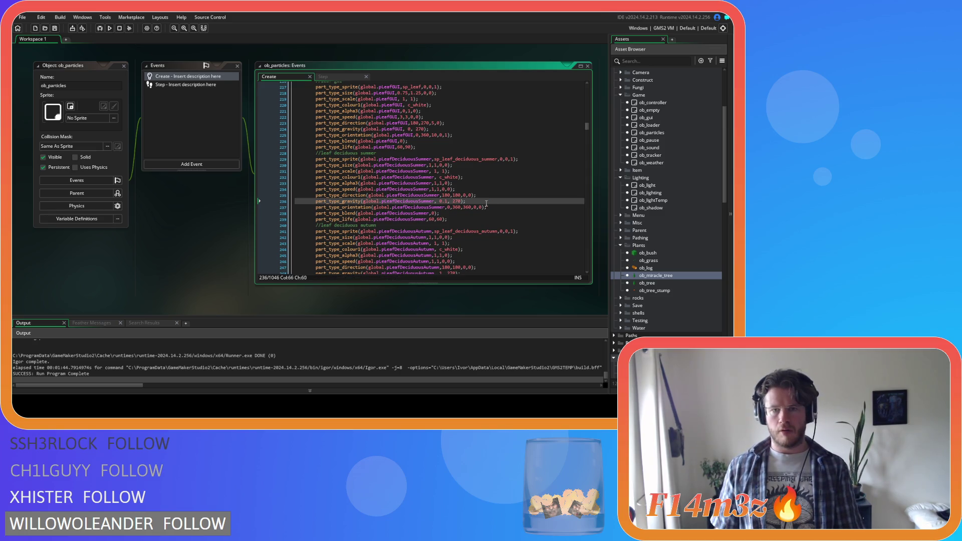
scroll(486, 204, down, 2)
click(443, 228)
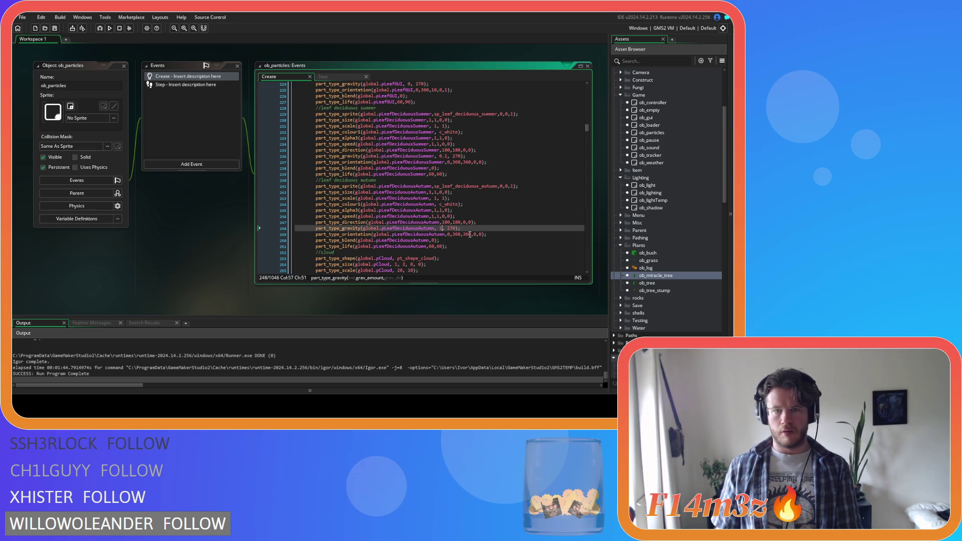
text(0.)
key(F5)
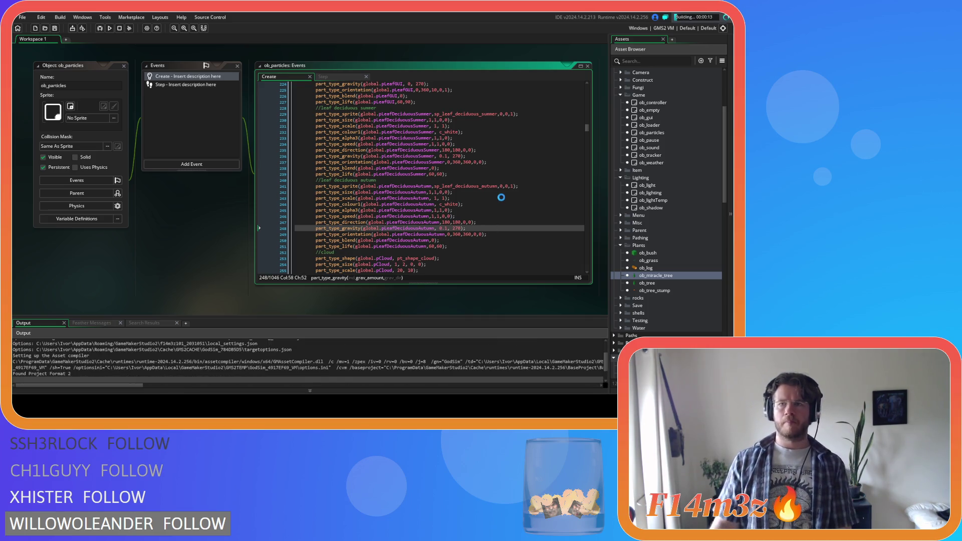
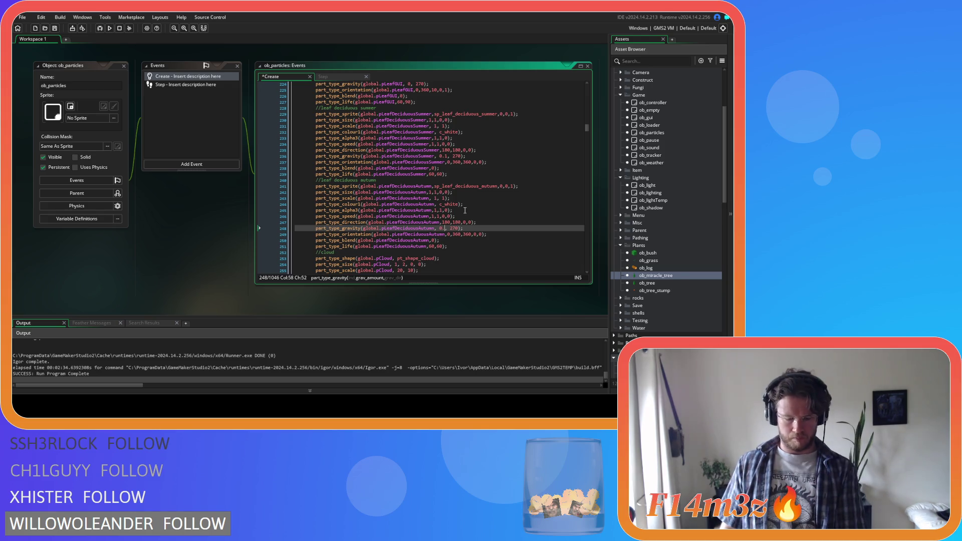
Step: Set both the autumn and summer deciduous leaf gravity values to 0.05
key(Delete)
text(06)
key(BackSpace)
text(5)
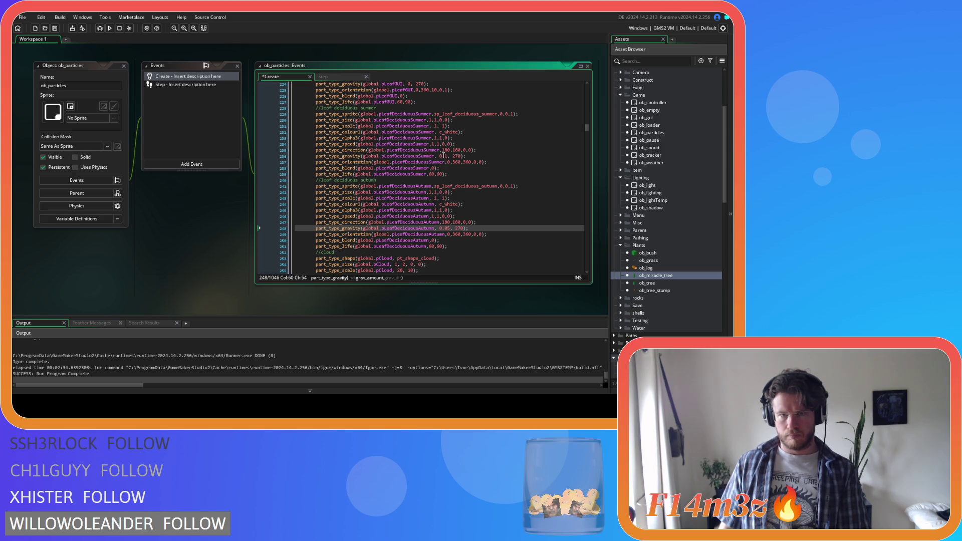
click(443, 156)
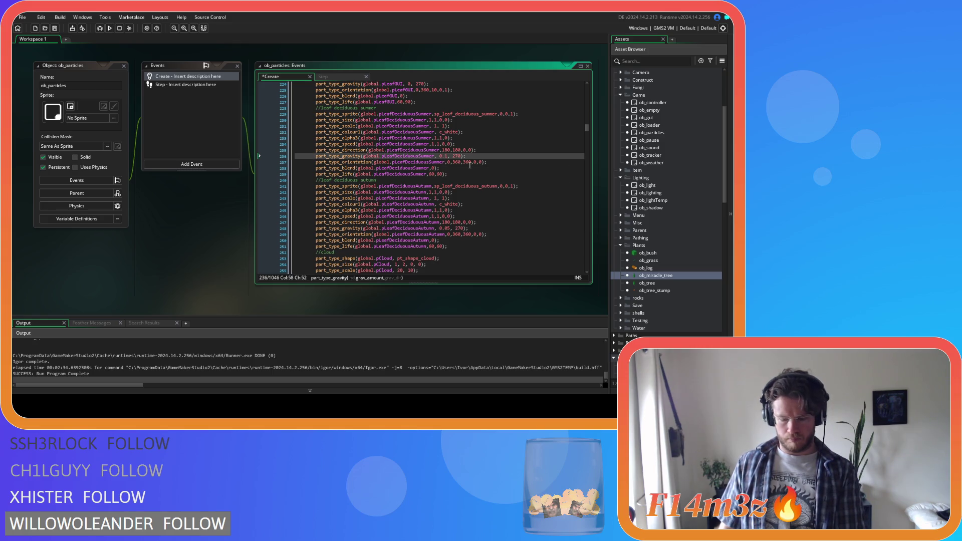
text(06)
key(BackSpace)
text(5)
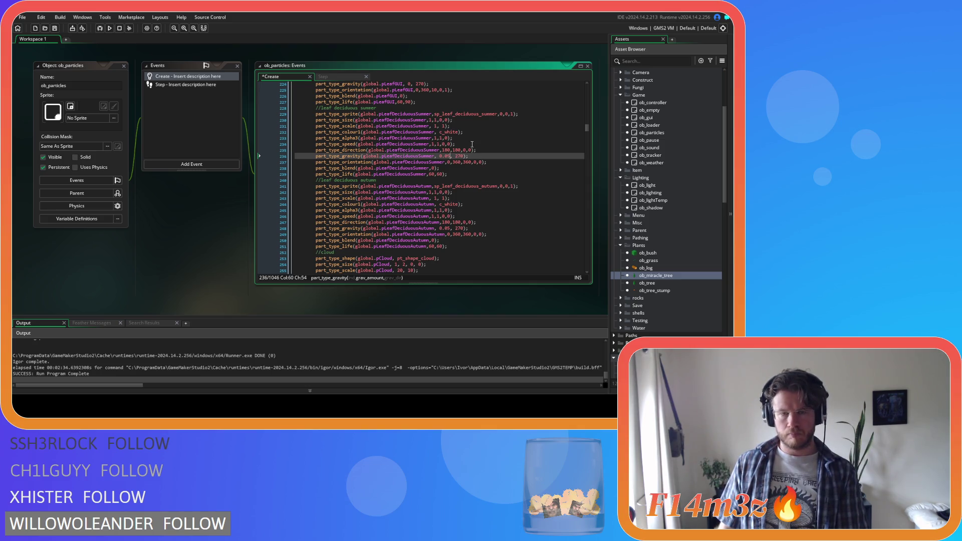
Step: Comment out the summer and autumn leaf alpha lines and save the Create code
click(471, 137)
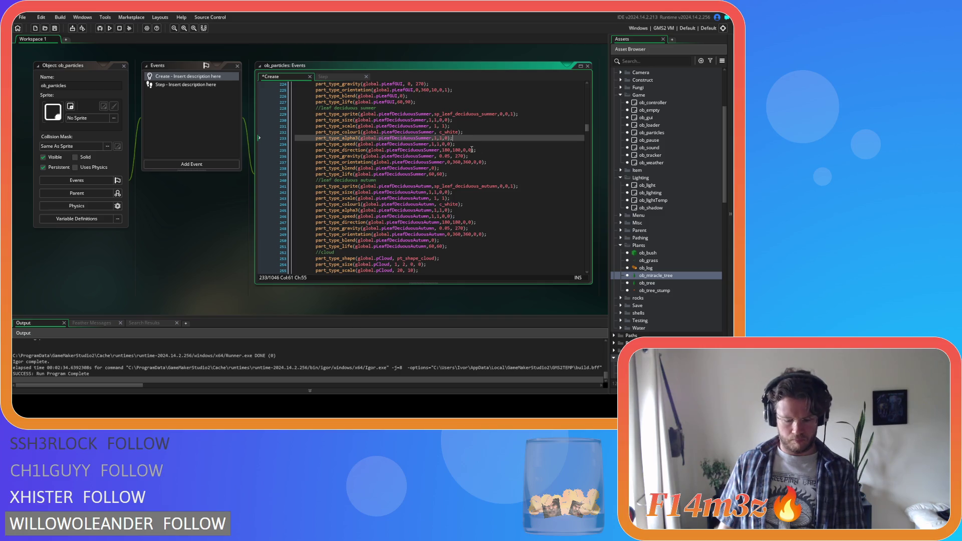
key(ctrl+k)
click(474, 211)
key(ctrl+k)
key(ctrl+s)
click(494, 217)
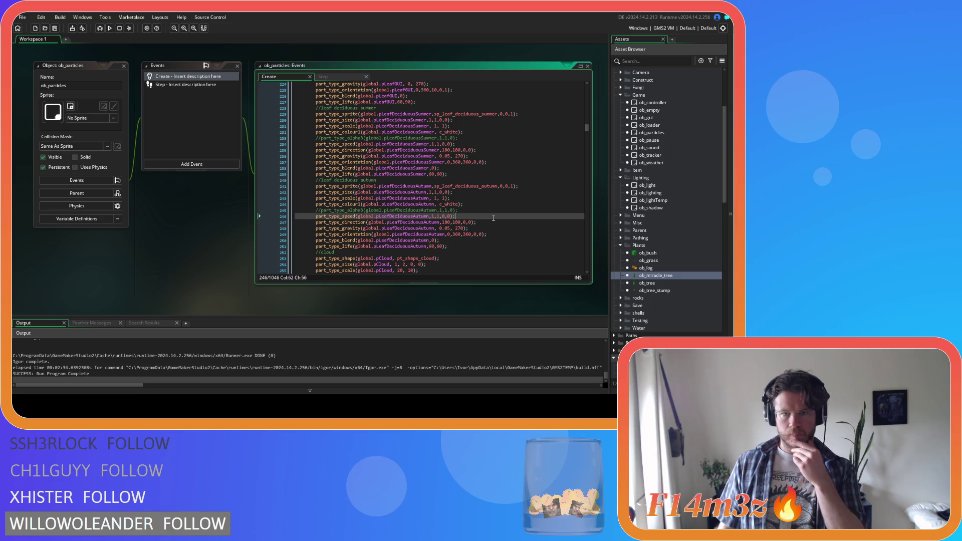
Step: Copy the seasonal falling-leaves block from ob_miracle_tree's Alarm 3 event
double_click(661, 277)
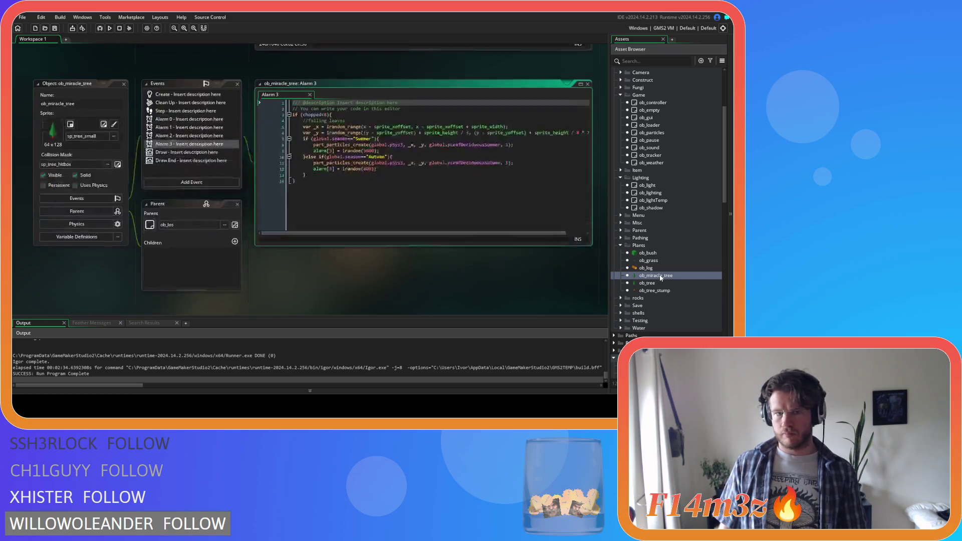
double_click(178, 79)
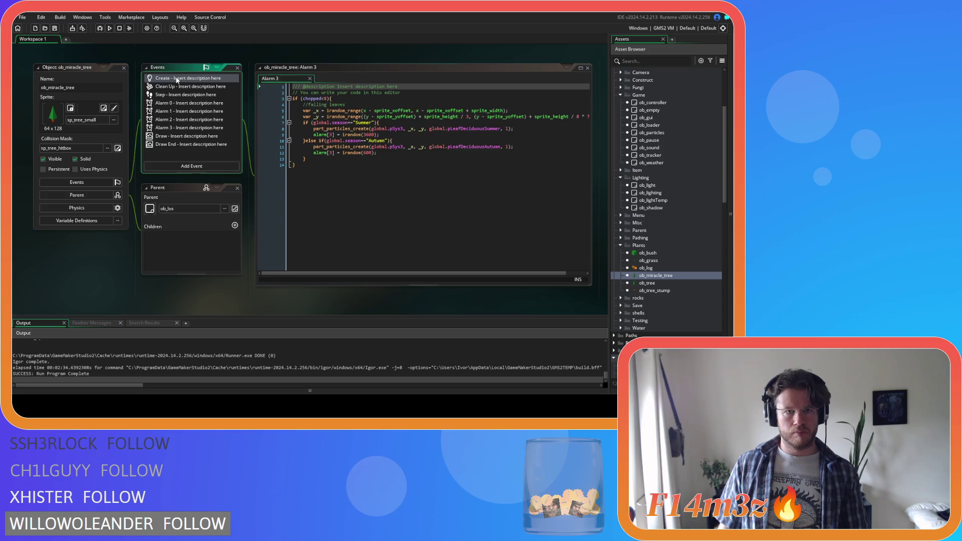
scroll(390, 162, down, 3)
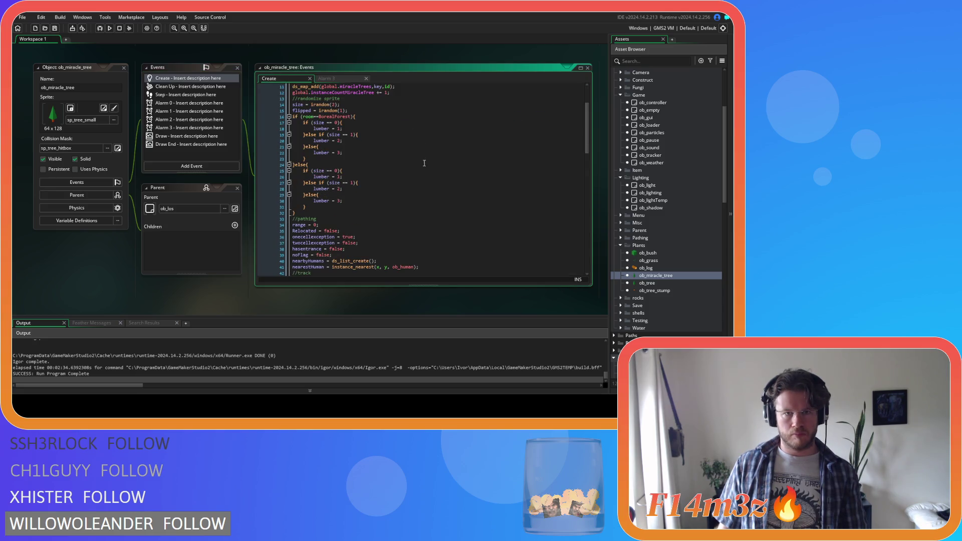
drag(587, 149, 592, 269)
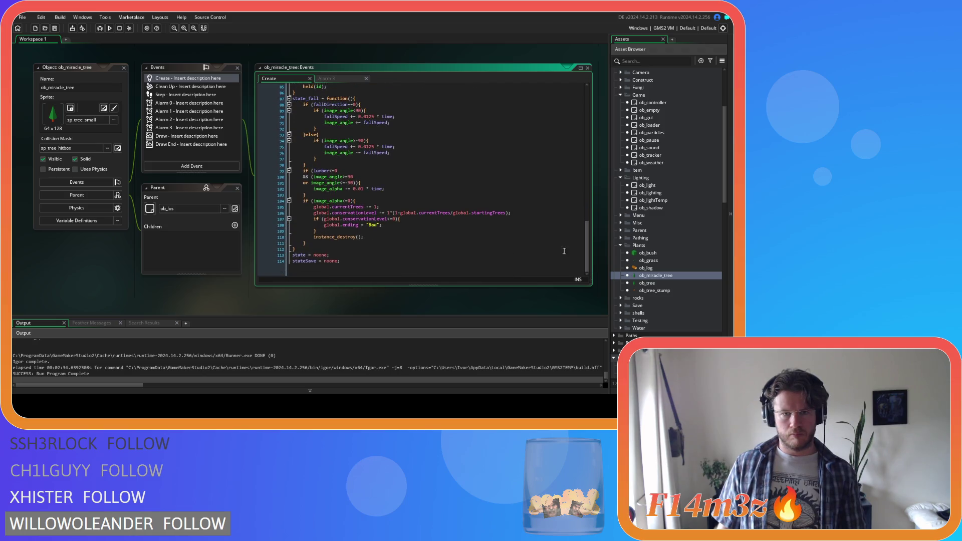
click(322, 80)
drag(307, 158, 303, 121)
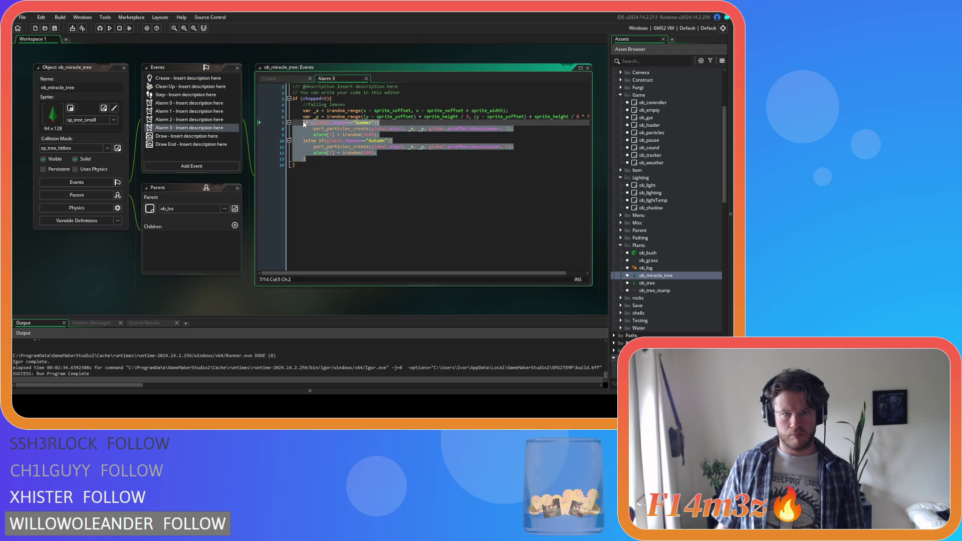
right_click(312, 137)
click(337, 149)
Step: Paste the block under a new '//fallsing leaves' comment after the depth setup line, dedented one level
click(285, 79)
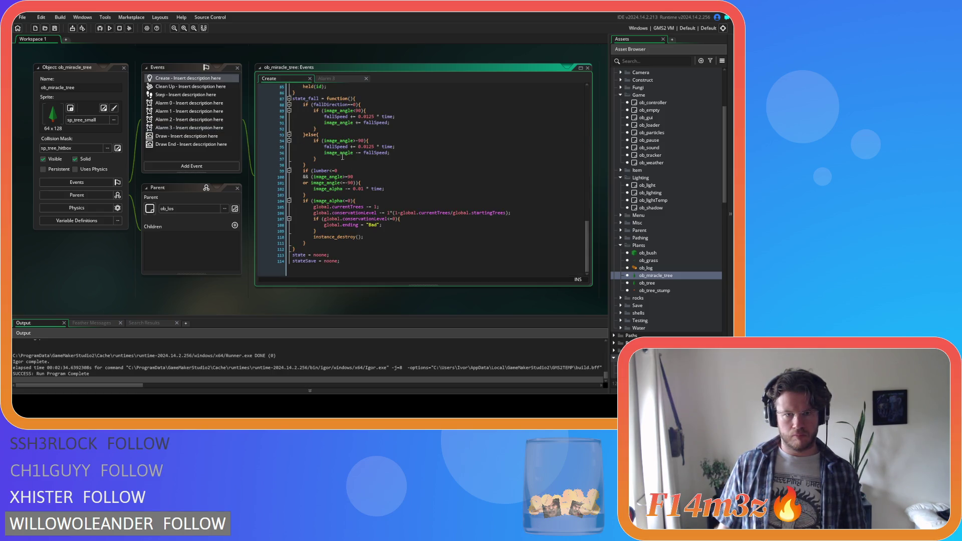
scroll(403, 219, up, 5)
scroll(411, 229, down, 3)
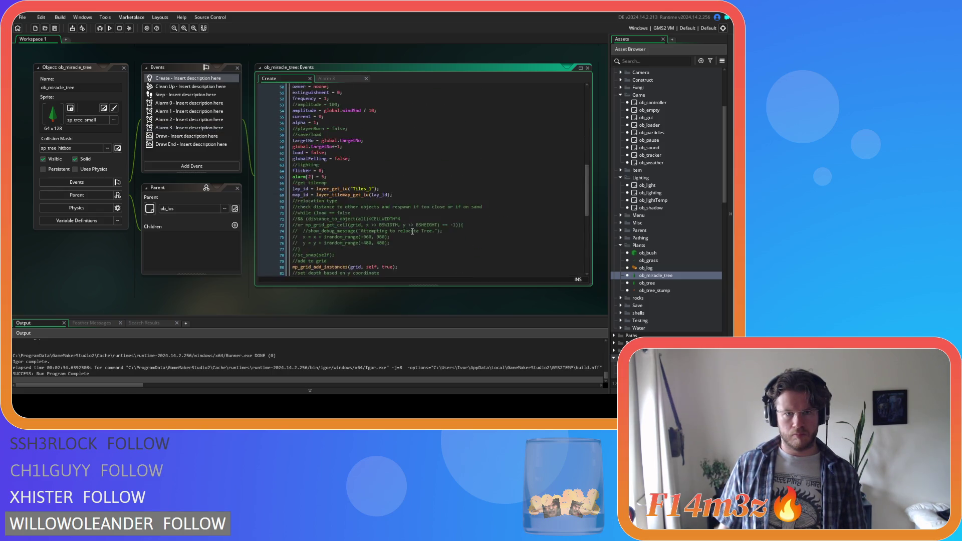
scroll(411, 228, down, 2)
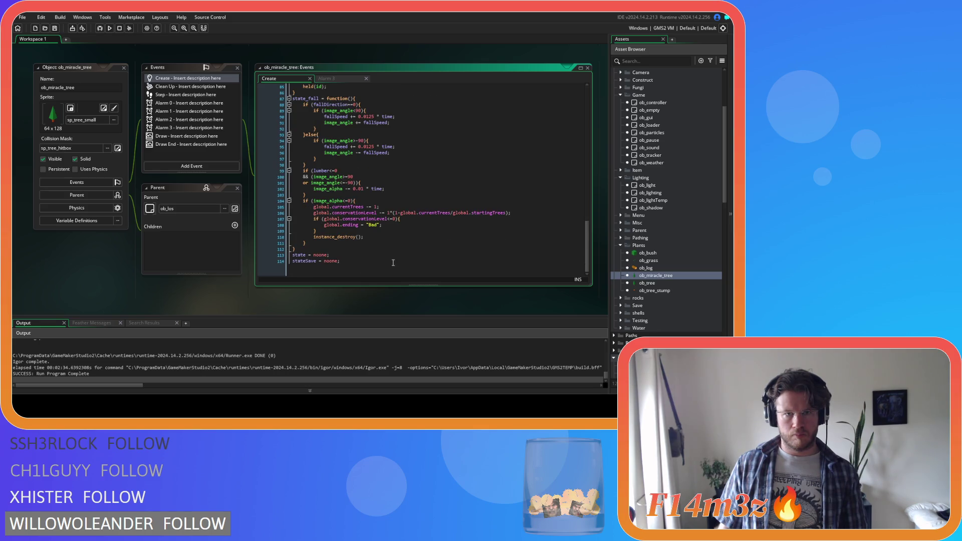
scroll(393, 263, up, 11)
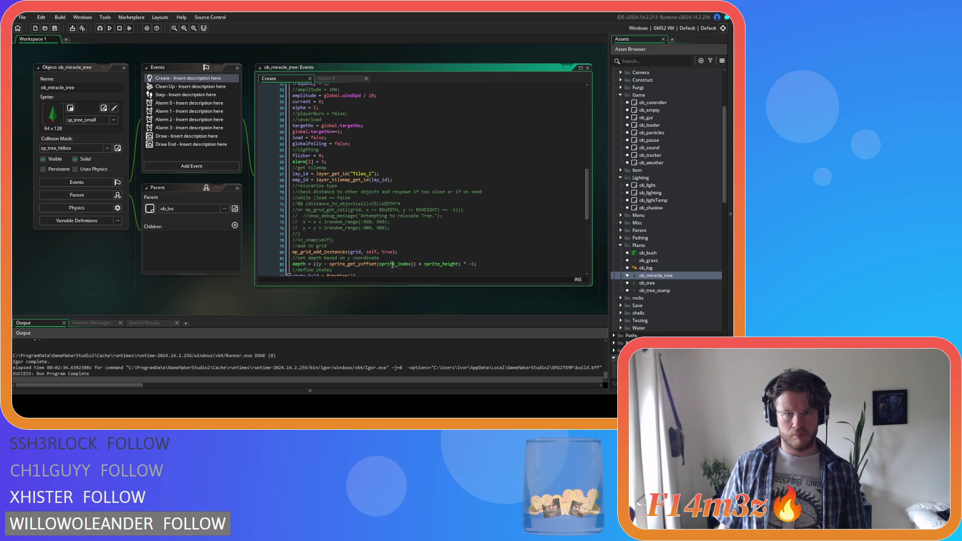
scroll(393, 264, down, 3)
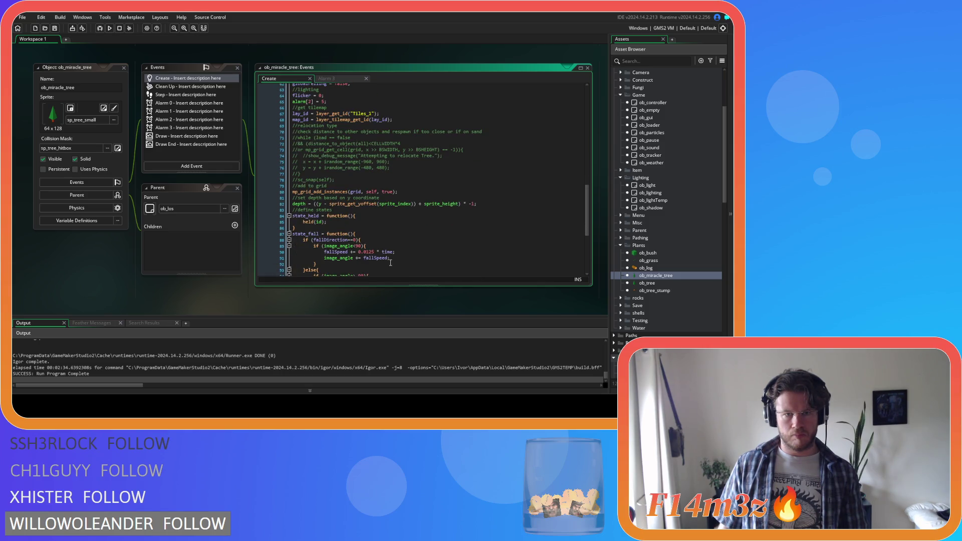
click(500, 202)
key(Return)
text(//fallsing leaves)
key(Return)
key(ctrl+v)
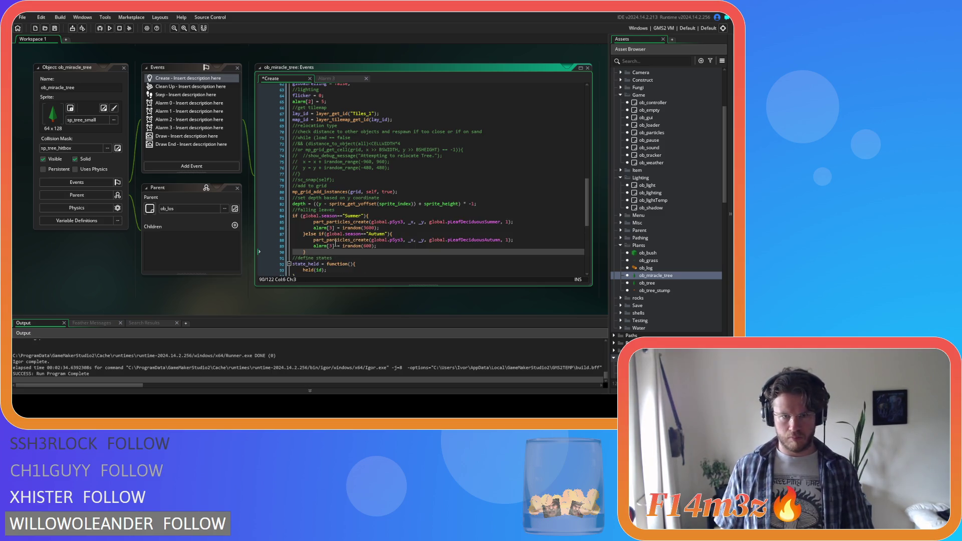
drag(311, 251, 269, 219)
key(shift+Tab)
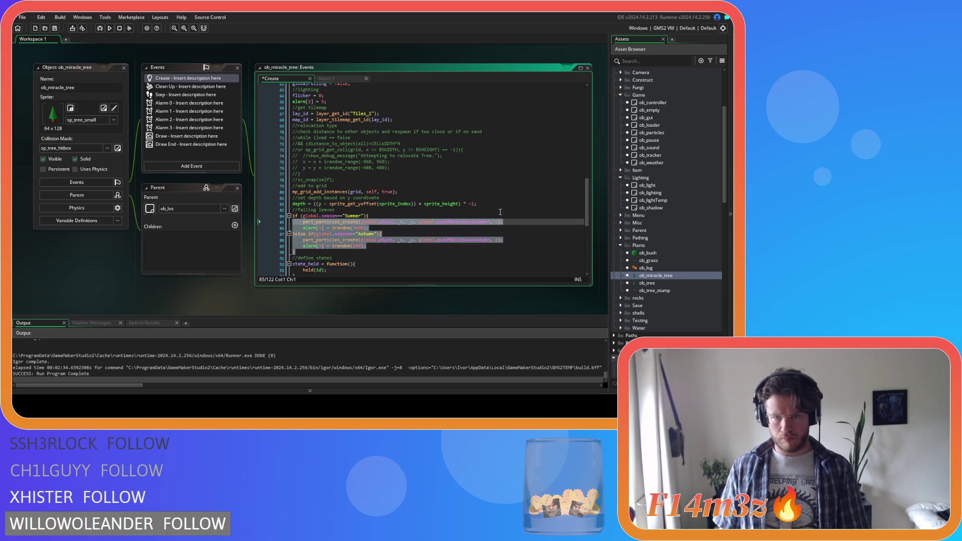
Step: Delete the Summer and Autumn particle-spawning lines, then bring up ob_tree's Create event
click(512, 221)
drag(513, 221, 292, 222)
key(BackSpace)
key(BackSpace)
drag(503, 234, 292, 233)
key(BackSpace)
key(BackSpace)
click(379, 234)
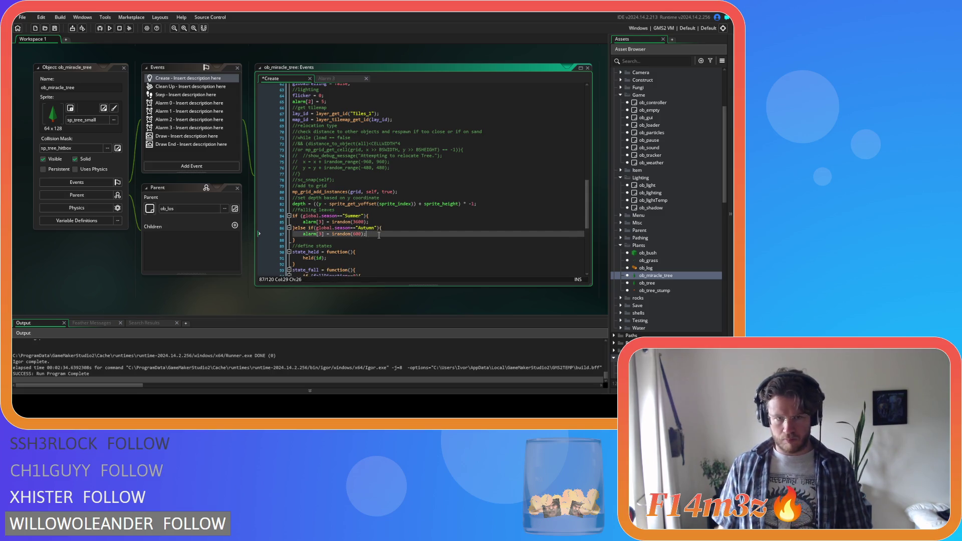
drag(298, 240, 279, 211)
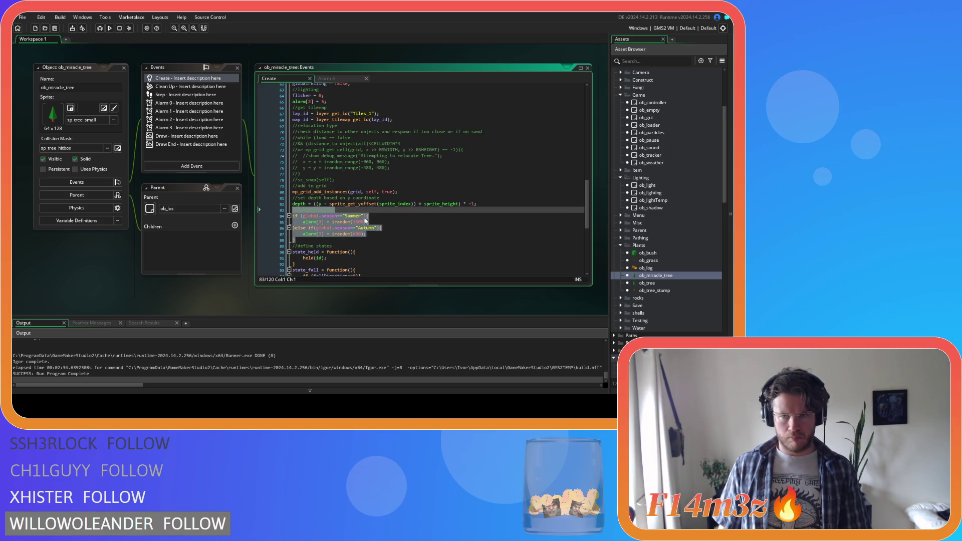
double_click(659, 284)
click(192, 80)
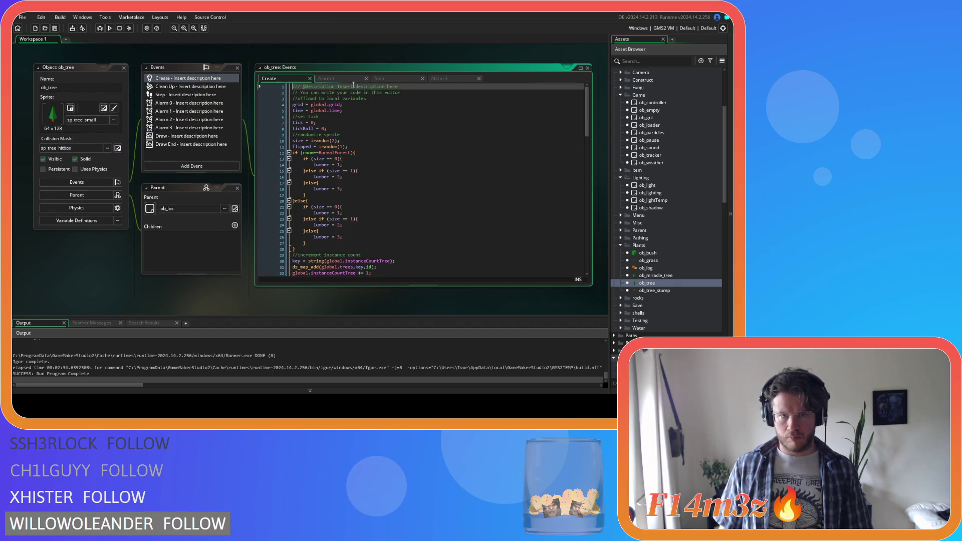
Step: Look through ob_tree's Create code, briefly reopening ob_miracle_tree before returning to ob_tree
click(363, 81)
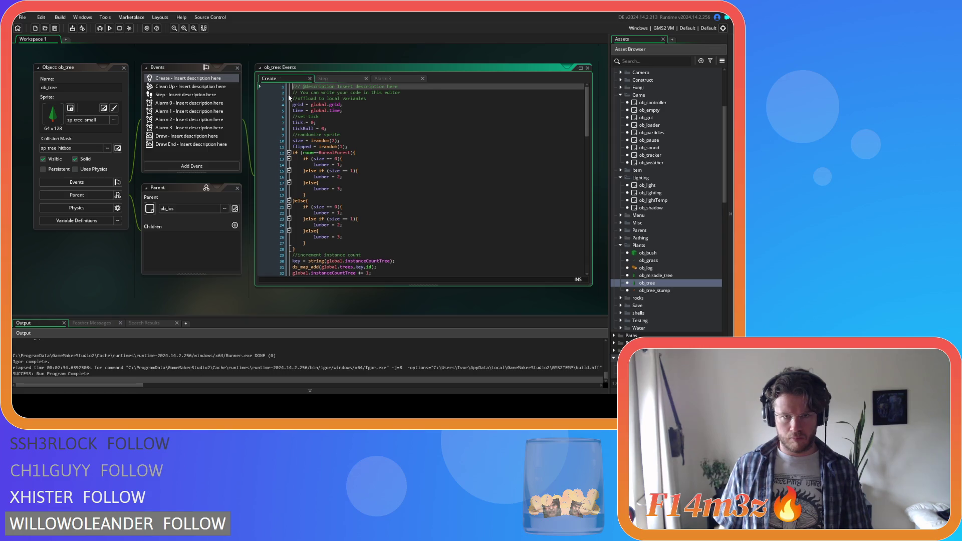
scroll(359, 173, down, 9)
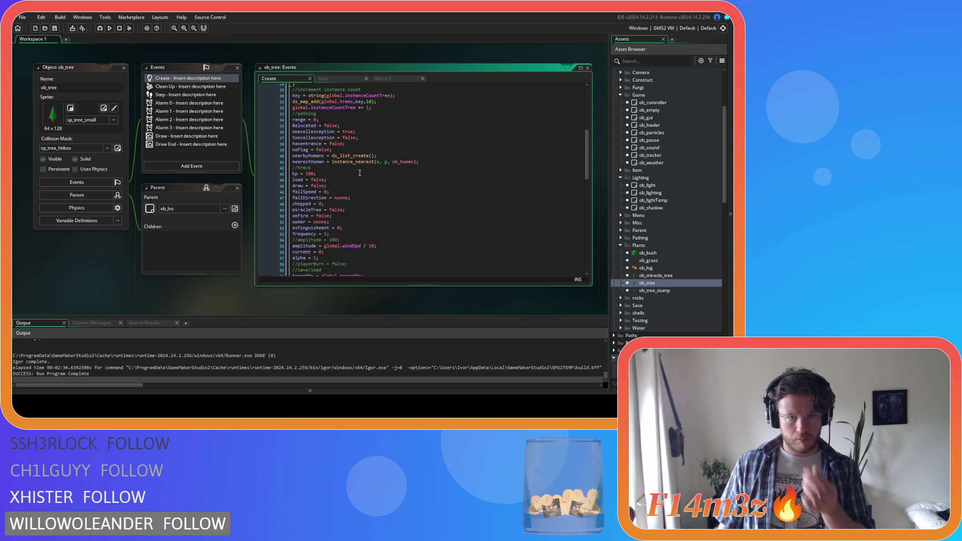
scroll(360, 173, down, 8)
scroll(359, 173, down, 8)
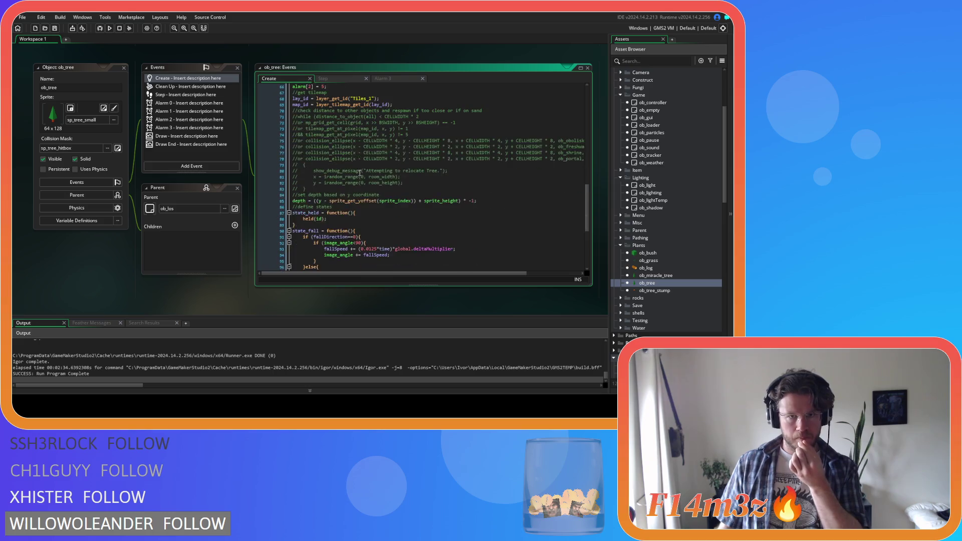
scroll(374, 183, up, 7)
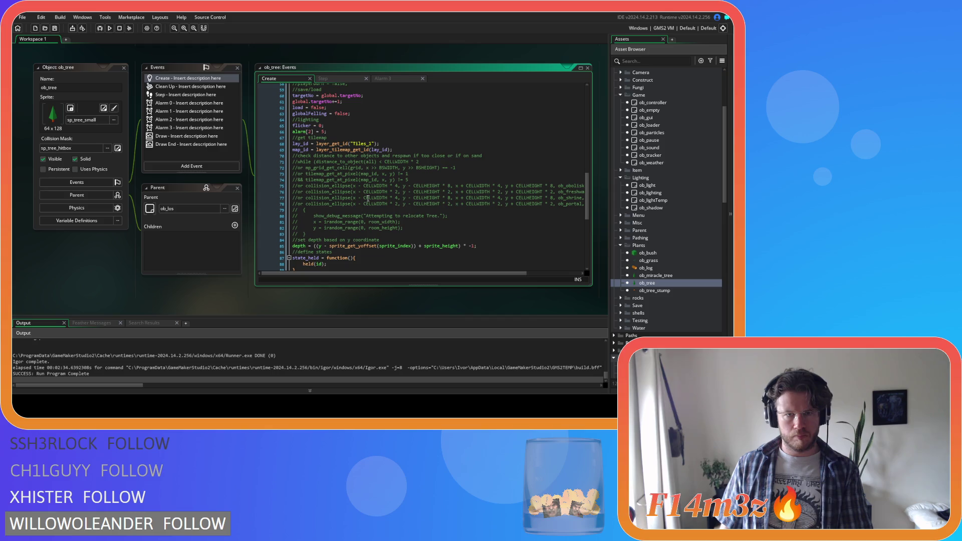
scroll(369, 198, up, 2)
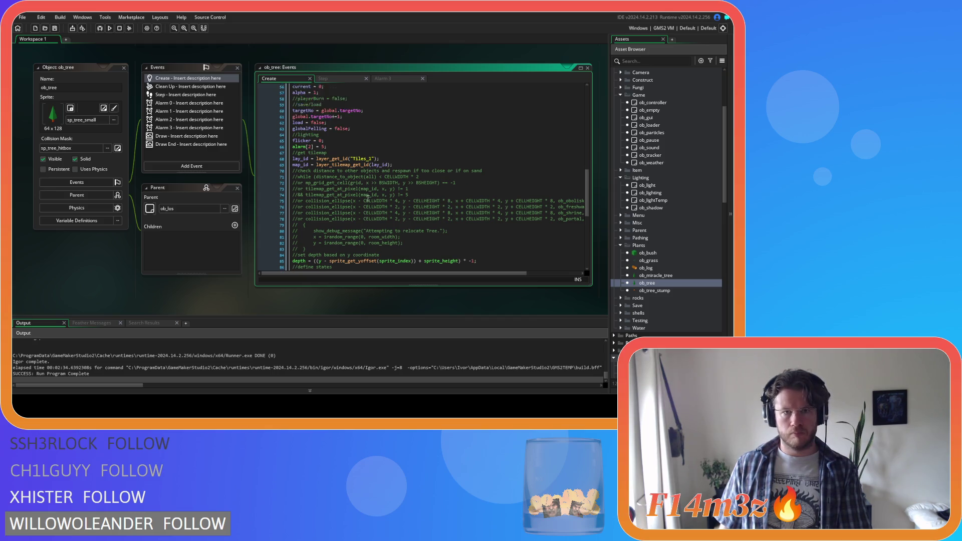
double_click(653, 277)
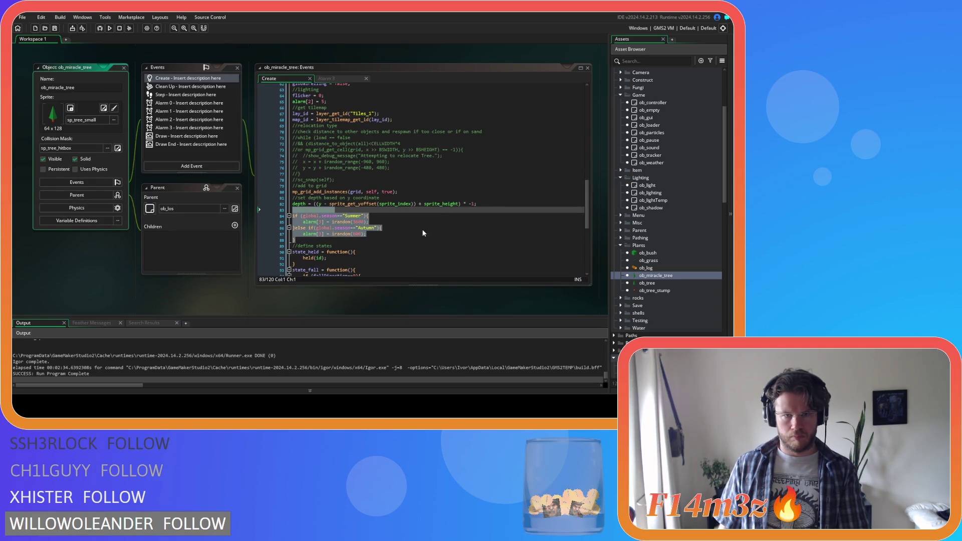
double_click(648, 283)
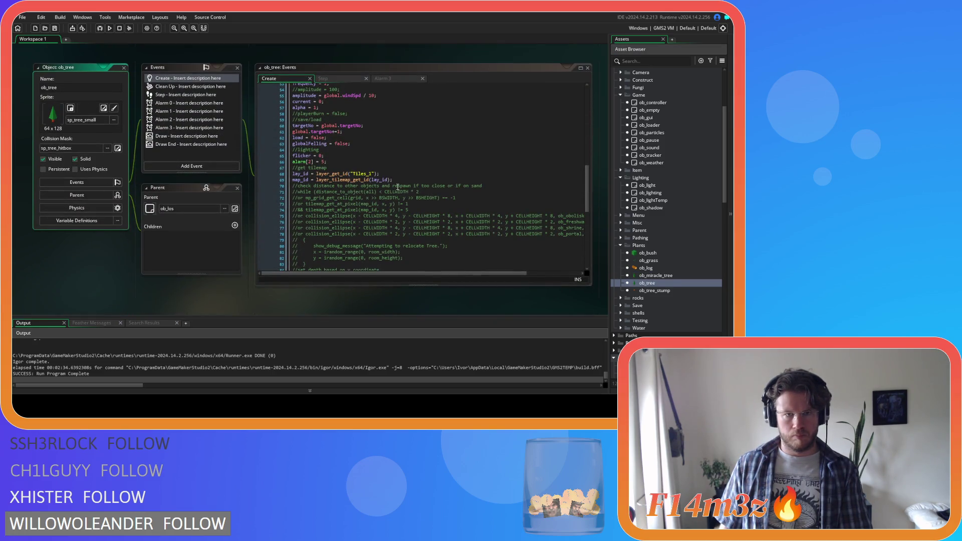
Step: Paste the falling-leaves alarm[3] block after the depth line and delete the commented relocation code
scroll(399, 187, down, 3)
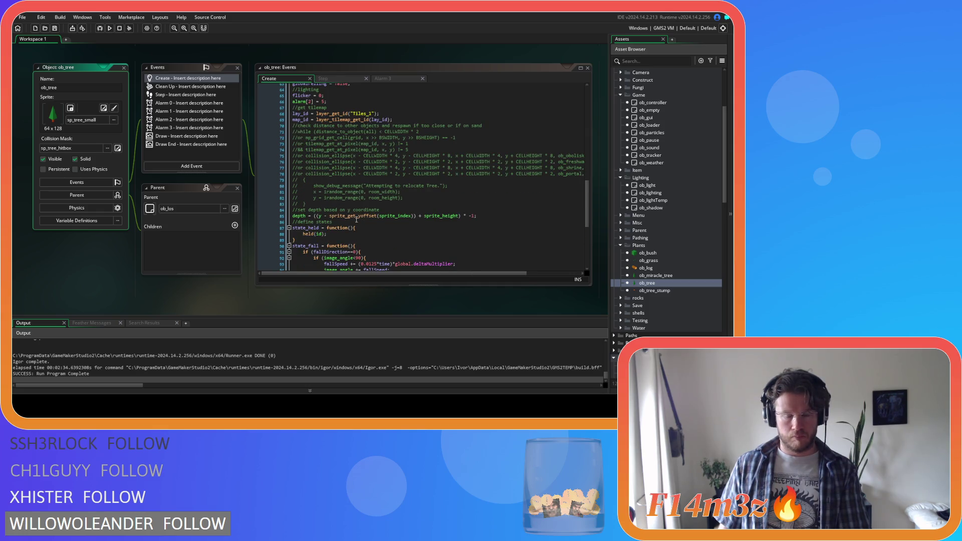
click(501, 220)
key(Return)
key(ctrl+v)
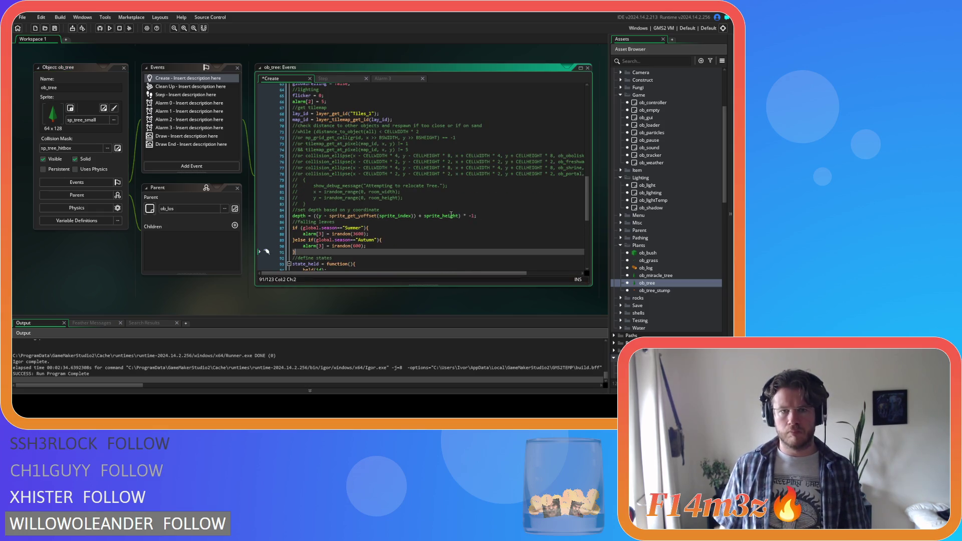
drag(315, 203, 246, 125)
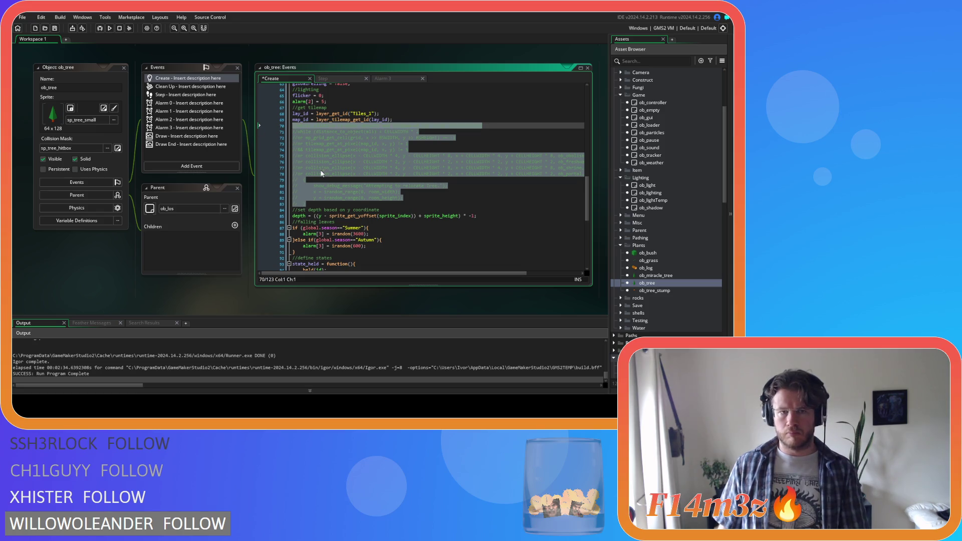
key(BackSpace)
key(BackSpace)
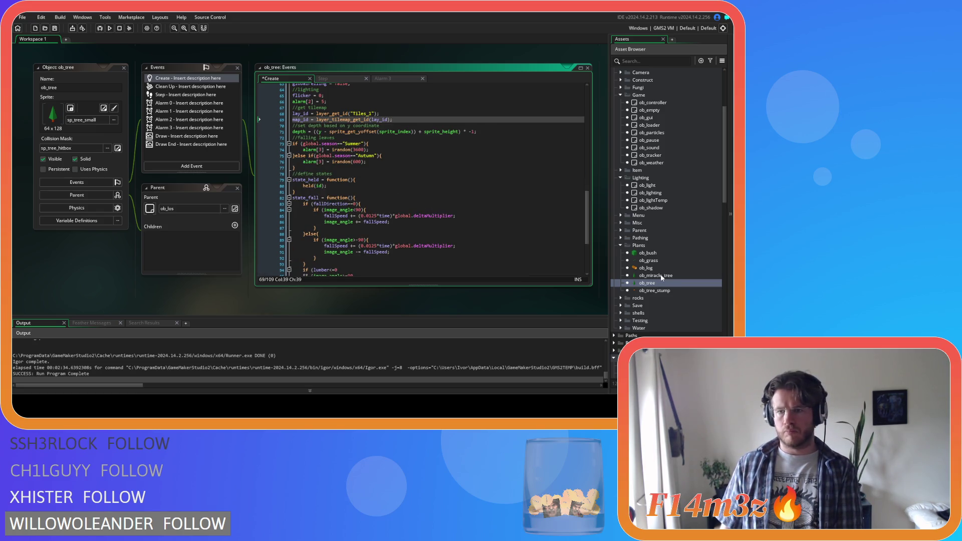
Step: Delete ob_miracle_tree's commented relocation block and launch a test run with F5
click(662, 276)
double_click(661, 276)
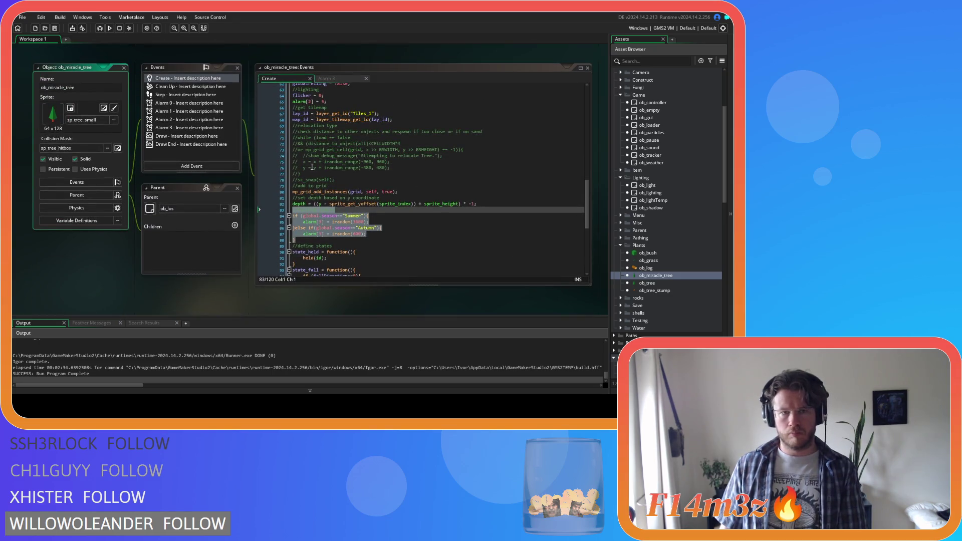
mouse_move(333, 179)
mouse_down()
mouse_move(301, 155)
mouse_move(302, 172)
mouse_move(221, 128)
mouse_up()
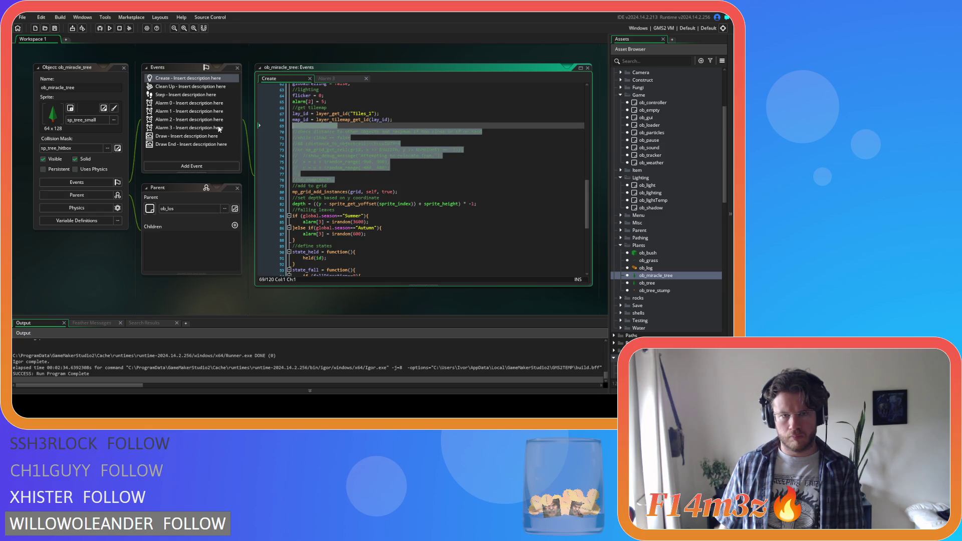
key(Delete)
click(437, 123)
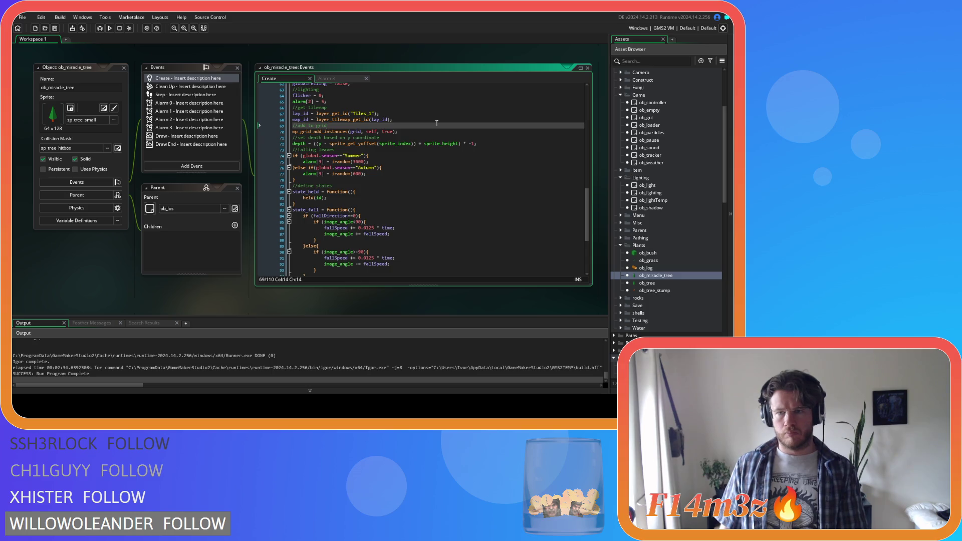
key(F5)
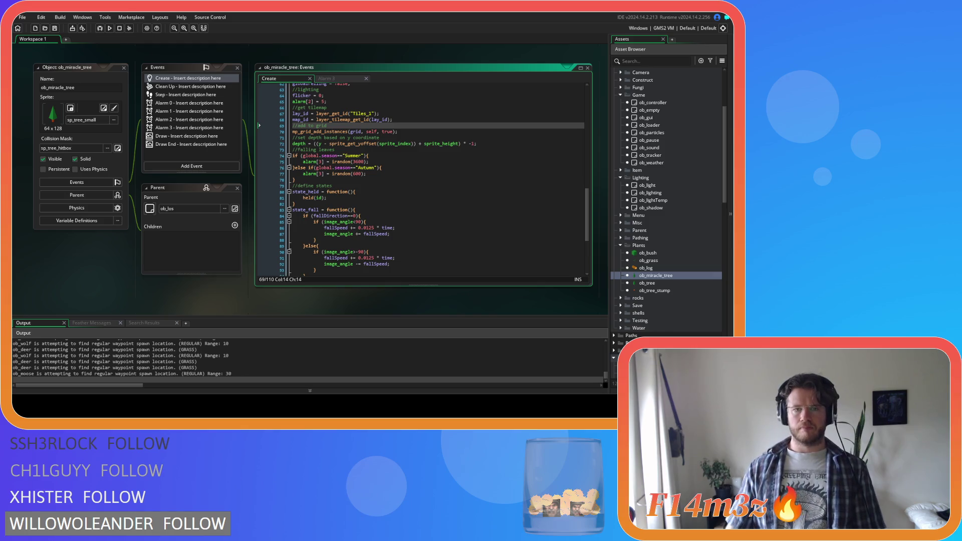
Step: Change the summer and autumn leaf angle increment from 360 to 1 and save
scroll(679, 266, up, 3)
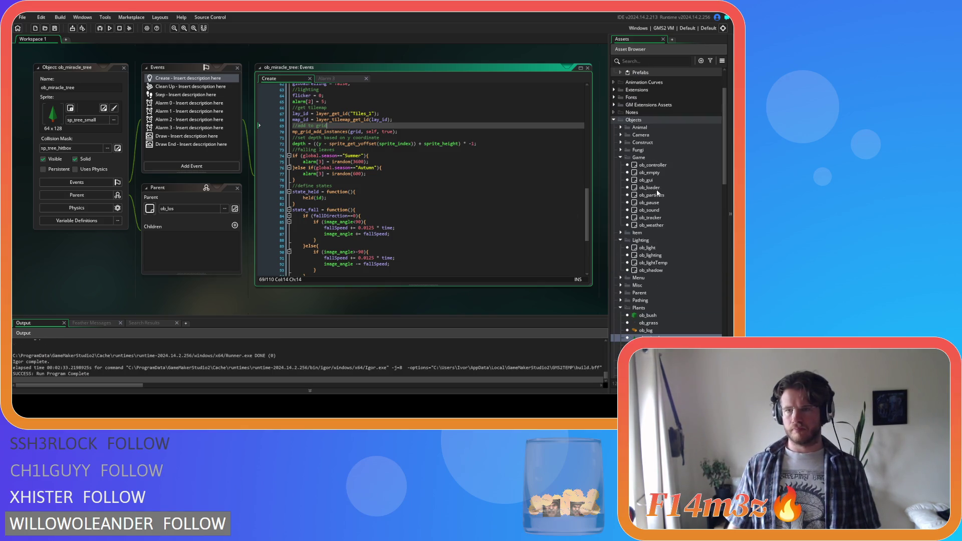
double_click(661, 197)
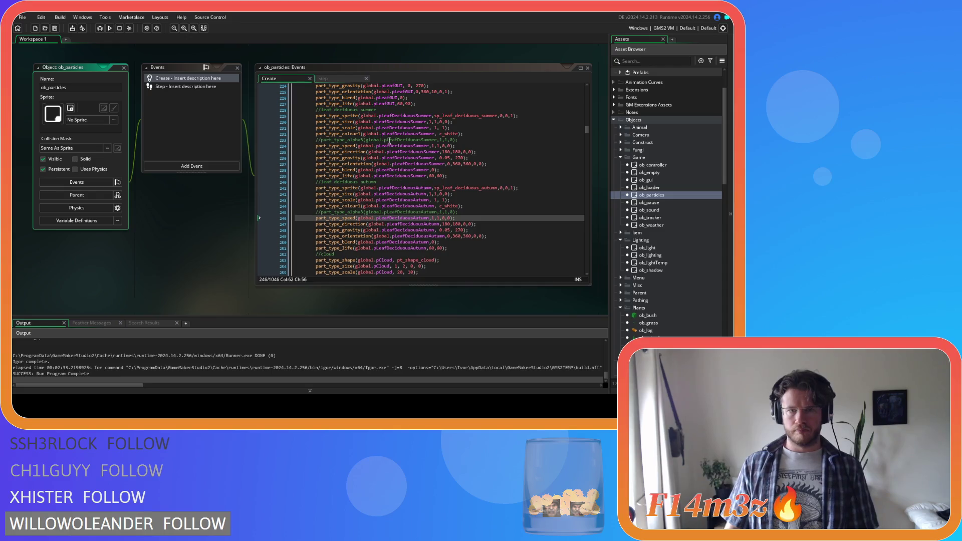
click(460, 128)
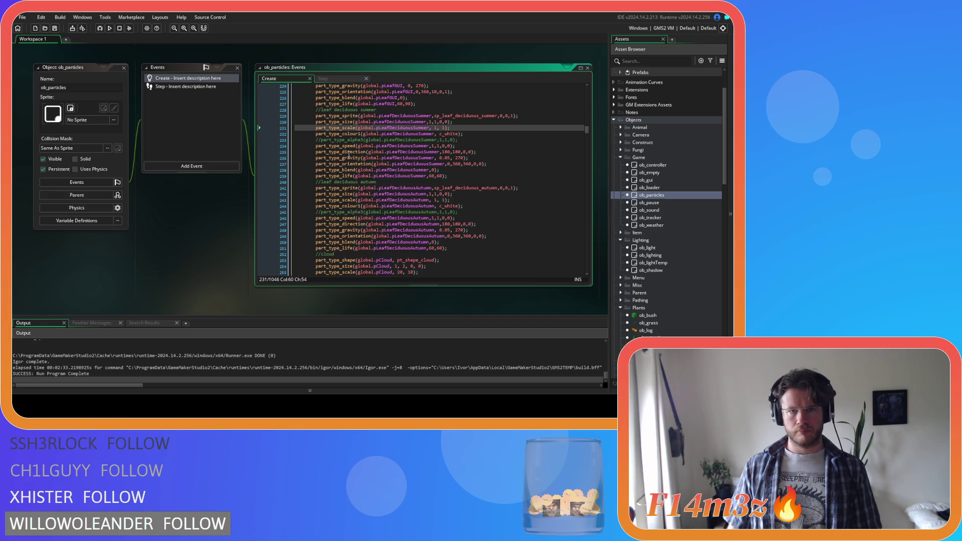
mouse_move(349, 152)
click(364, 164)
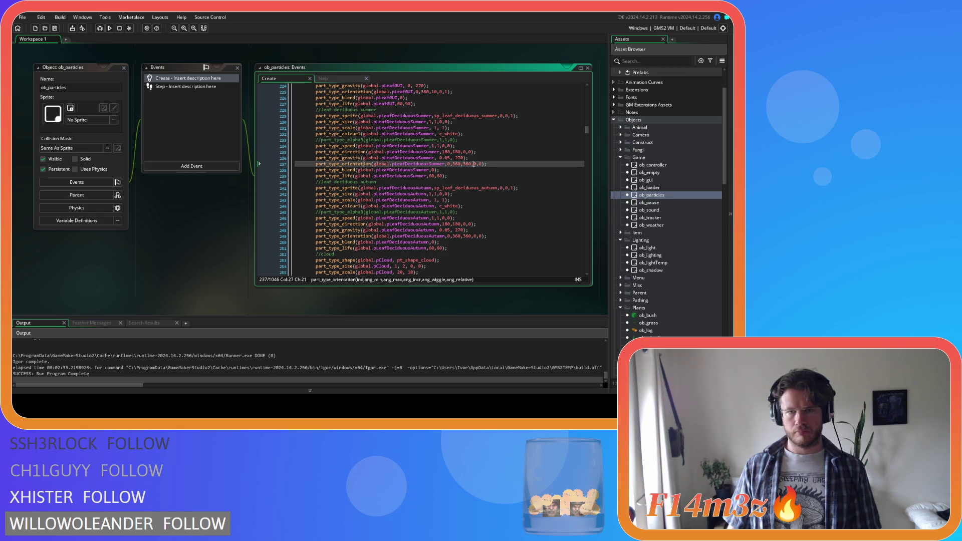
click(474, 164)
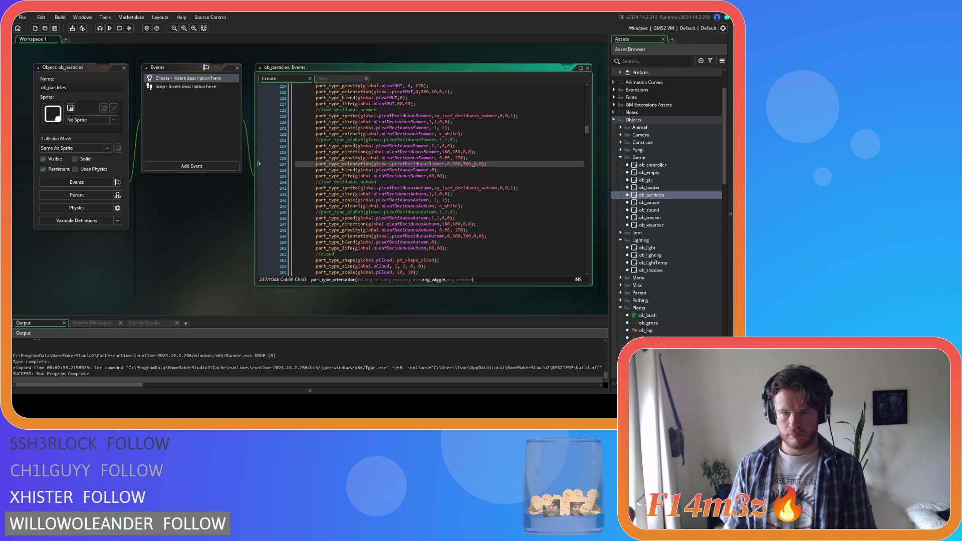
key(Left)
key(Left)
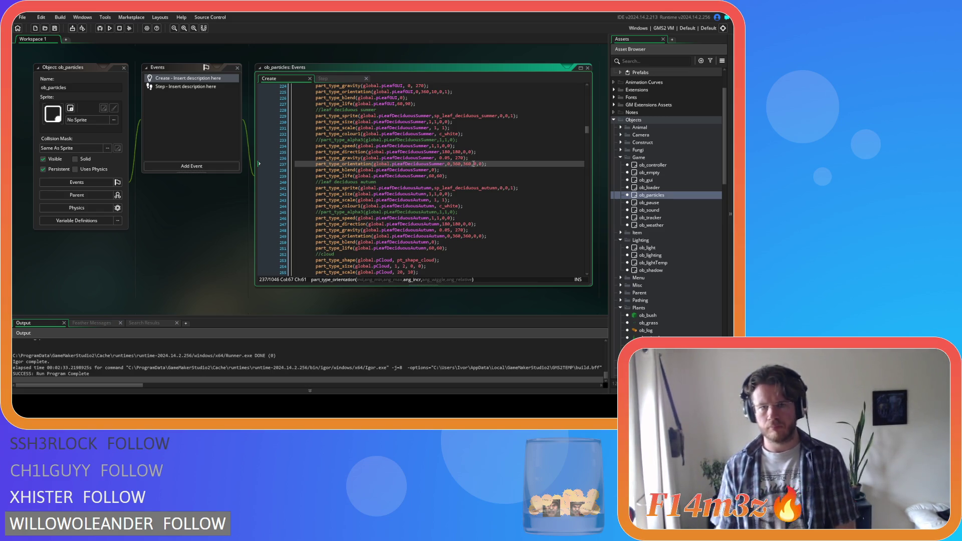
mouse_move(360, 164)
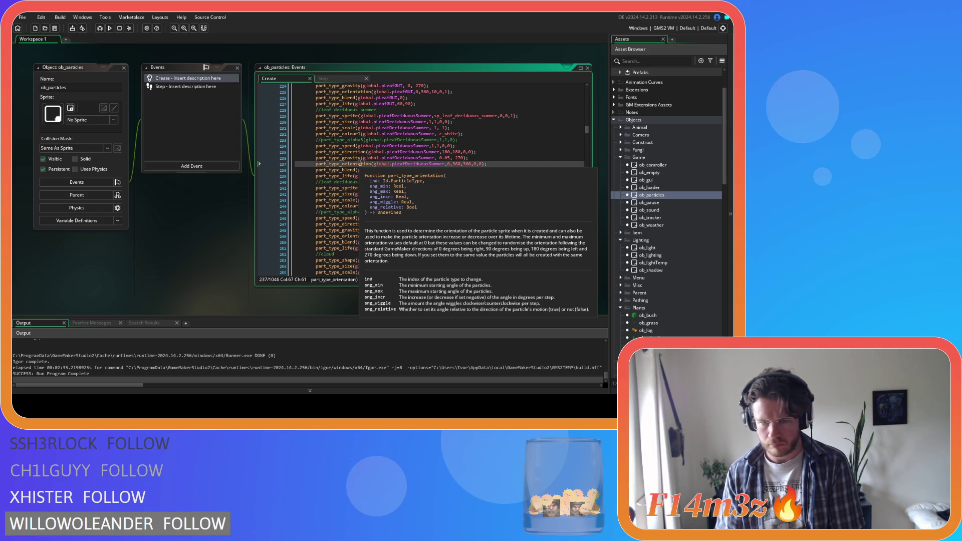
double_click(463, 164)
text(1)
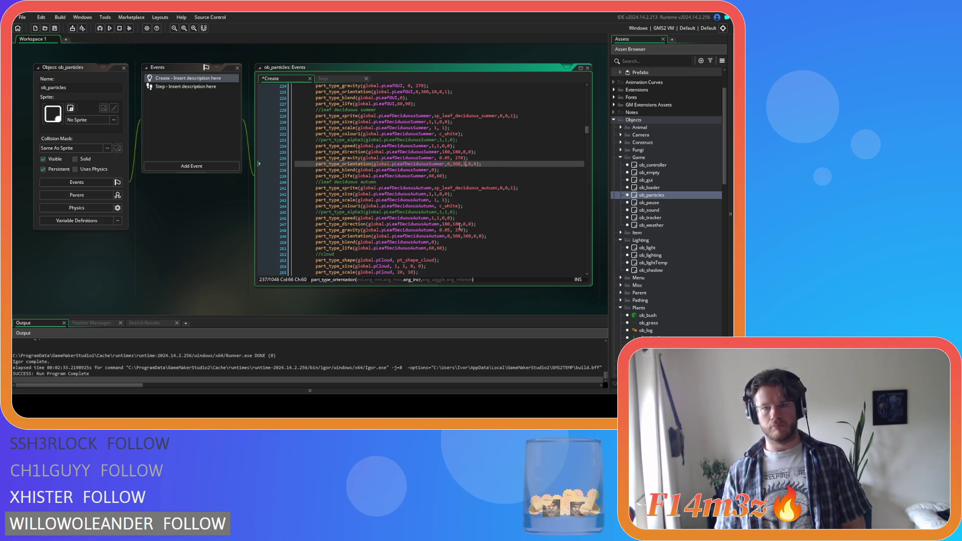
double_click(466, 236)
text(1)
key(ctrl+s)
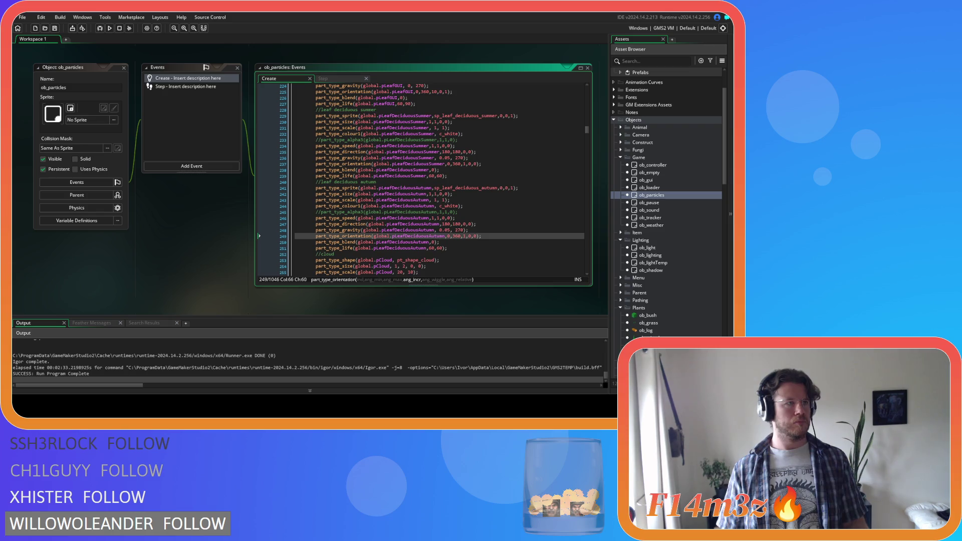
Step: Try a summer leaf lifetime of 120, then undo it back to 60
click(356, 128)
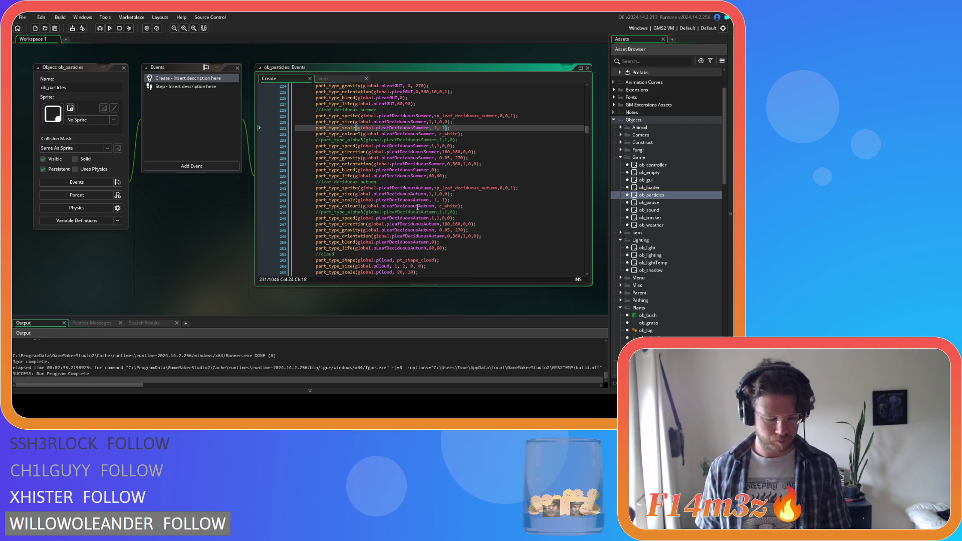
click(480, 148)
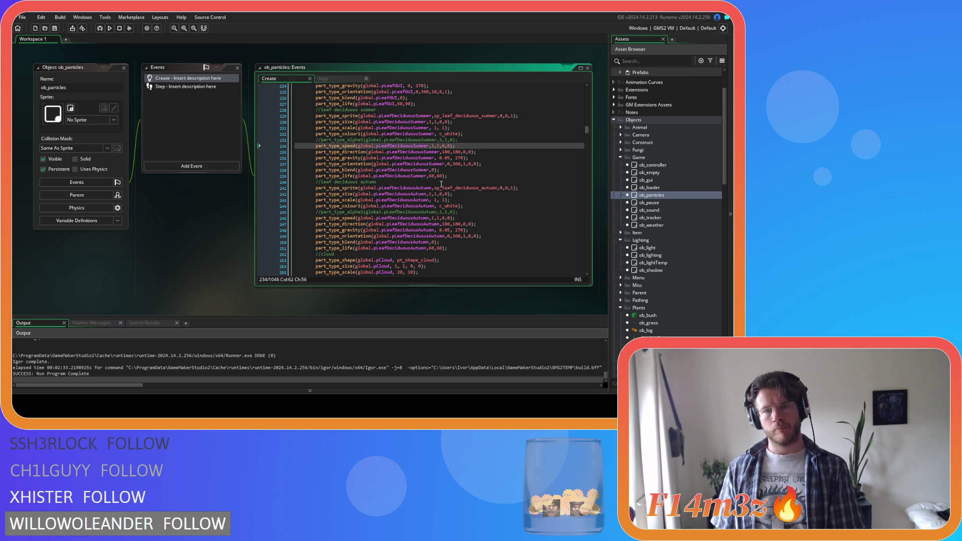
double_click(440, 176)
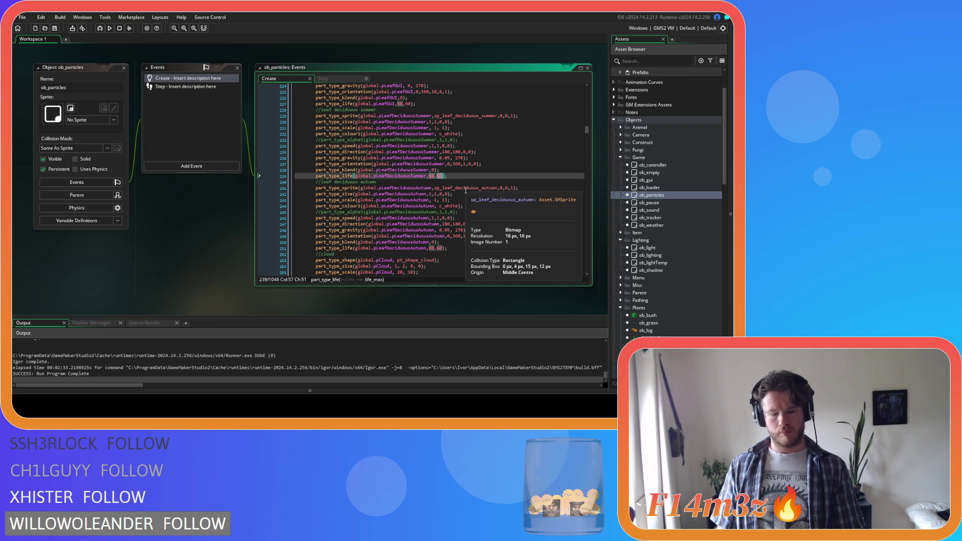
text(120)
double_click(441, 176)
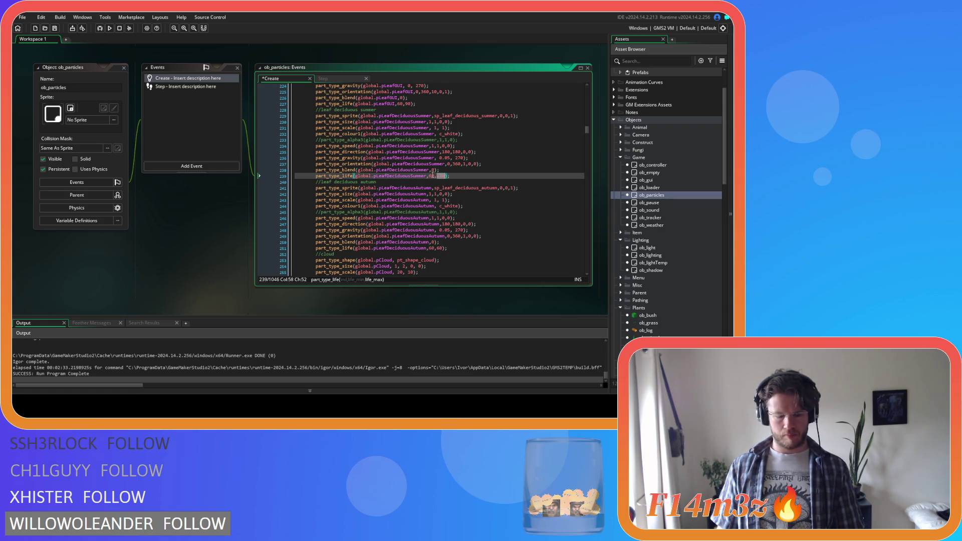
click(434, 176)
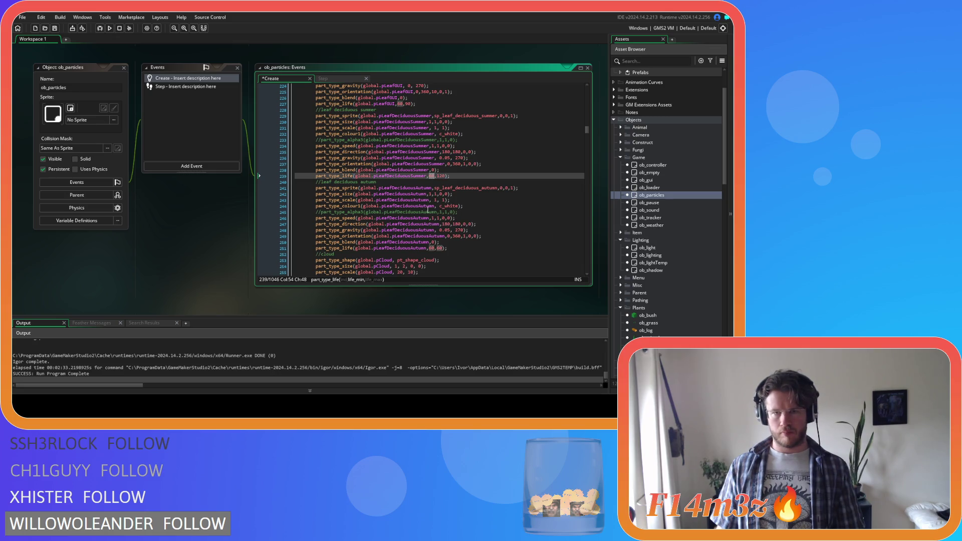
key(ctrl+z)
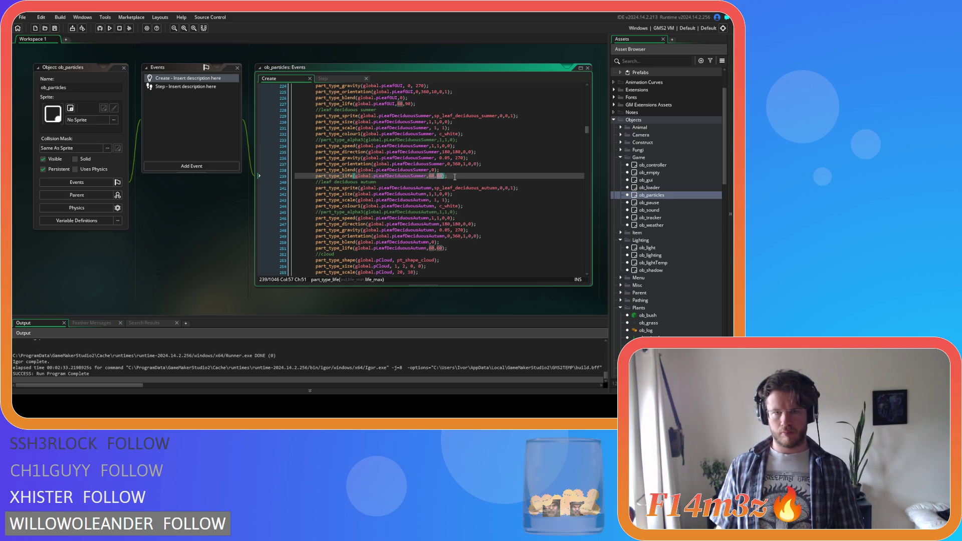
click(456, 177)
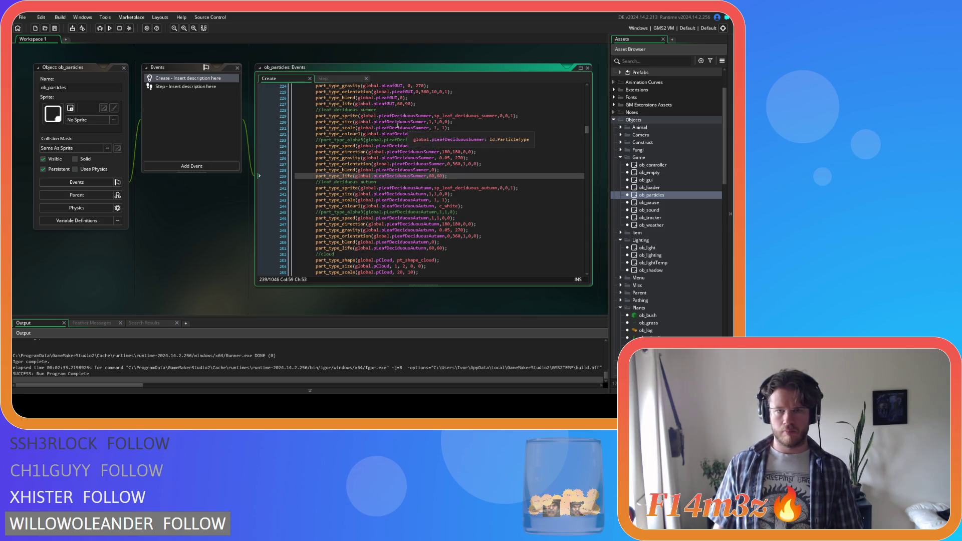
Step: Review the snow particle's speed expression as a reference for the leaf speeds
click(323, 79)
click(291, 80)
scroll(445, 168, up, 10)
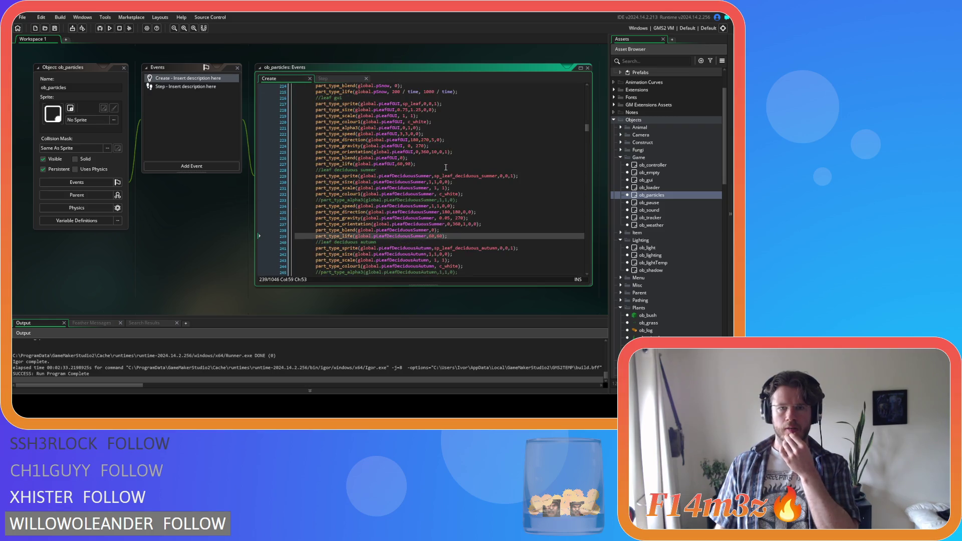
scroll(451, 172, down, 1)
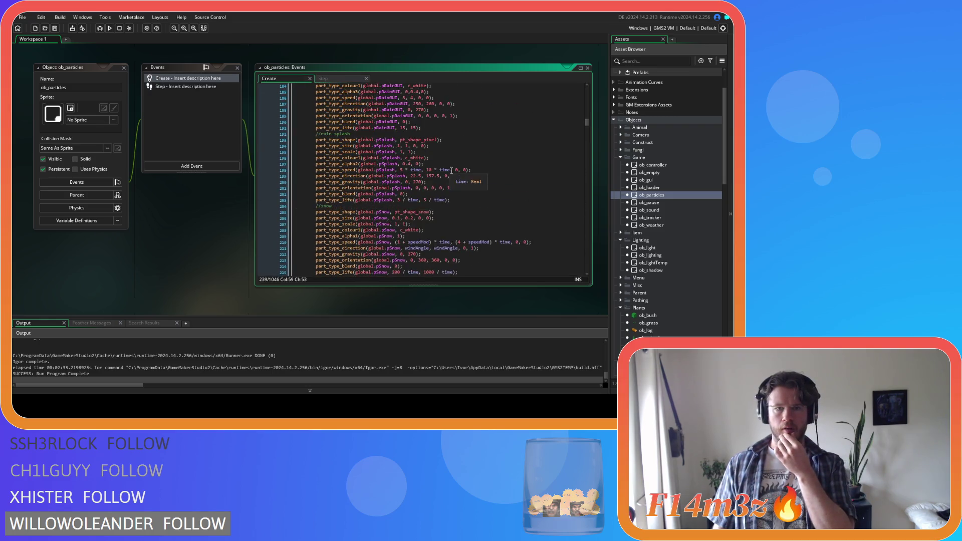
drag(396, 197, 450, 199)
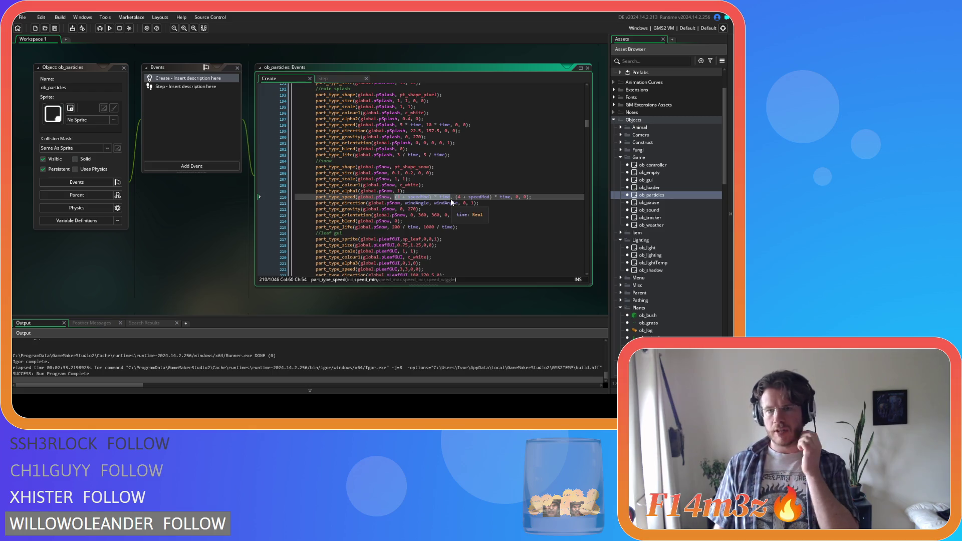
click(450, 200)
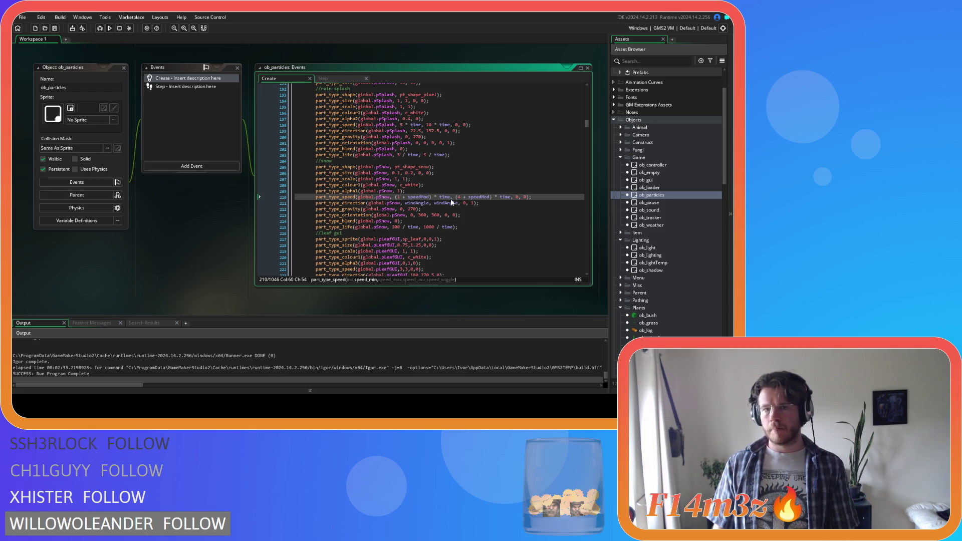
scroll(449, 199, down, 7)
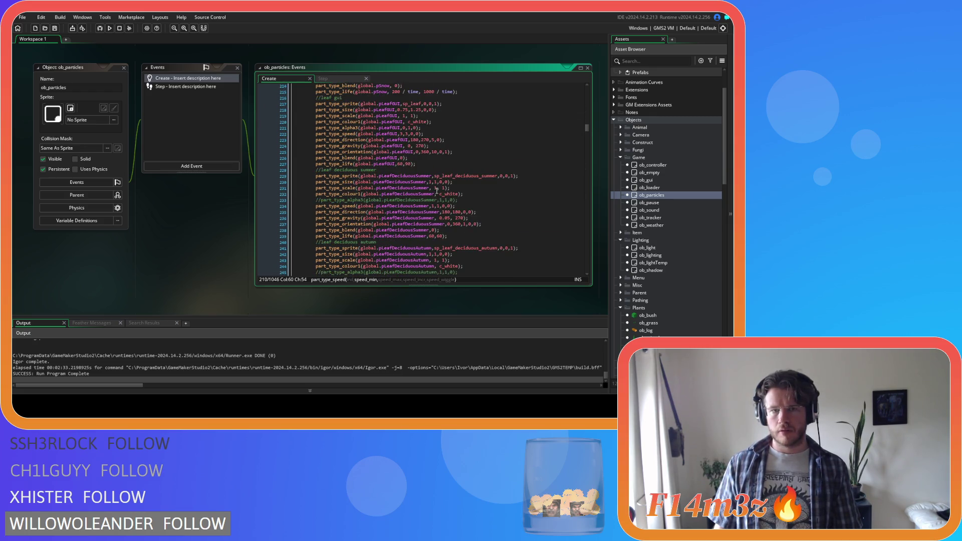
click(437, 188)
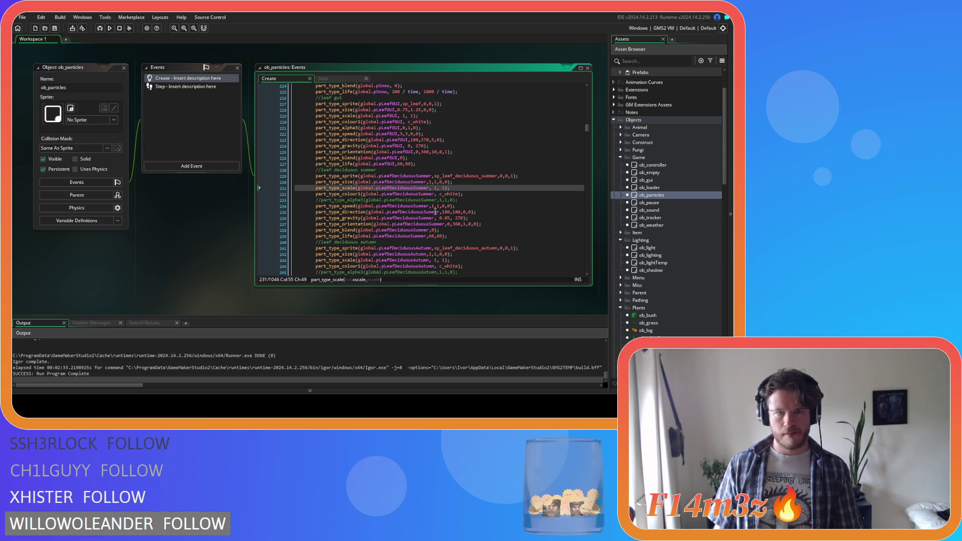
Step: Set the summer leaf's minimum and maximum speed to (1+speedMod)*time
click(432, 206)
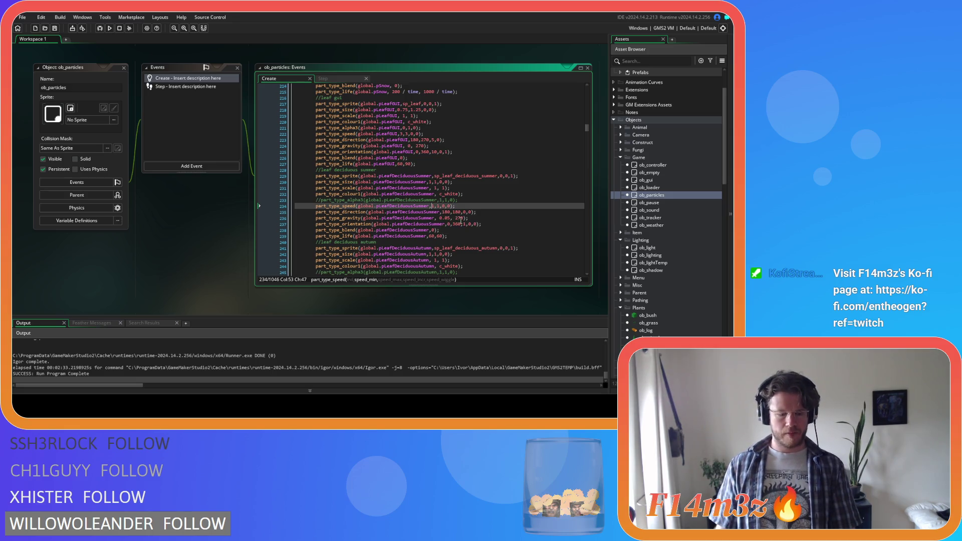
text(.)
key(Right)
text(+speedMod)
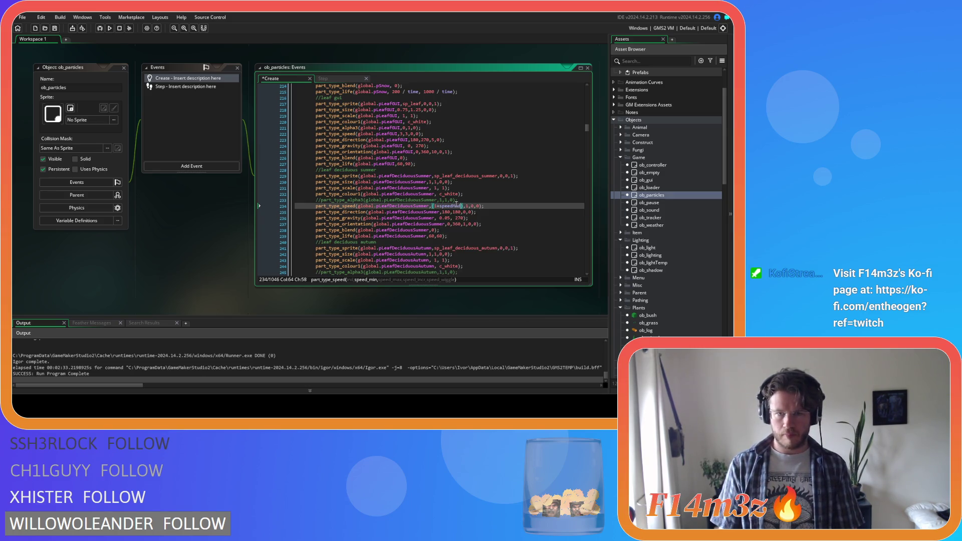
text()*tim)
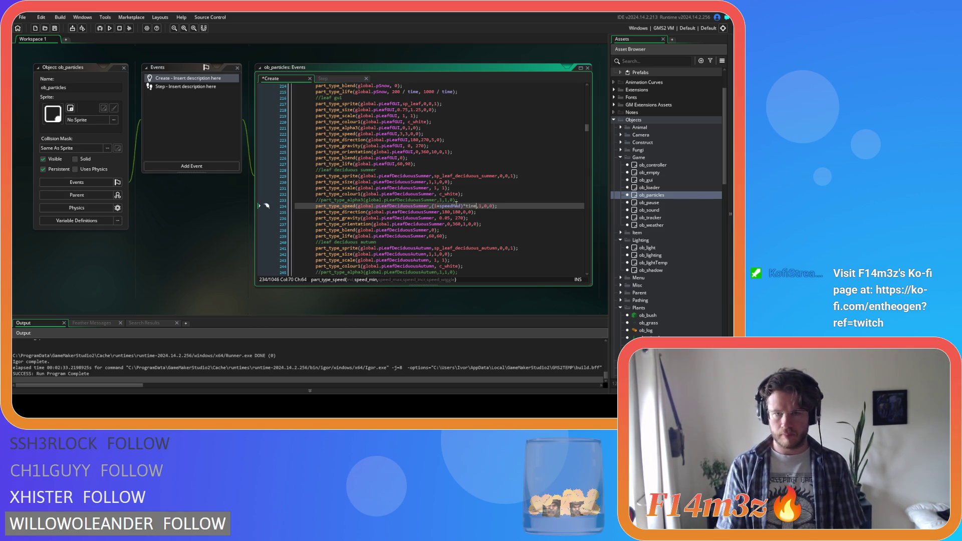
text(e)
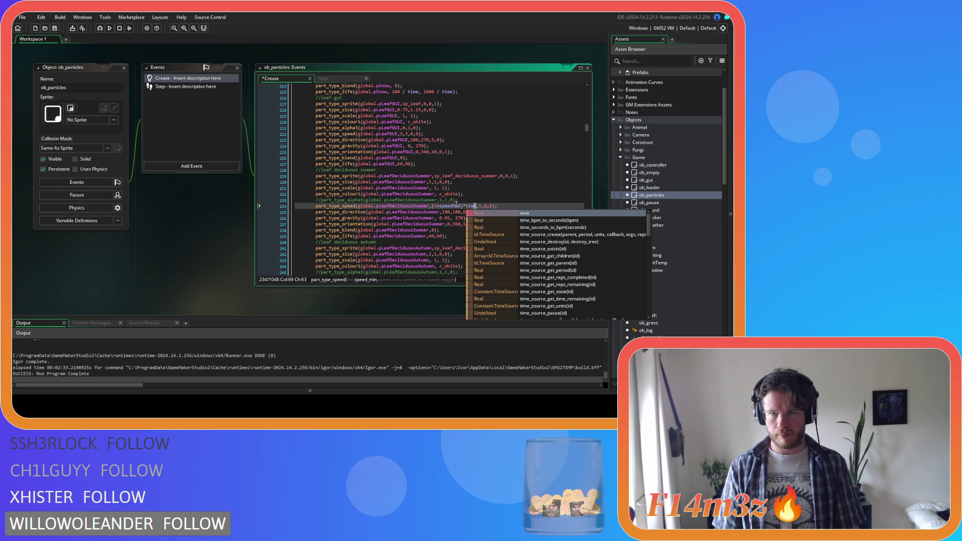
key(shift+Left)
key(shift+Left)
key(shift+Left)
key(Right)
key(Right)
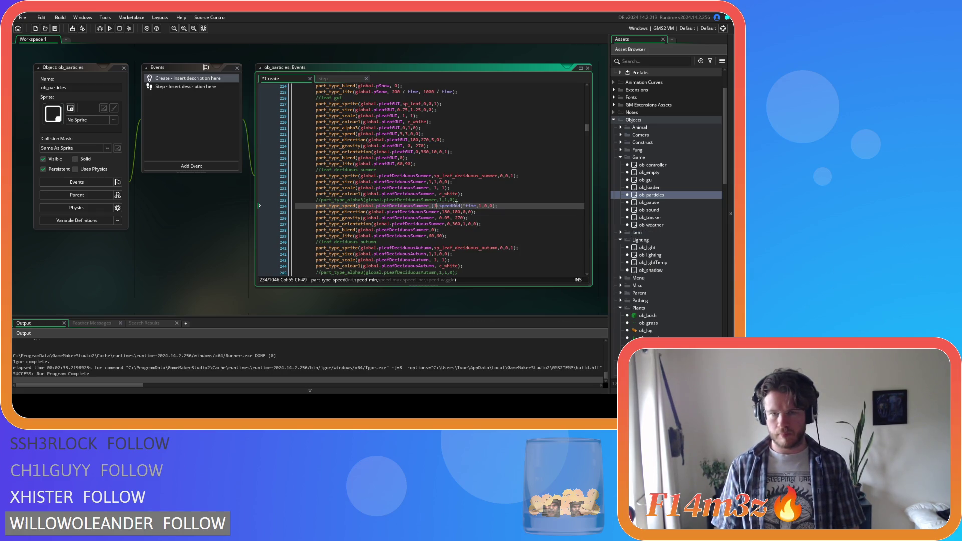
key(Right)
key(Right)
key(Right)
key(Delete)
text((1+speedMod)*time)
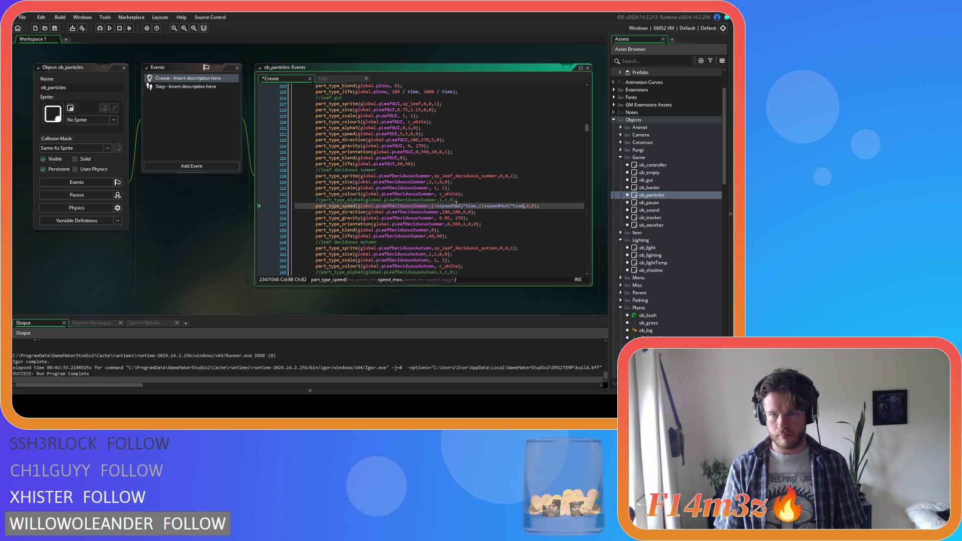
click(538, 206)
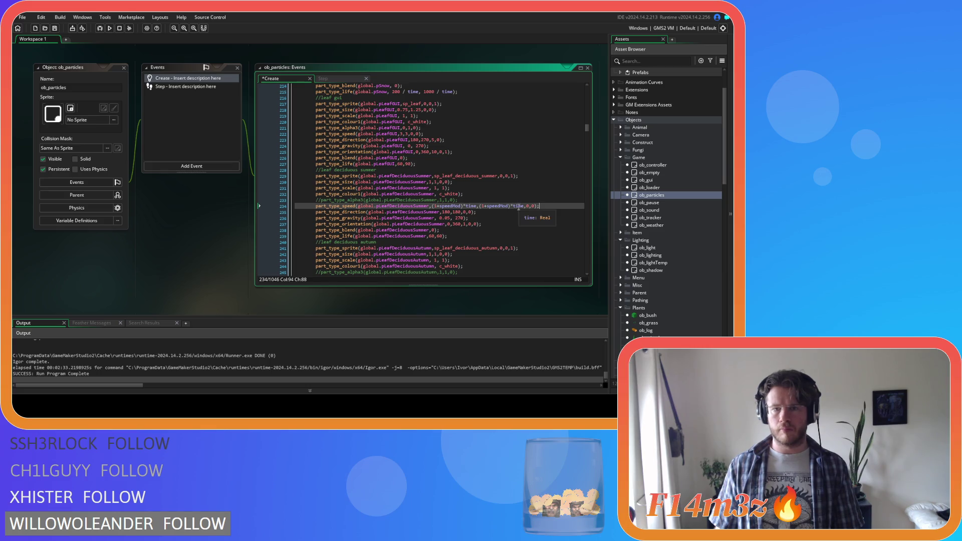
drag(546, 206, 432, 207)
Step: Give the autumn leaf the same (1+speedMod)*time speeds and save
scroll(476, 246, down, 3)
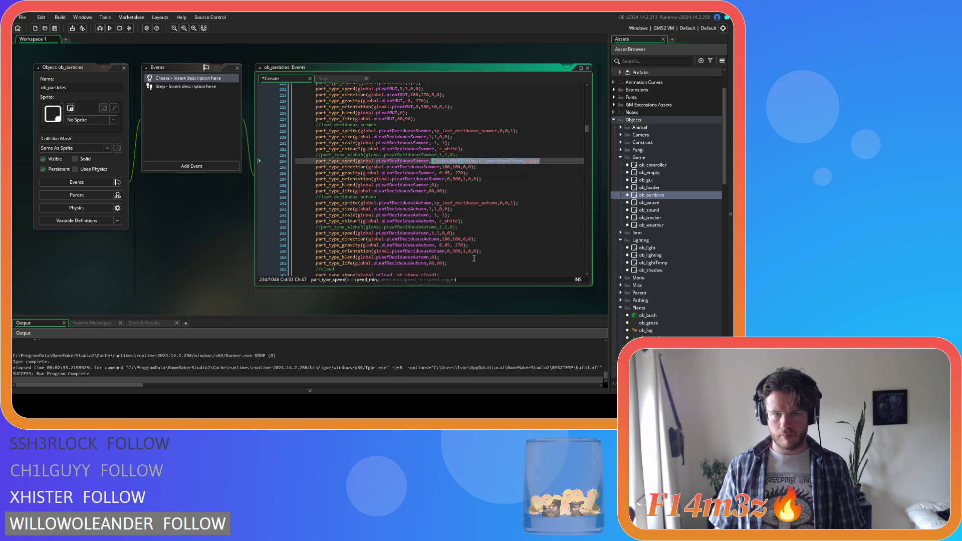
drag(456, 233, 433, 233)
key(ctrl+v)
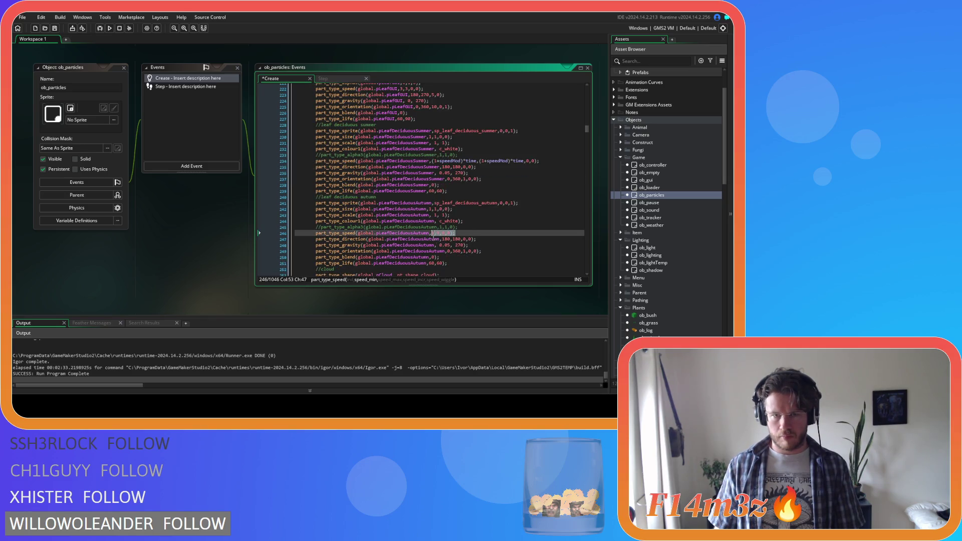
click(515, 241)
key(ctrl+s)
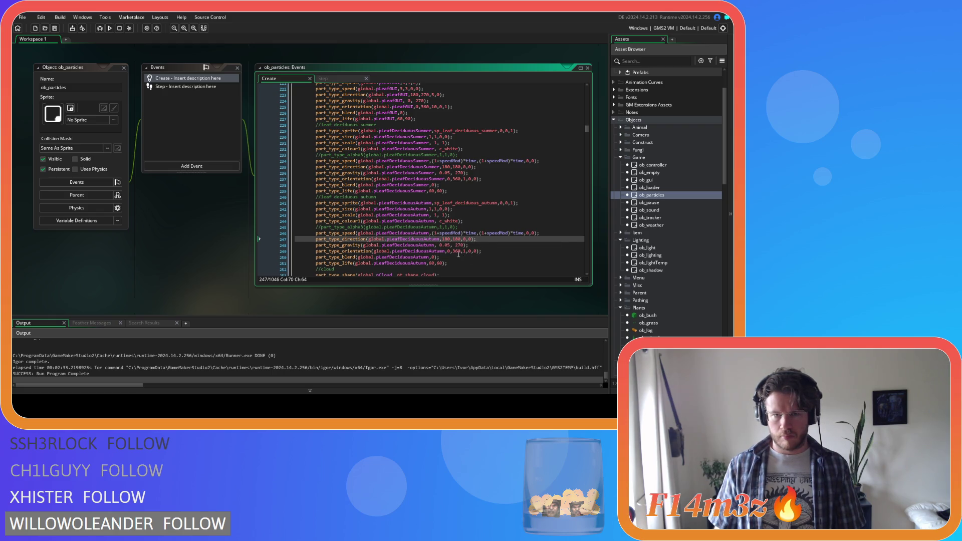
click(497, 251)
Step: Scroll through the Step code's particle speed and life settings, checking the summer leaf lifetime in Create
click(345, 78)
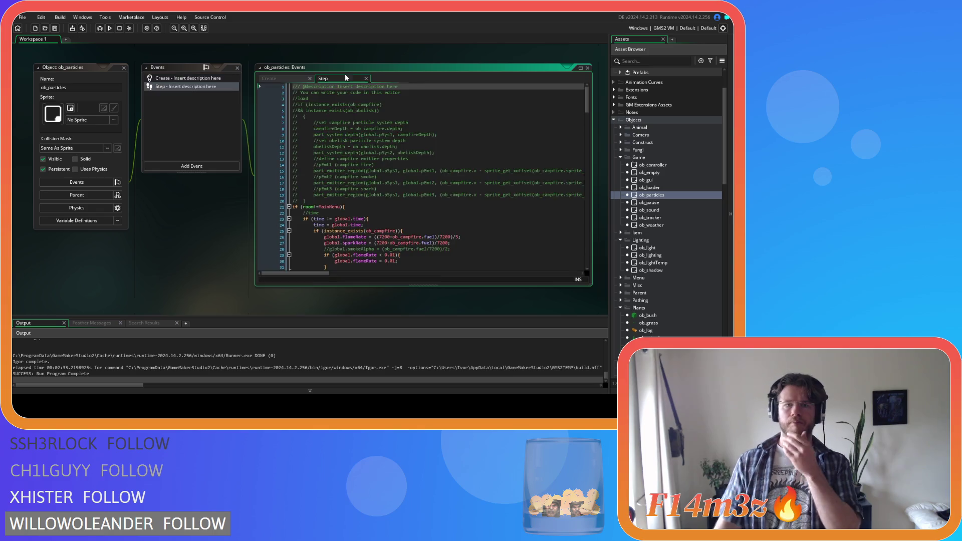
scroll(437, 210, down, 10)
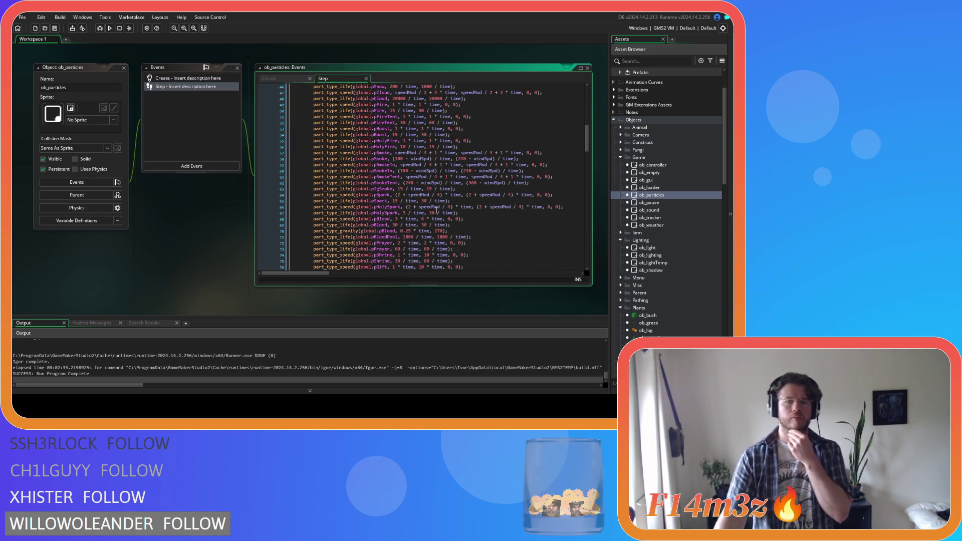
scroll(437, 210, up, 3)
scroll(437, 210, down, 4)
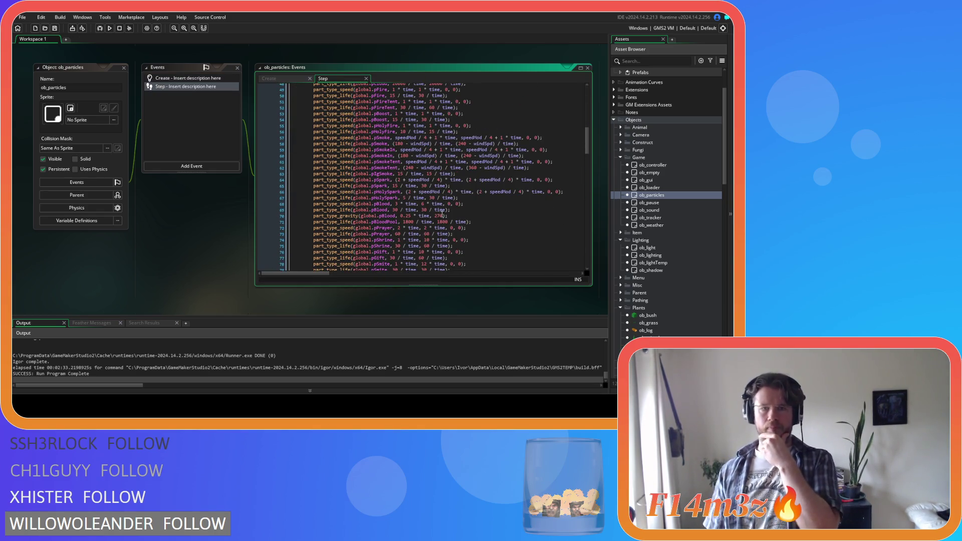
scroll(435, 208, down, 20)
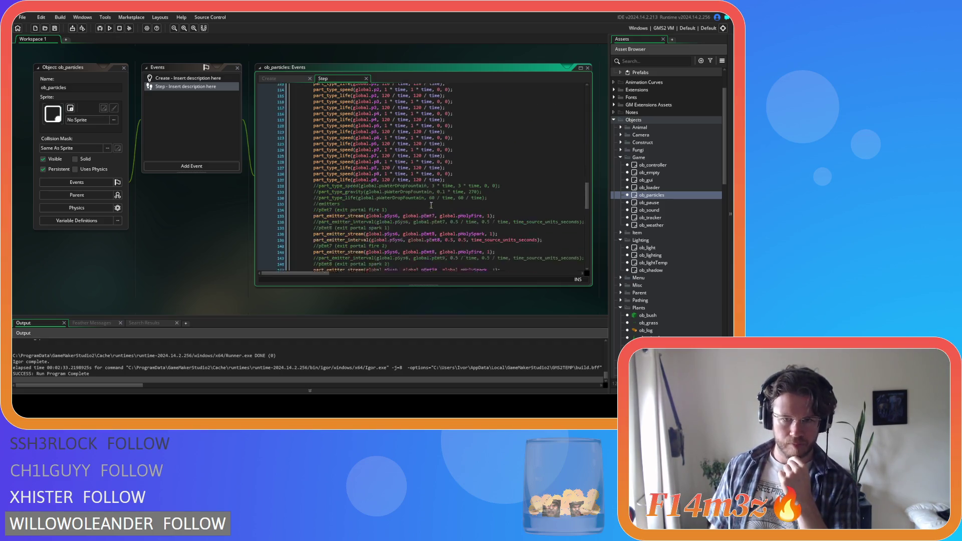
scroll(431, 203, up, 20)
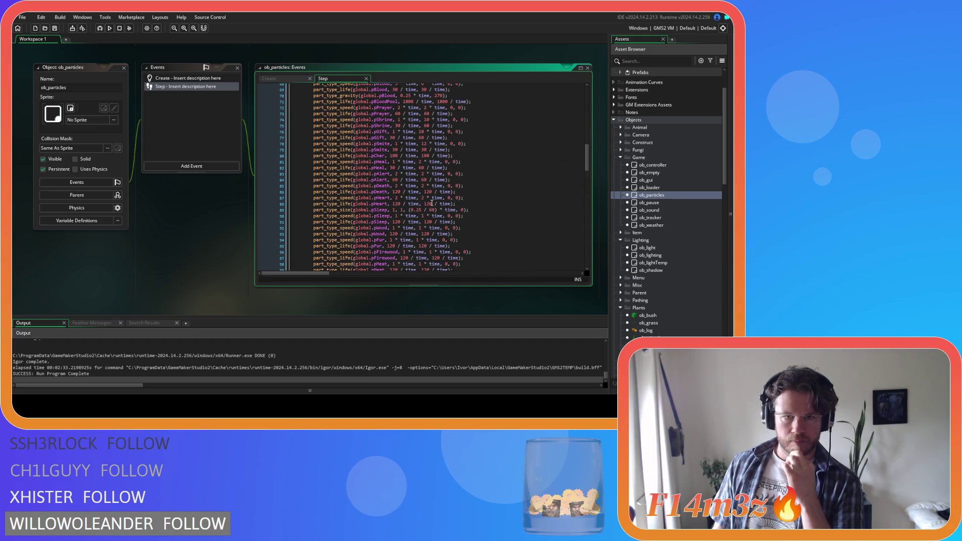
scroll(432, 203, up, 6)
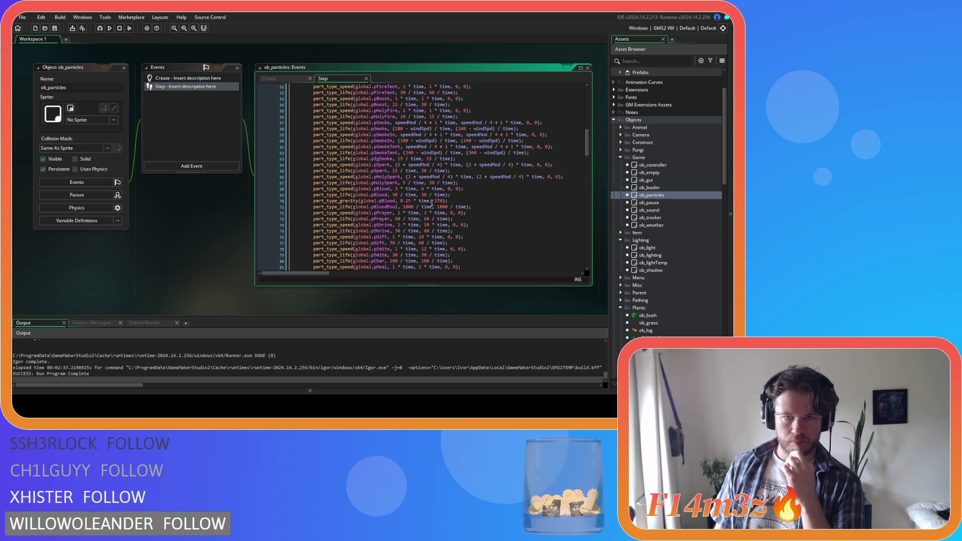
scroll(432, 203, down, 20)
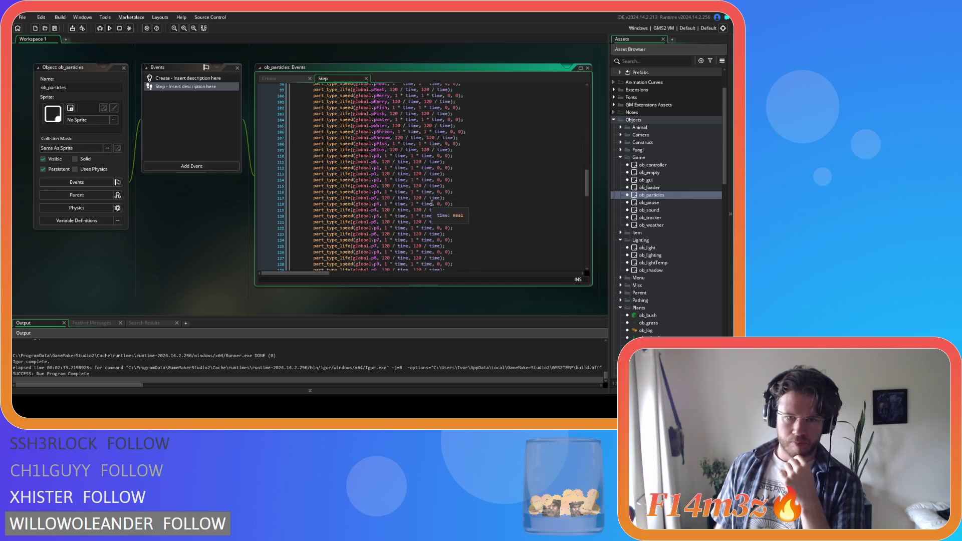
scroll(431, 203, down, 4)
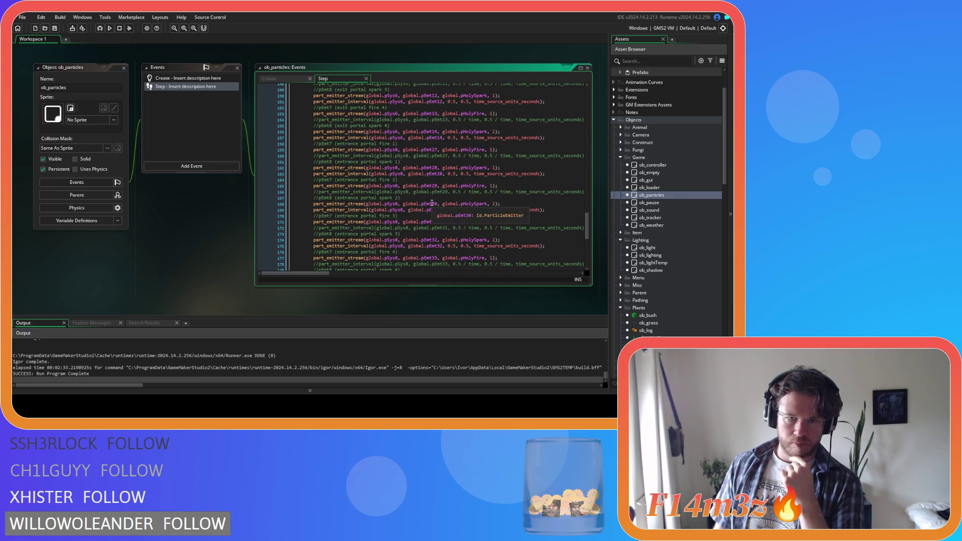
click(288, 76)
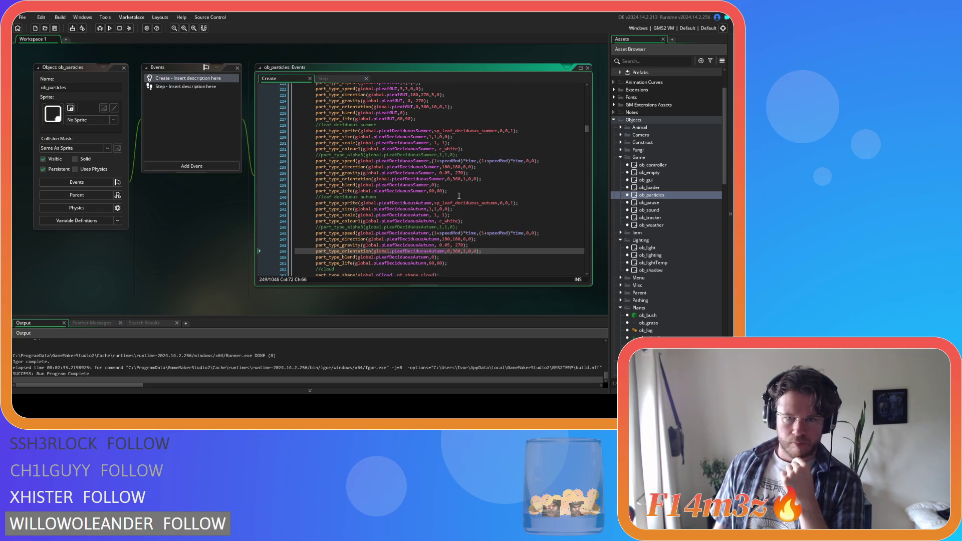
click(324, 192)
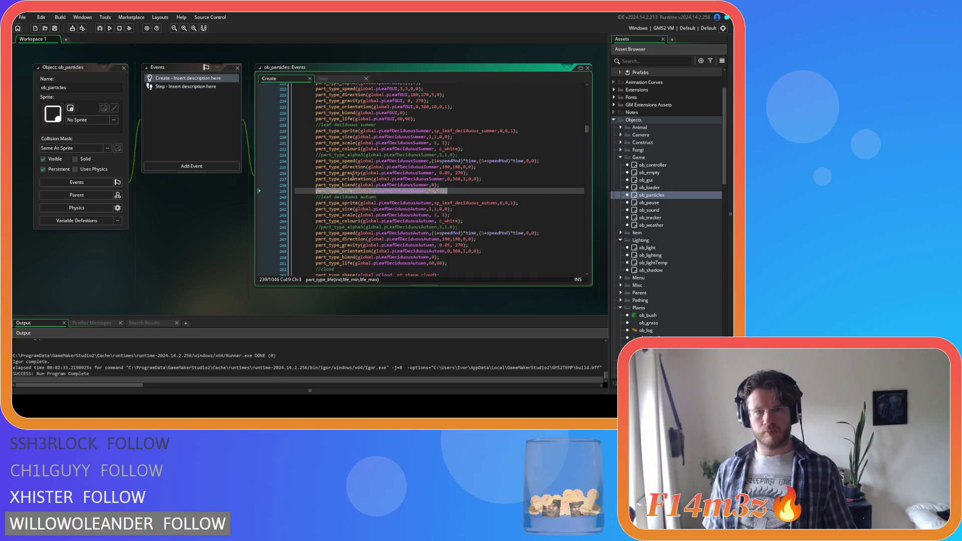
click(325, 79)
scroll(501, 211, up, 20)
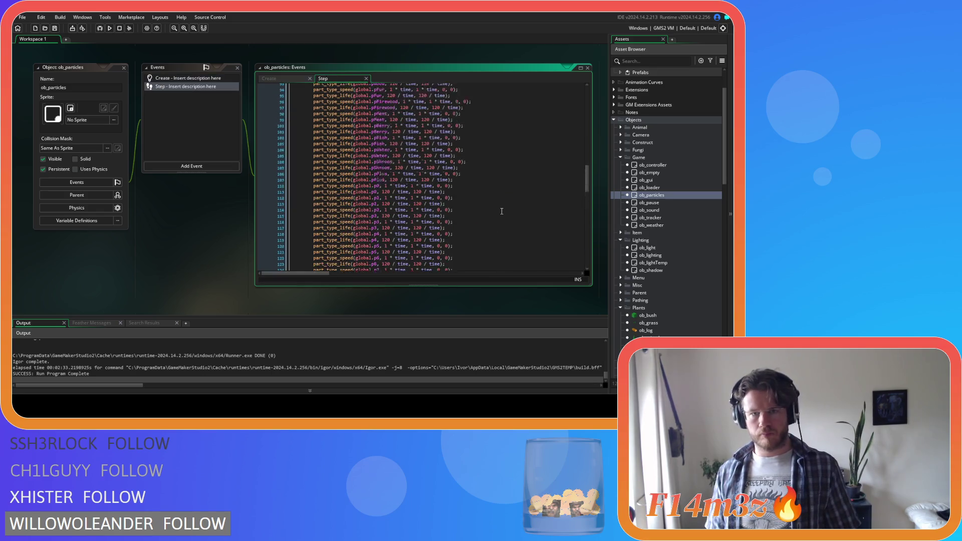
scroll(503, 214, up, 2)
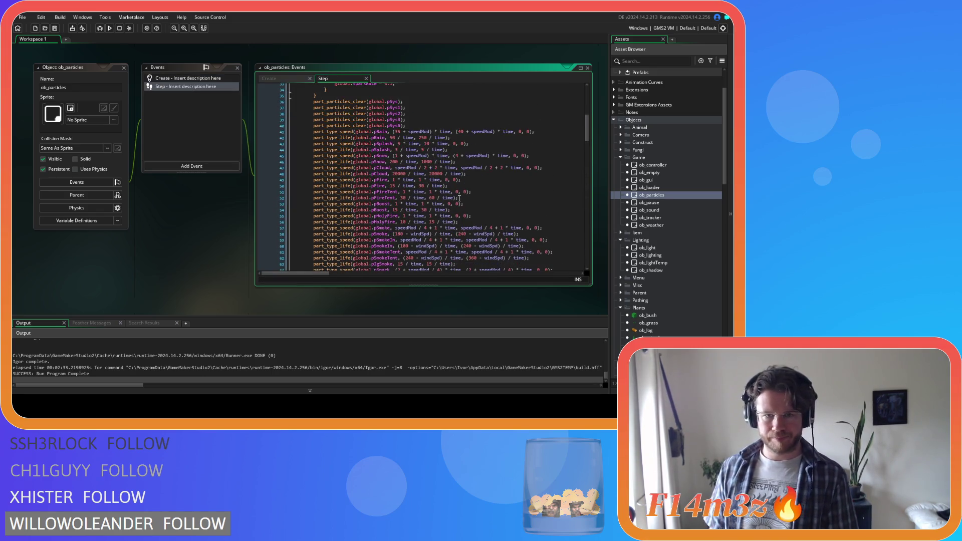
scroll(460, 198, down, 4)
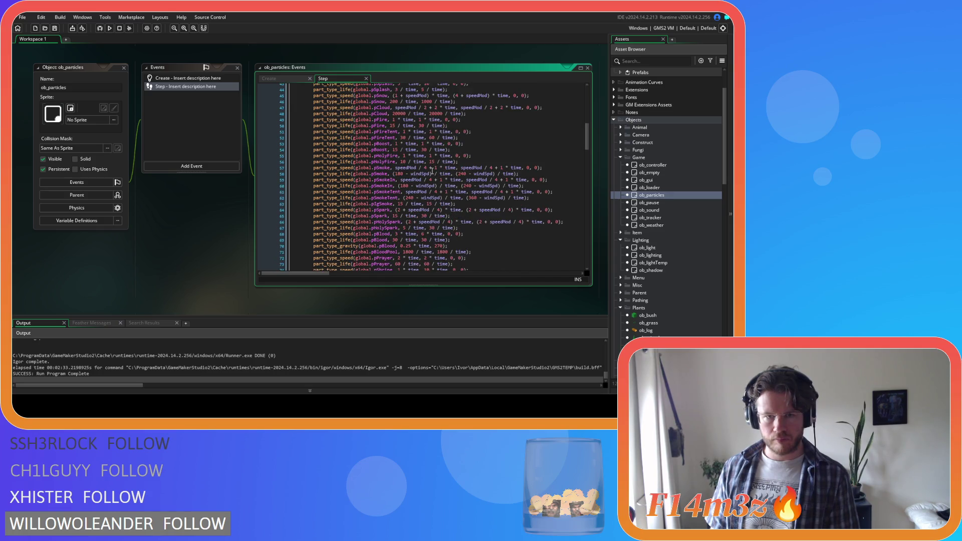
scroll(433, 171, up, 3)
Step: Insert part_type_life(global.pLeafDeciduousSummer, 60 / time, 60 / time) below the pCloud lifetime line
click(479, 143)
key(Return)
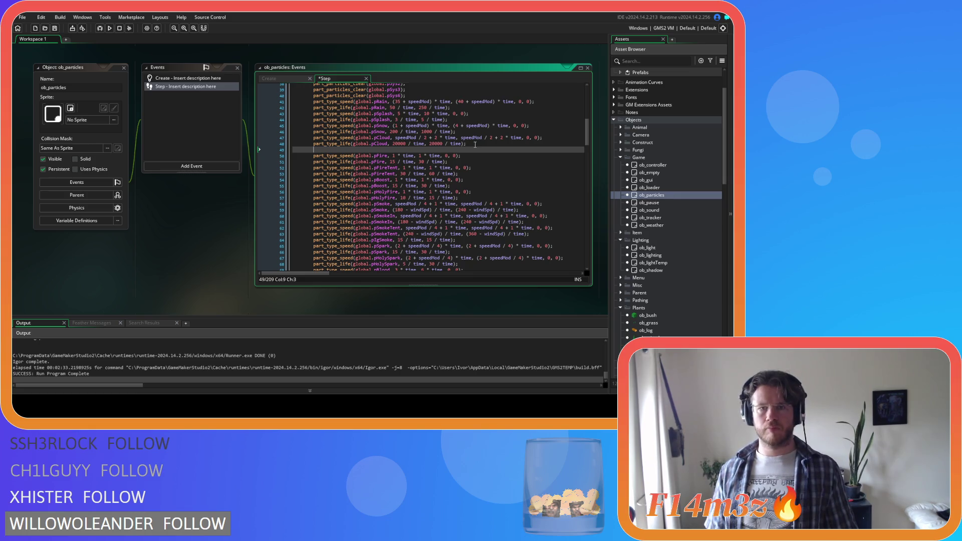
text(part_type_life(global.pLeafDeciduousSummer,60,60);)
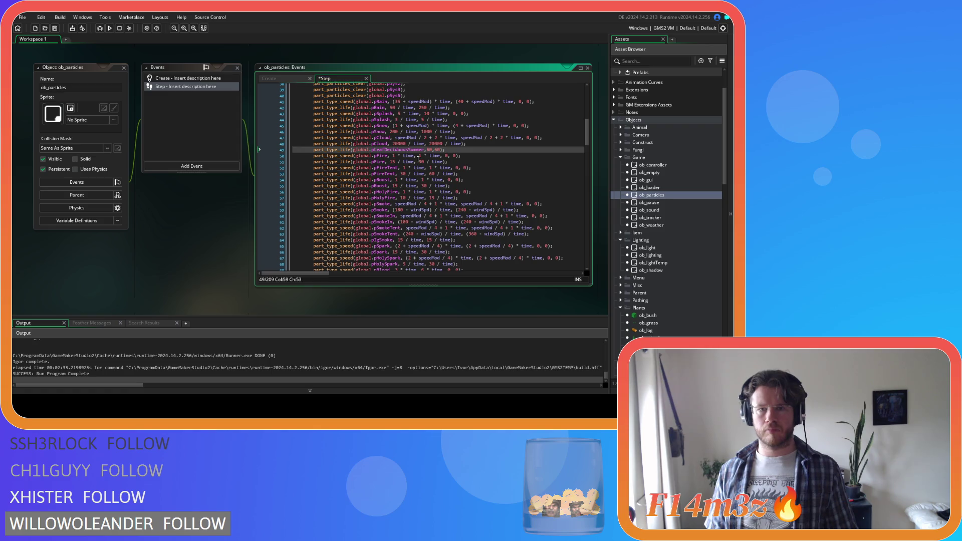
click(432, 149)
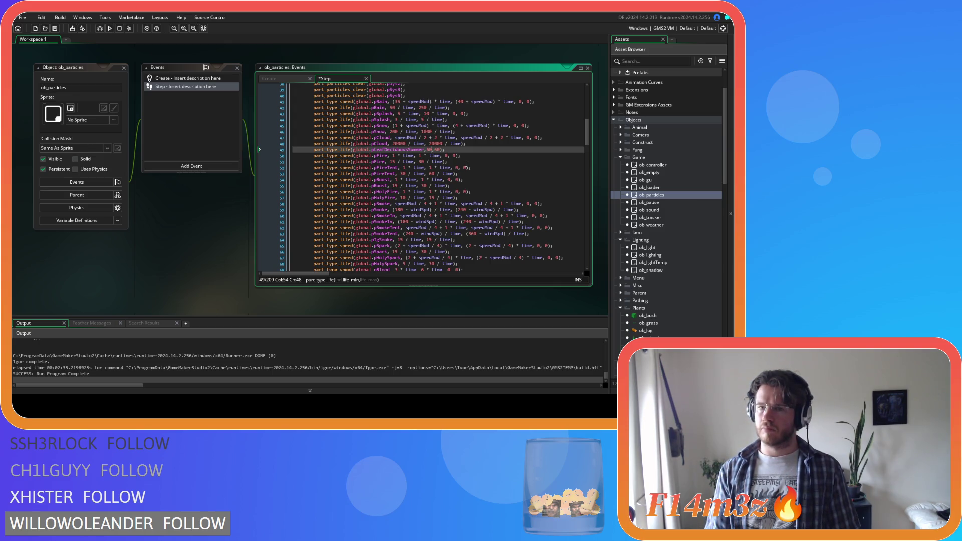
text(/ time)
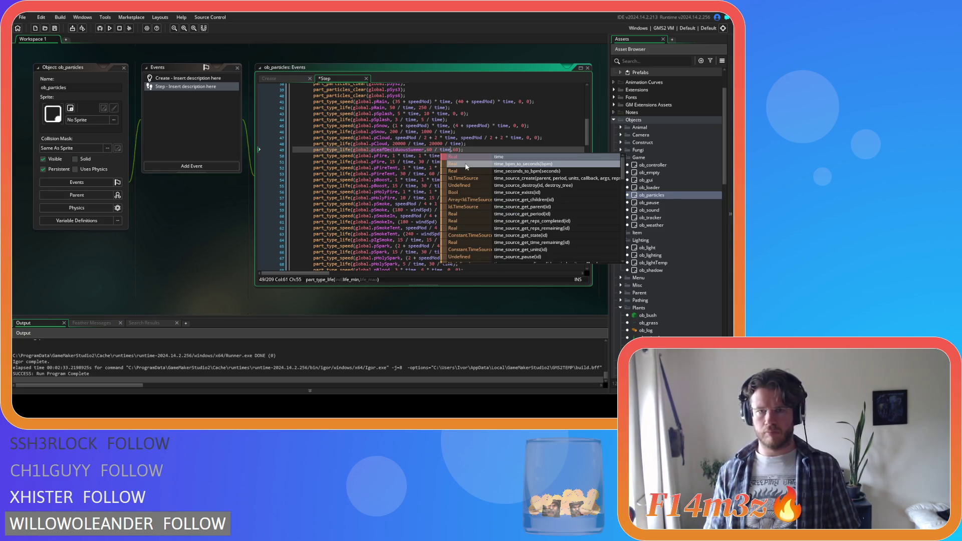
key(Right)
key(Right)
key(Right)
text(/ time)
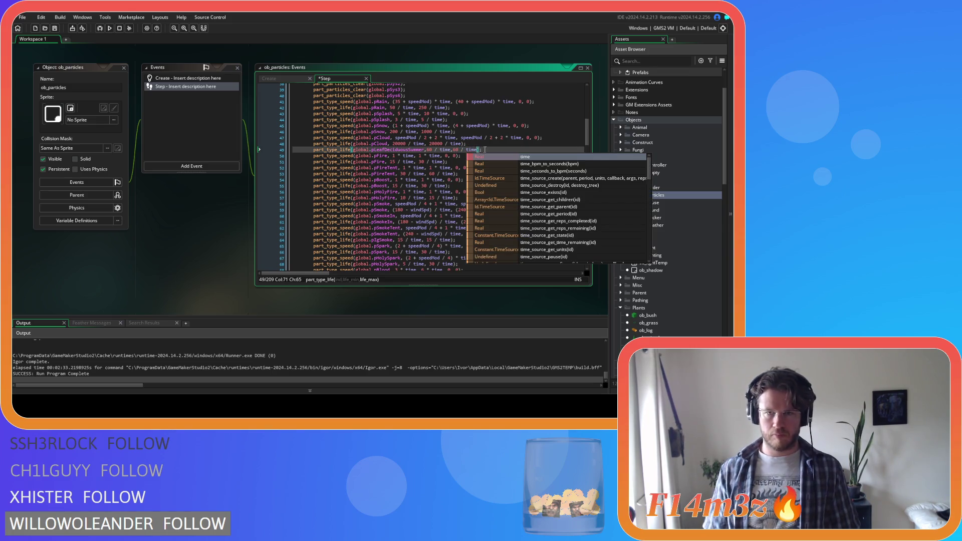
drag(504, 147, 318, 150)
Step: Paste the scaled lifetime over the summer and autumn leaf lines, renaming the second pLeafDeciduousAutumn, and save
click(300, 79)
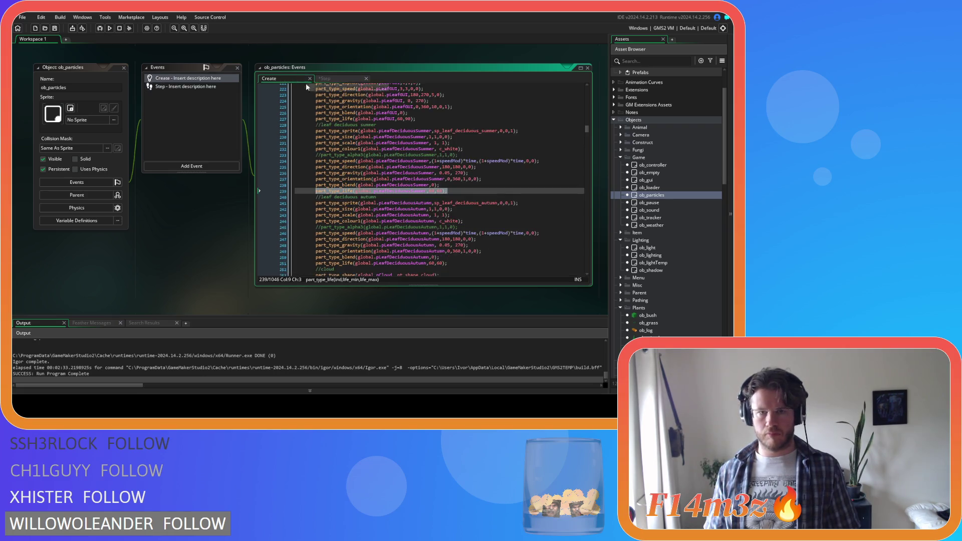
text(part_type_life(global.pLeafDeciduousSummer,60 / time,60 / time);)
drag(463, 263, 312, 264)
text(part_type_life(global.pLeafDeciduousSummer,60 / time,60 / time);)
double_click(402, 262)
text(pLeafDeciduousAutumn)
key(ctrl+s)
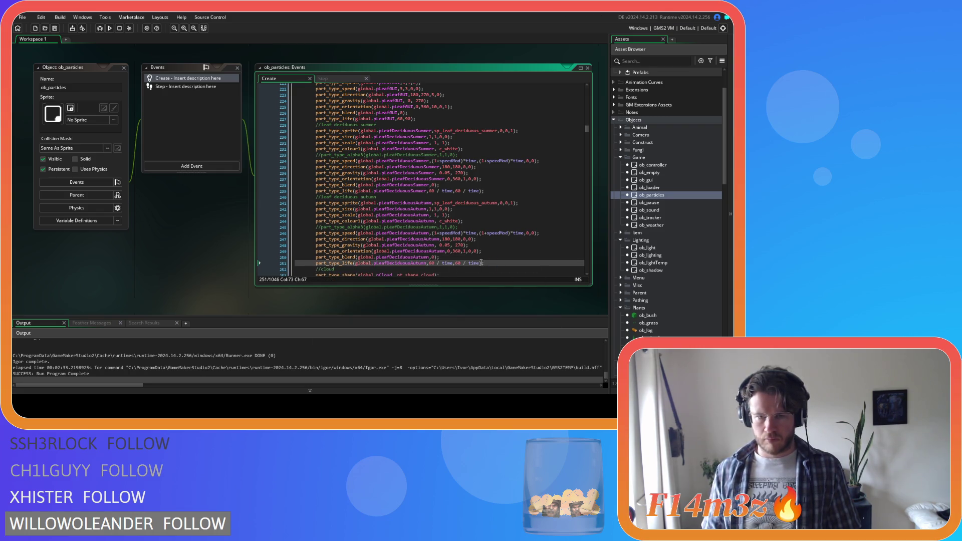
Step: Rewrite both '60 / time' values on the autumn lifetime line 251 as 60/time
click(442, 263)
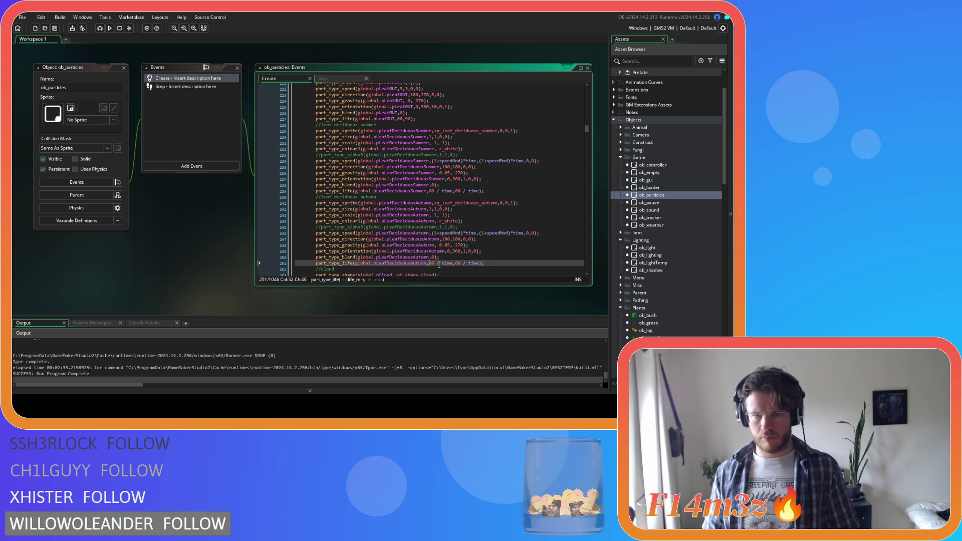
key(Delete)
key(Right)
key(Delete)
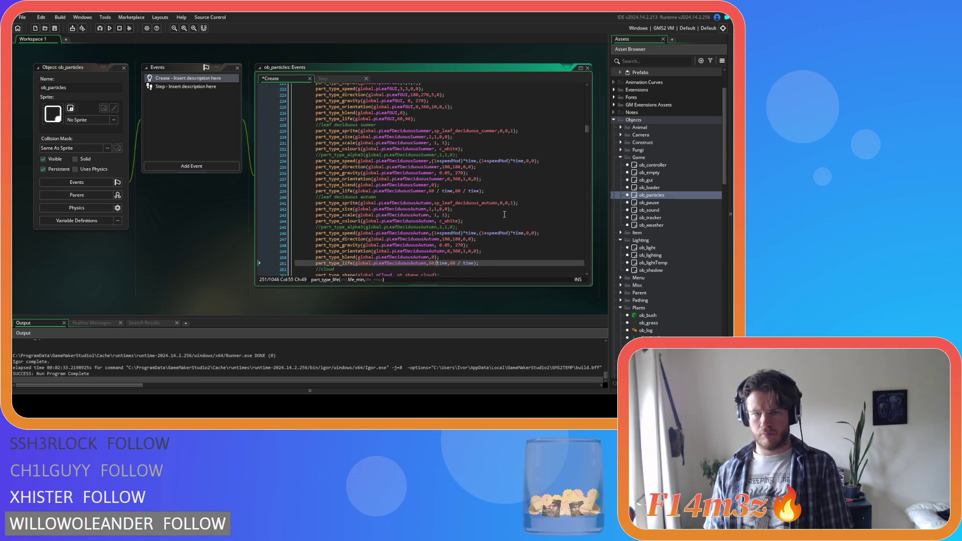
click(458, 263)
key(Delete)
key(Right)
key(Delete)
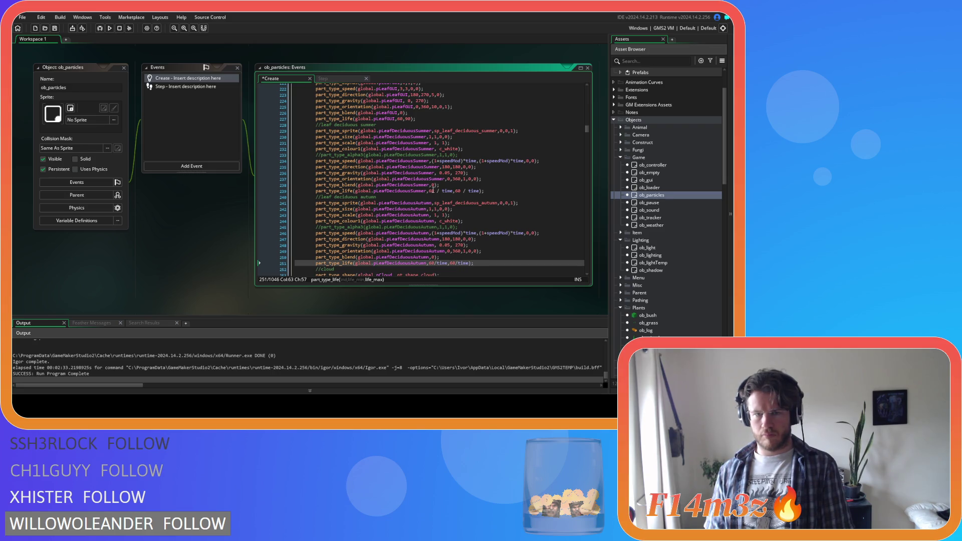
Step: Rewrite both '60 / time' values on the summer lifetime line 239 as 60/time
click(434, 191)
key(Delete)
key(Right)
key(Delete)
click(458, 191)
key(Delete)
key(Right)
key(Delete)
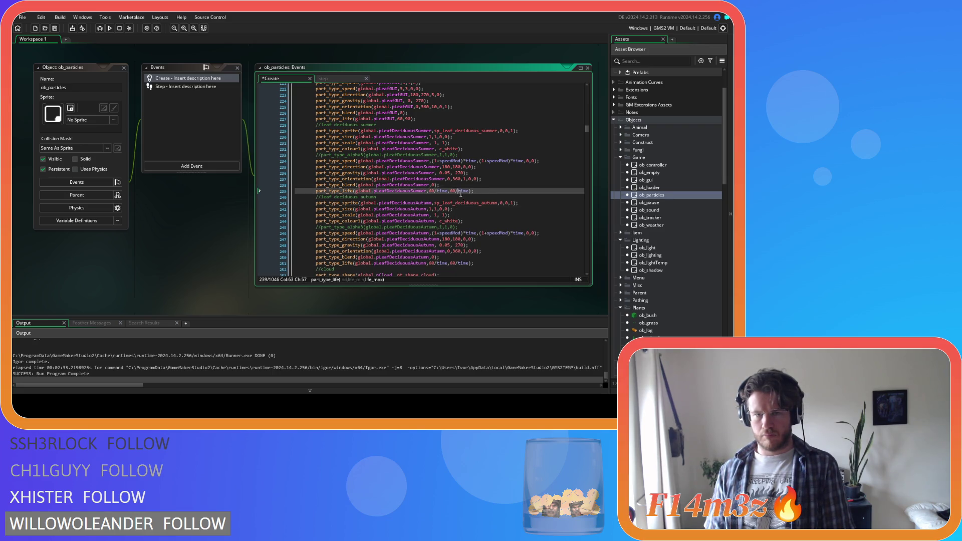
Step: In the Step event, start removing the spaces from the first 60 / time on line 49
click(354, 79)
click(431, 150)
key(Delete)
key(Right)
key(Delete)
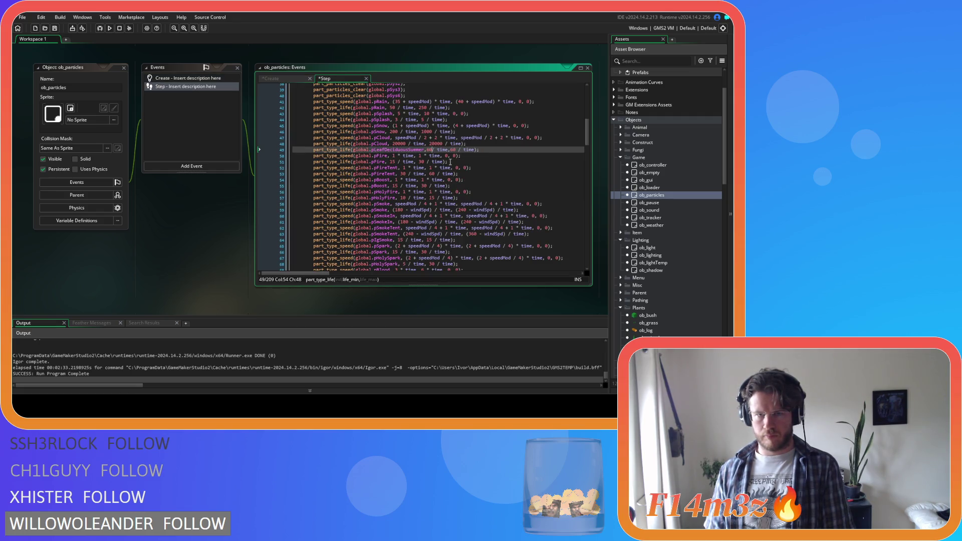
Step: Finish 60/time on Step line 49, duplicate it for pLeafDeciduousAutumn, and save
click(452, 150)
key(Delete)
key(Right)
key(Delete)
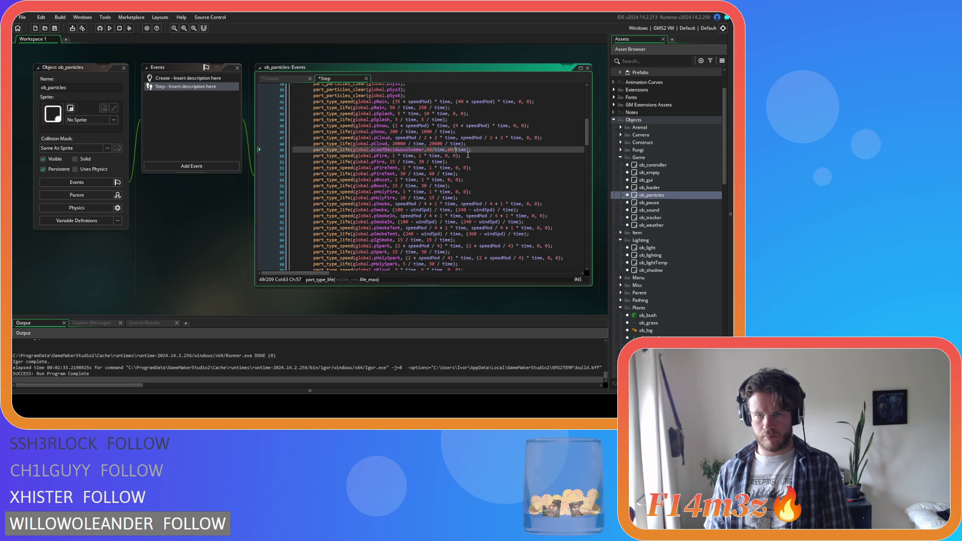
key(ctrl+d)
click(424, 156)
key(BackSpace)
key(BackSpace)
key(BackSpace)
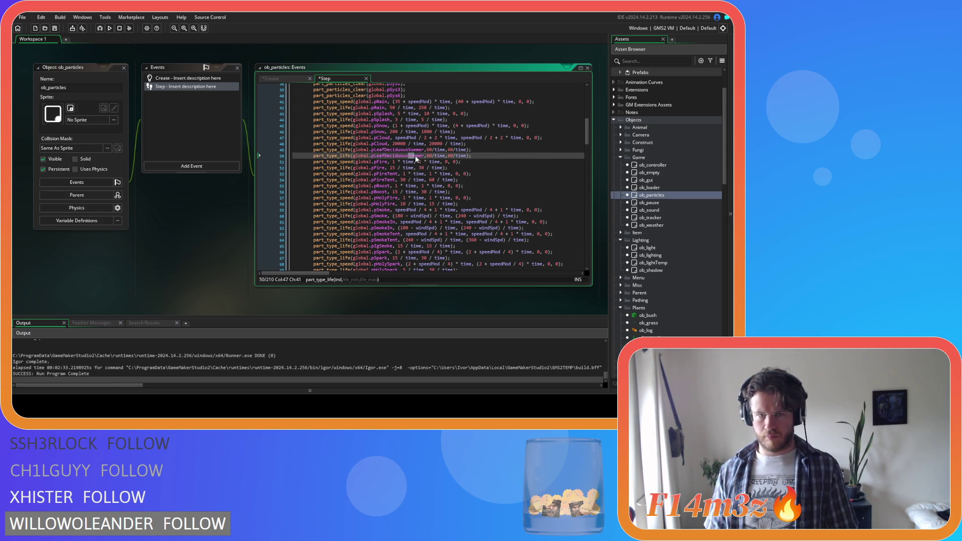
text(A)
key(Return)
key(ctrl+s)
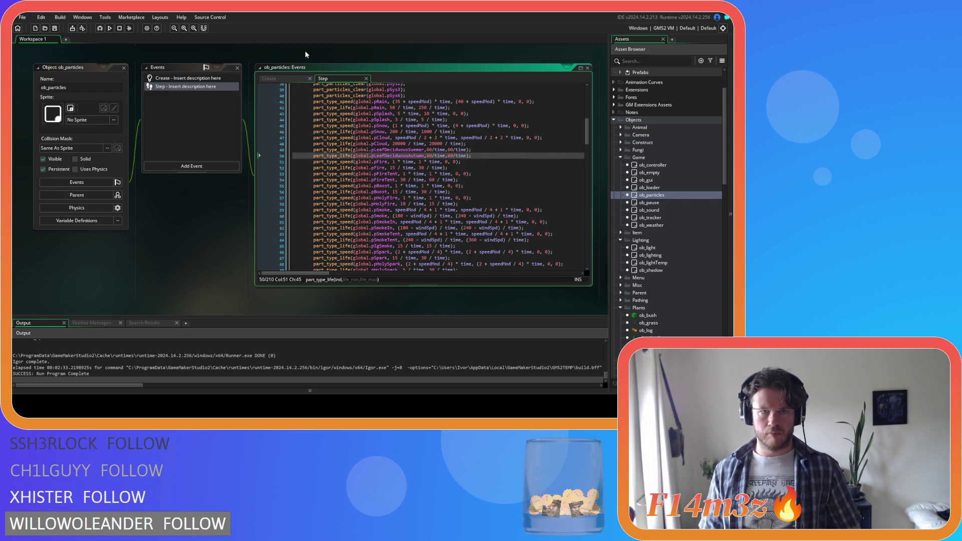
Step: Copy the summer leaf speed line from Create into Step twice, make the second Autumn, and save
click(296, 79)
drag(539, 161, 316, 161)
key(ctrl+c)
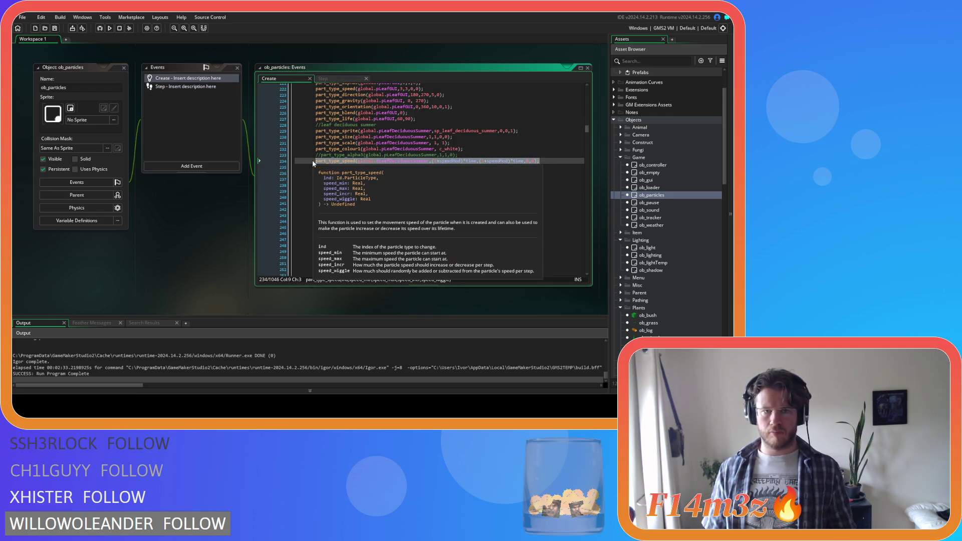
click(349, 80)
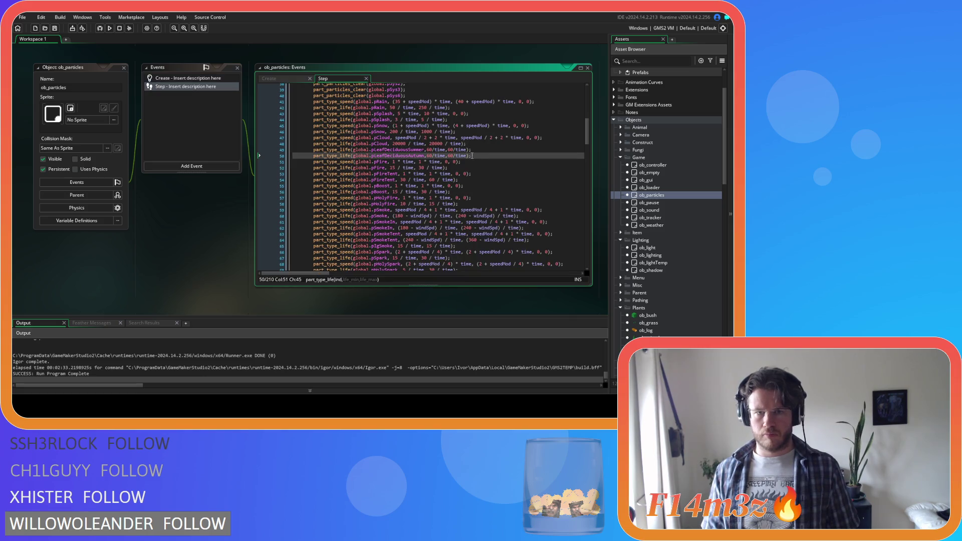
click(482, 145)
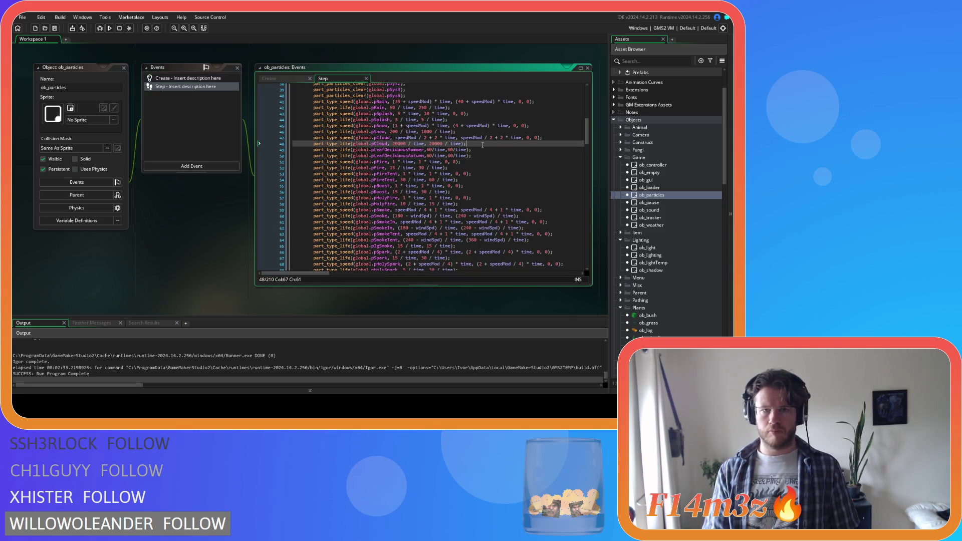
key(ctrl+v)
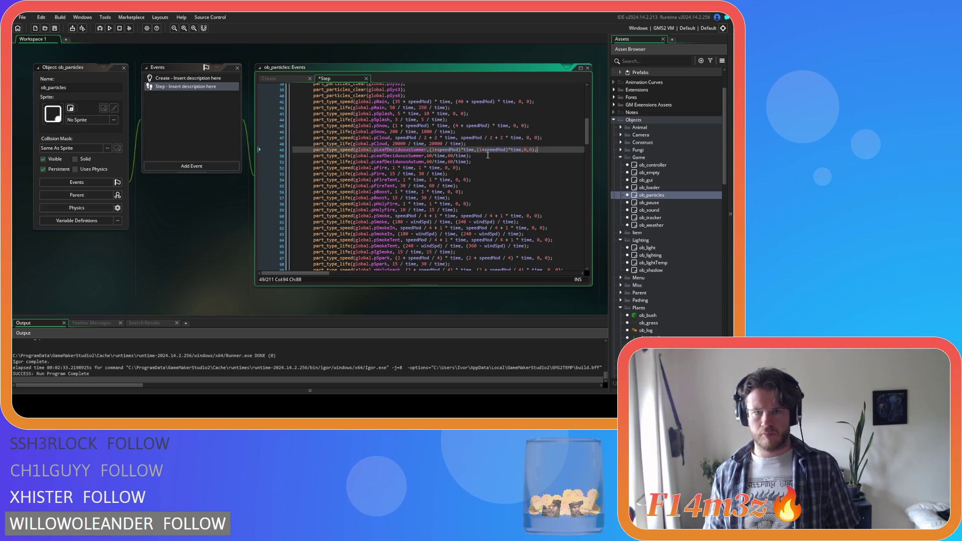
click(479, 157)
key(ctrl+v)
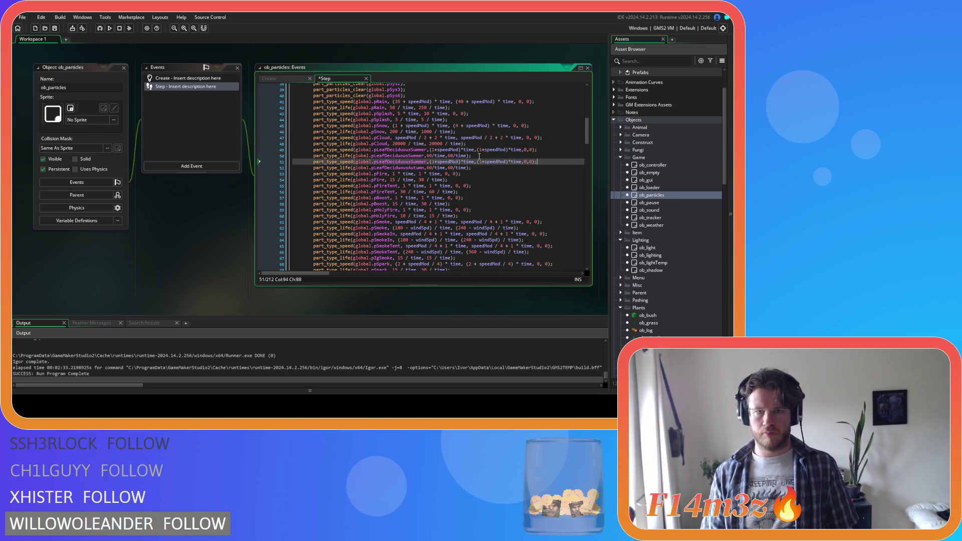
drag(410, 161, 426, 168)
text(Autumn)
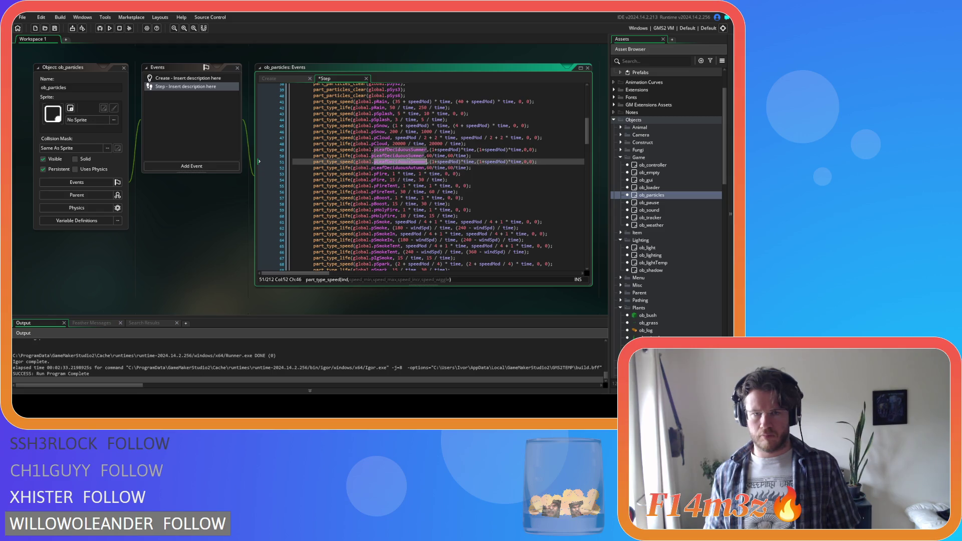
click(524, 176)
key(ctrl+s)
drag(589, 139, 589, 264)
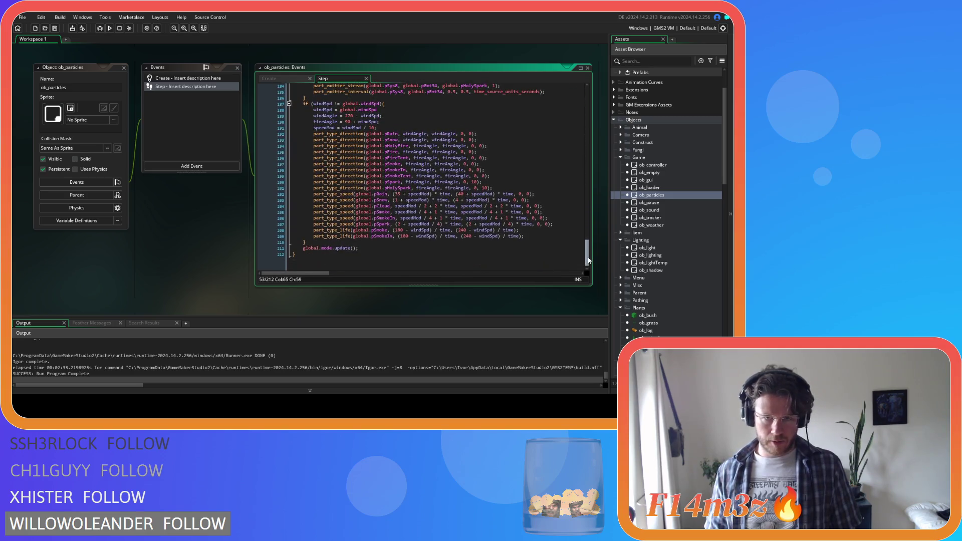
drag(411, 133, 464, 196)
click(507, 182)
click(520, 208)
click(448, 237)
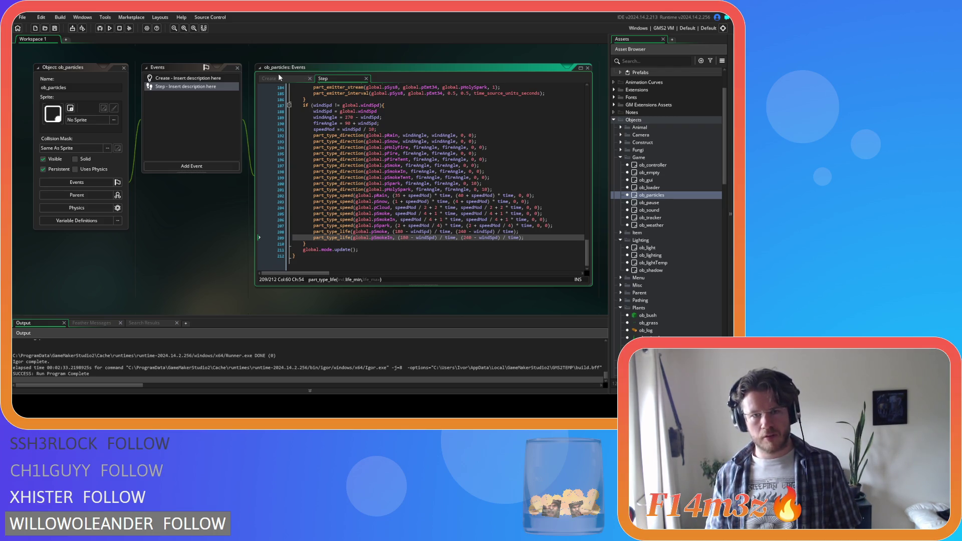
scroll(426, 157, up, 15)
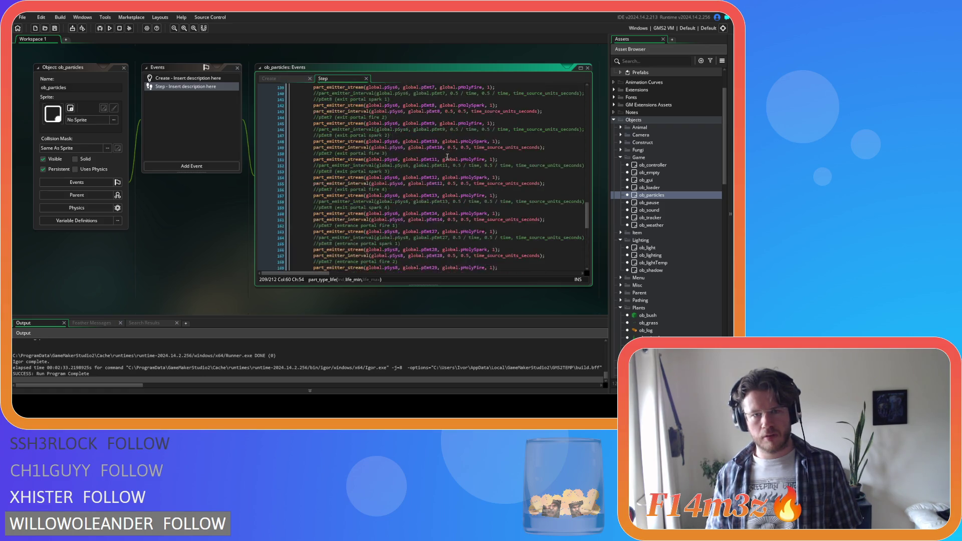
scroll(426, 157, up, 9)
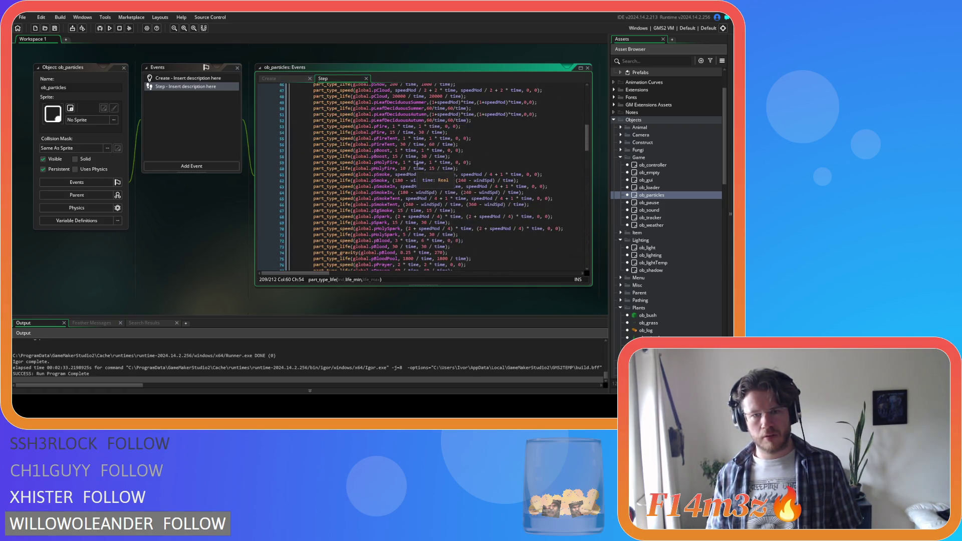
scroll(417, 166, down, 1)
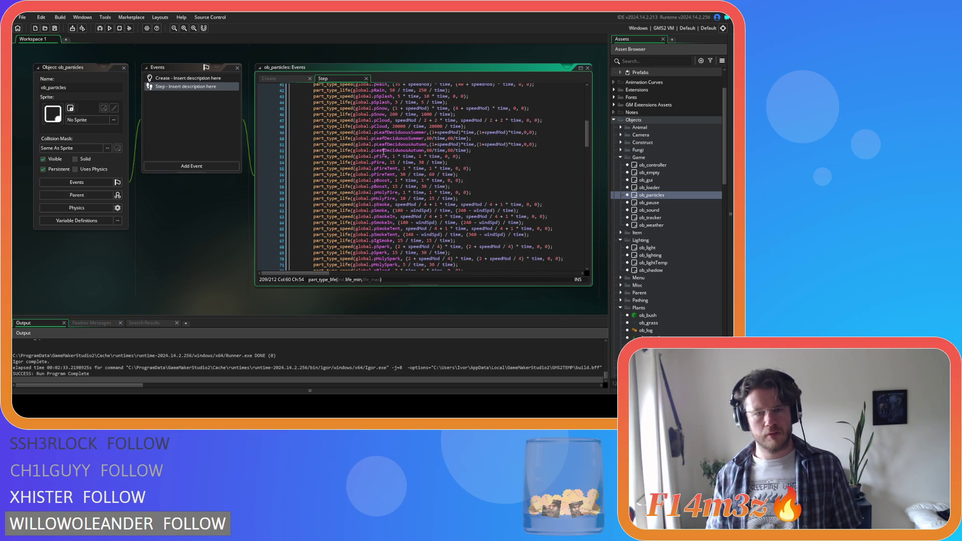
click(299, 79)
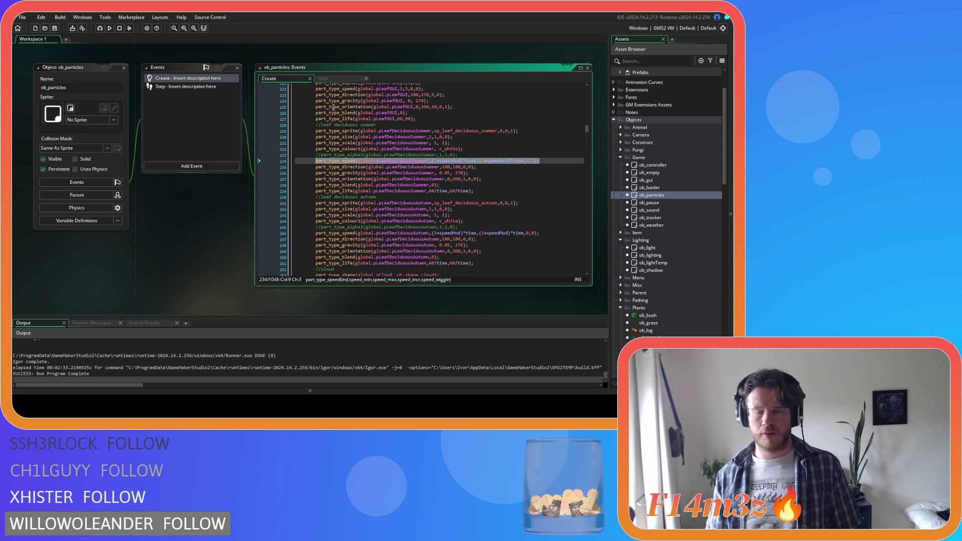
click(335, 81)
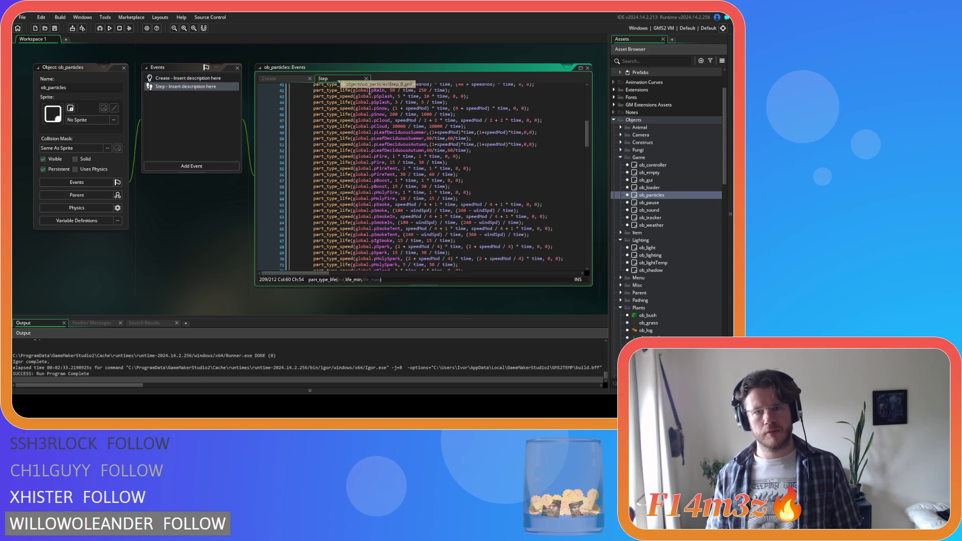
click(283, 79)
click(330, 79)
scroll(492, 165, down, 20)
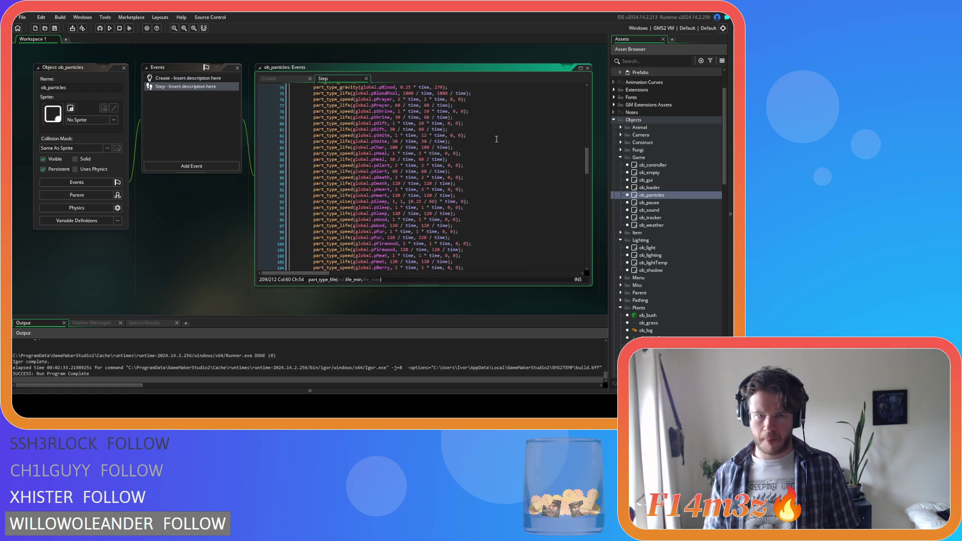
scroll(495, 132, down, 8)
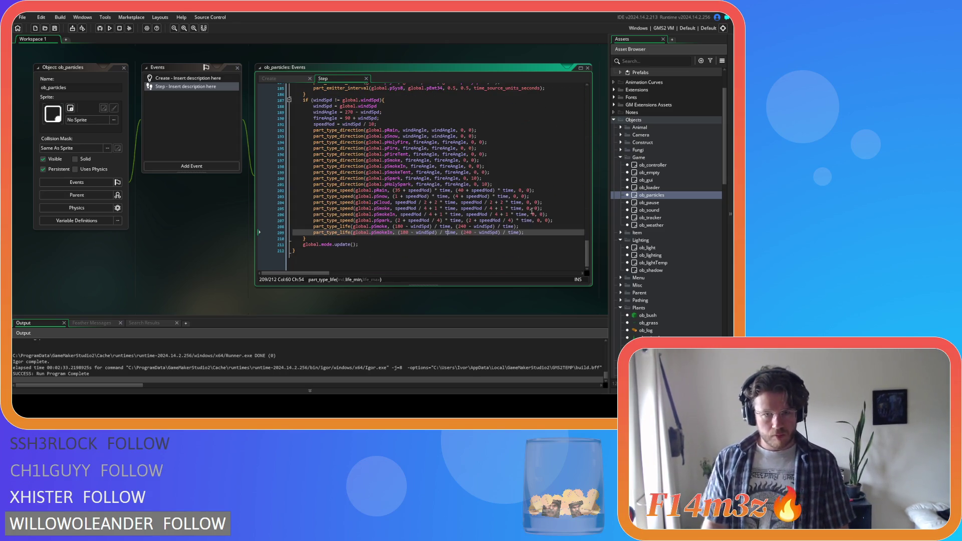
click(551, 201)
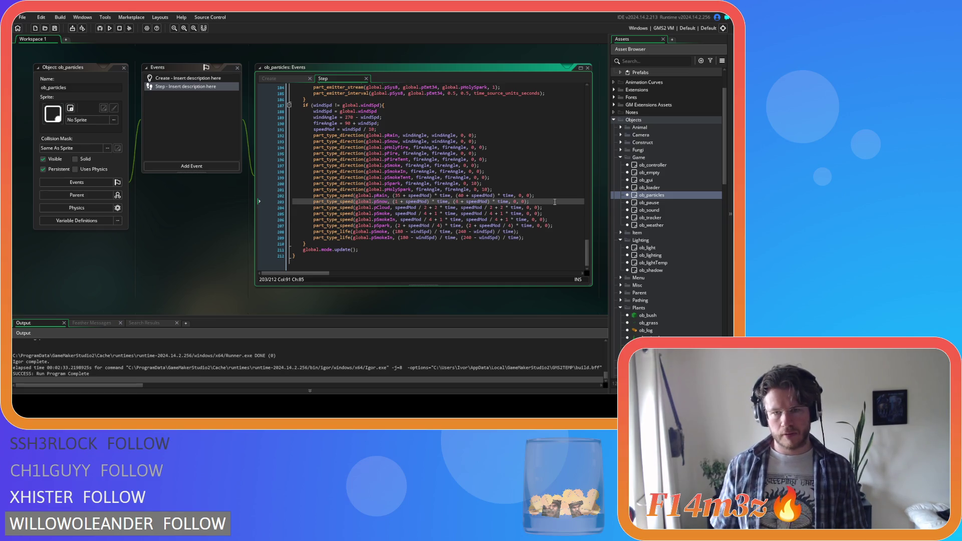
click(549, 206)
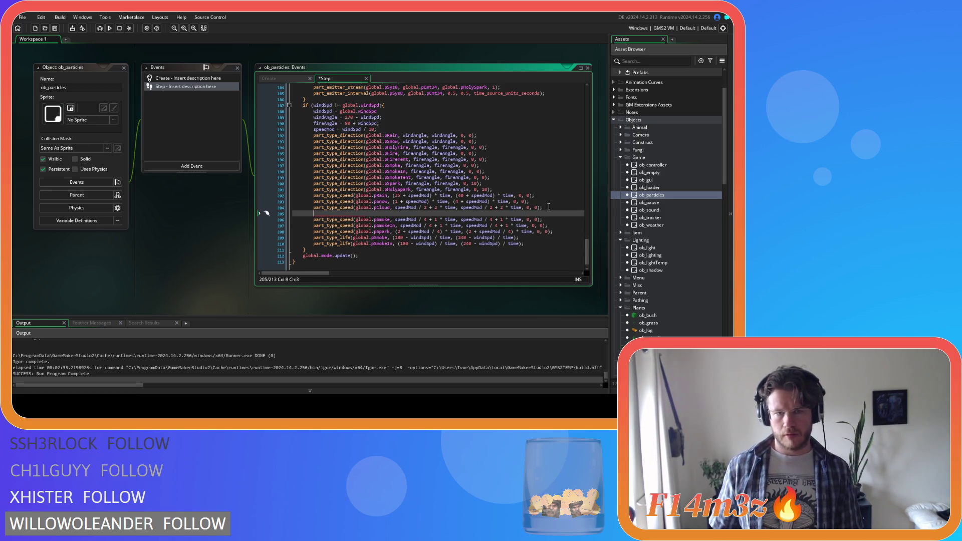
click(285, 79)
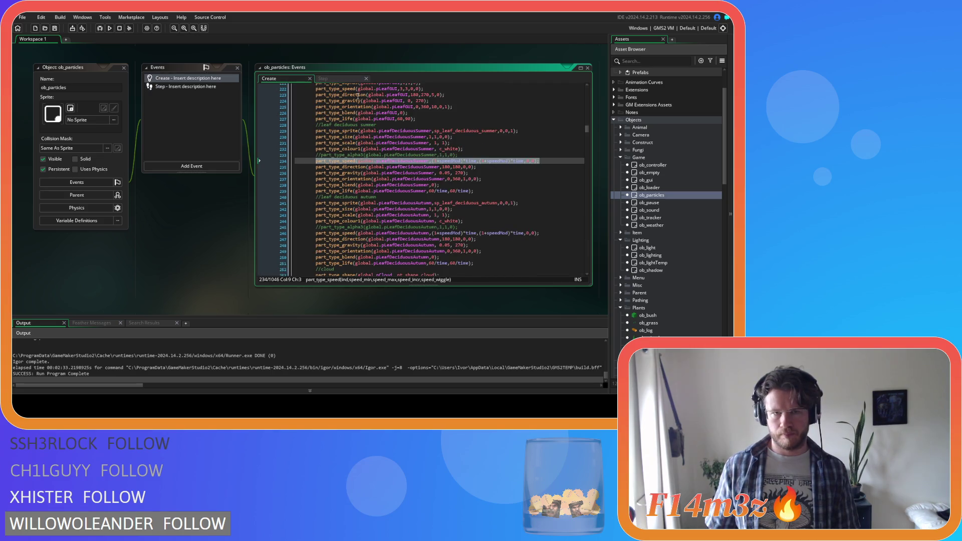
click(351, 80)
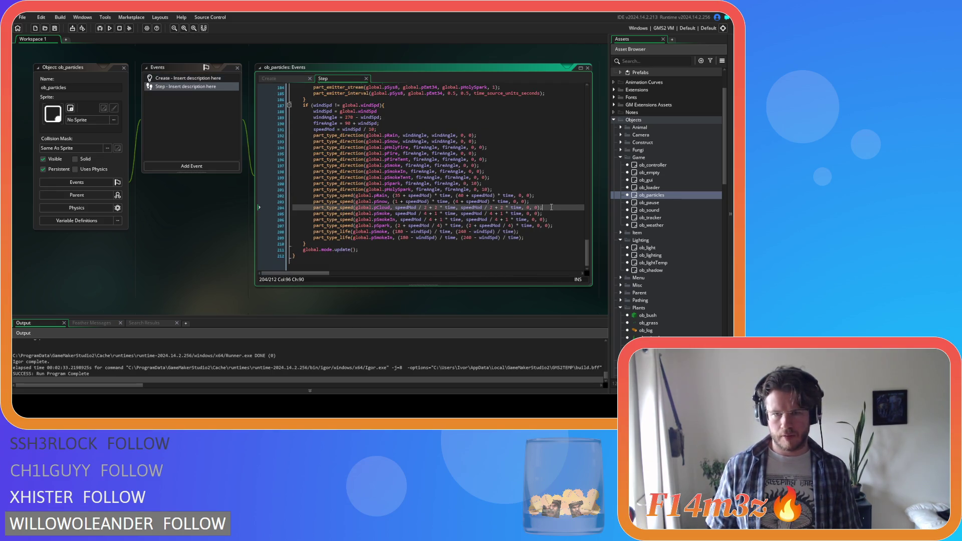
key(Return)
key(ctrl+v)
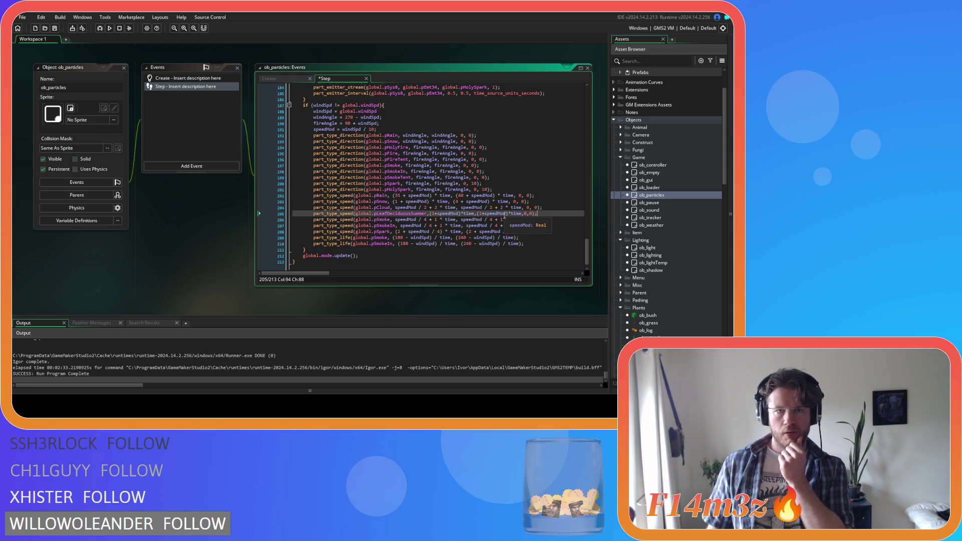
double_click(319, 112)
click(325, 129)
click(388, 127)
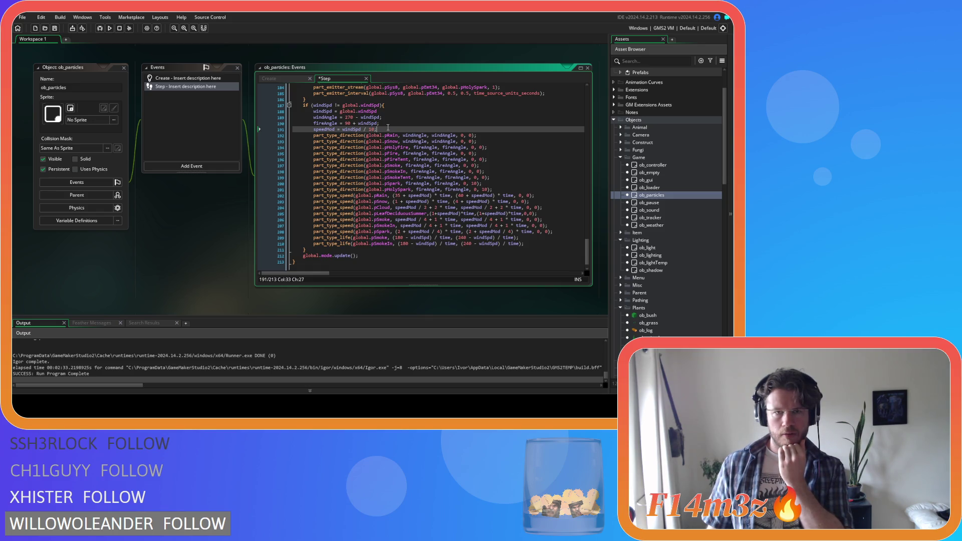
click(351, 121)
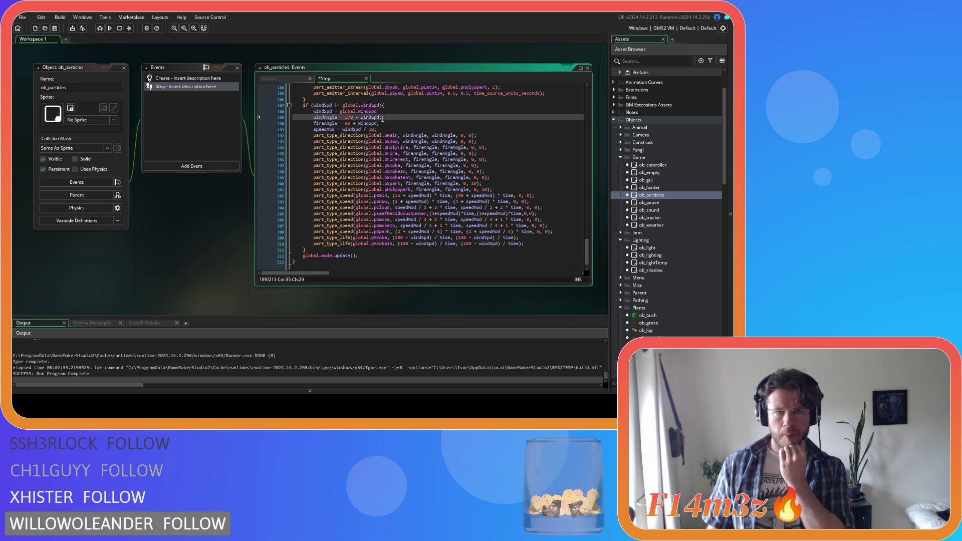
click(384, 123)
drag(340, 116, 359, 117)
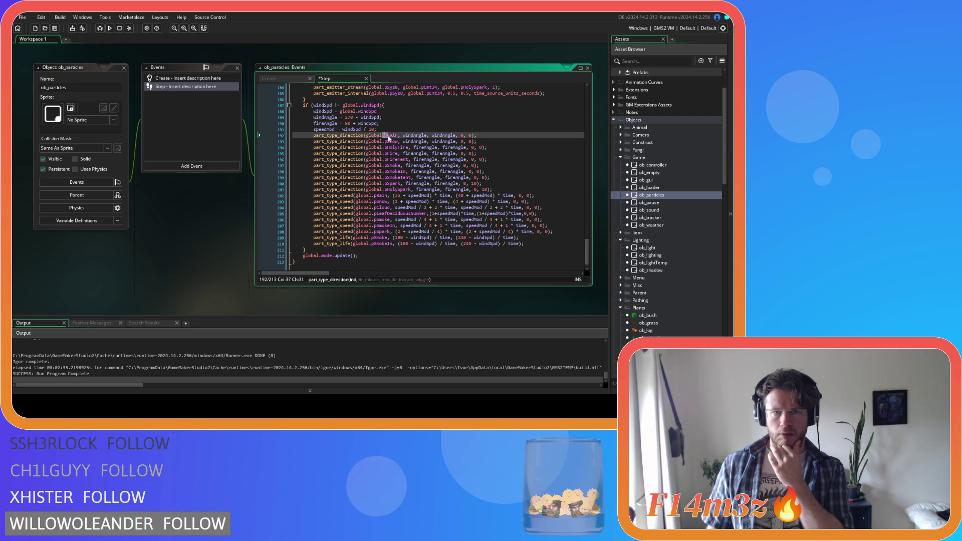
click(483, 142)
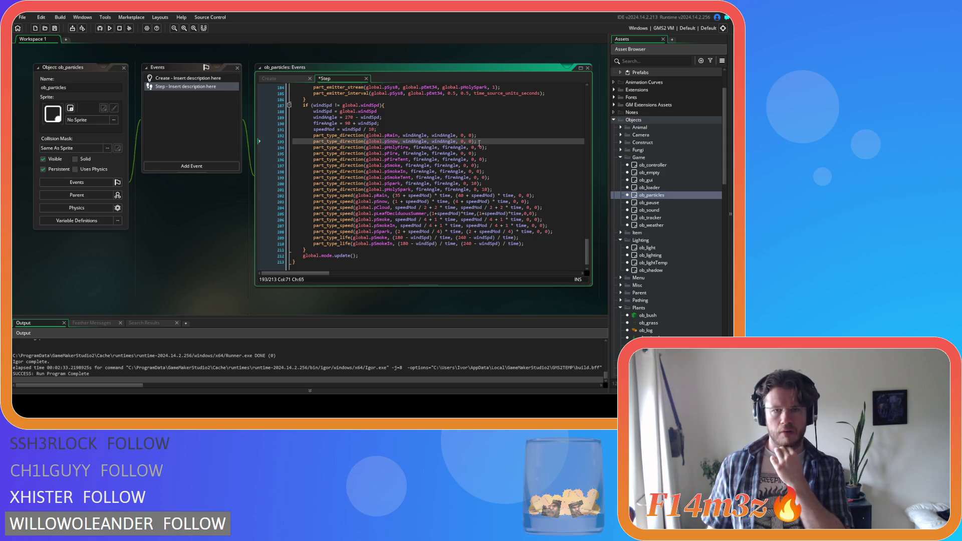
click(288, 79)
click(435, 143)
Step: Search the Create code for pRain and select the rain drop's direction arguments
key(ctrl+f)
text(prain)
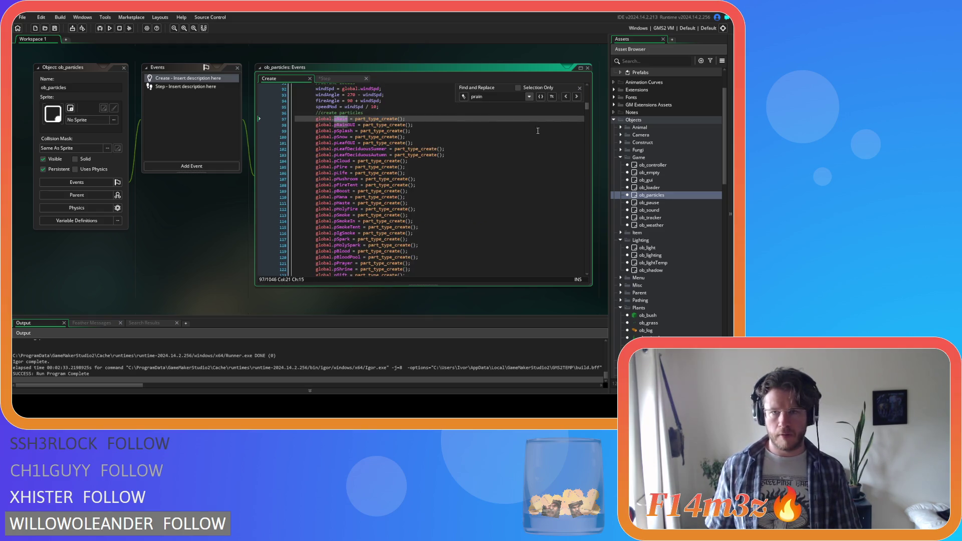
click(575, 97)
click(576, 97)
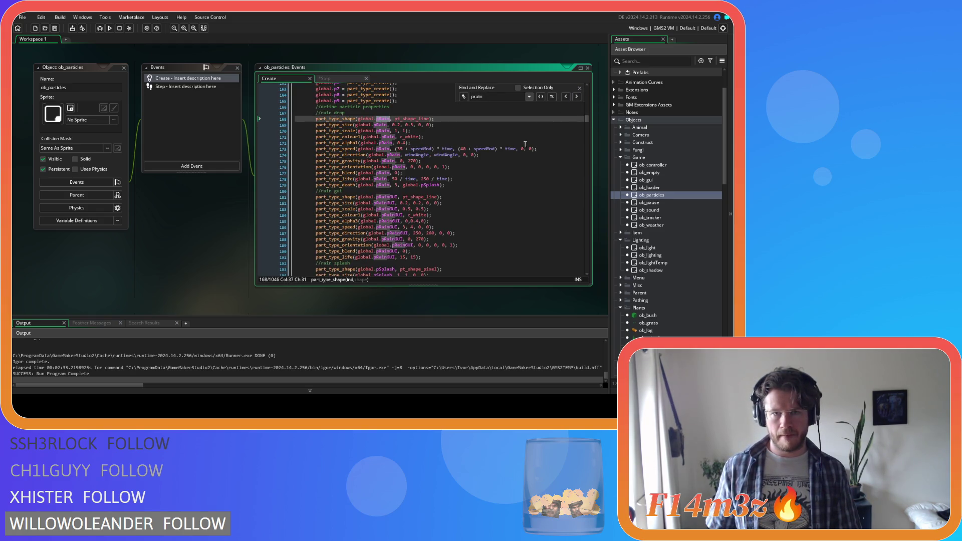
drag(368, 155, 505, 160)
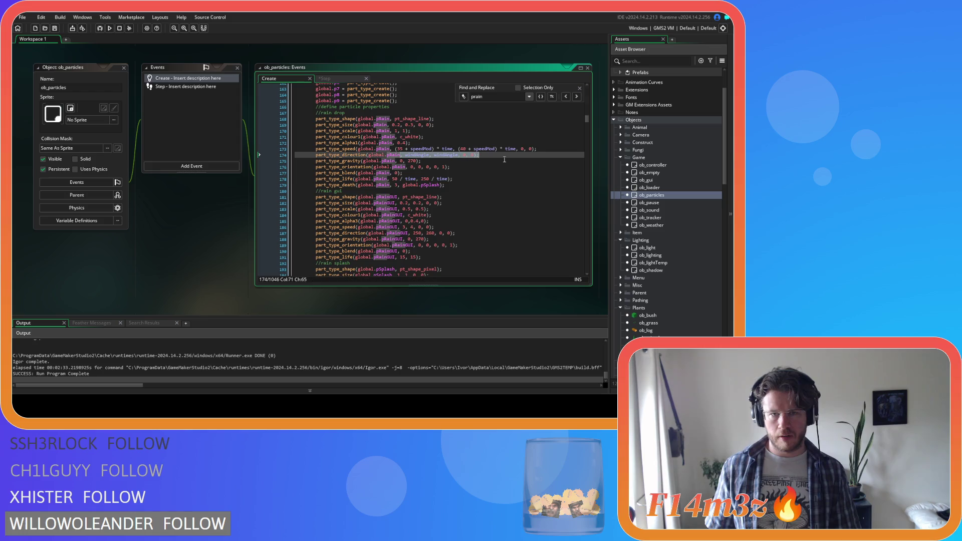
click(580, 87)
Step: Find the leaf definitions and set the summer leaf direction to windAngle, windAngle
click(504, 153)
key(ctrl+f)
text(p_leaf)
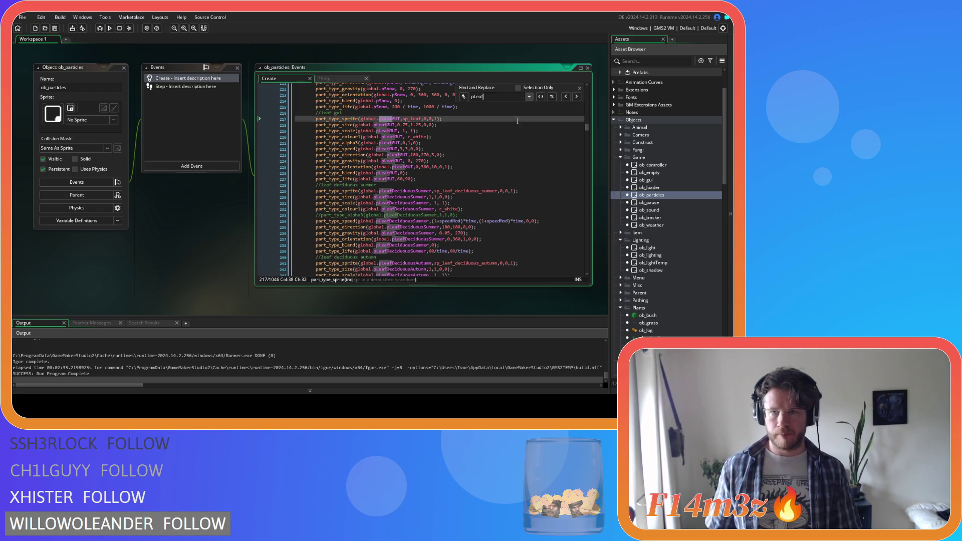
click(580, 88)
scroll(496, 188, down, 3)
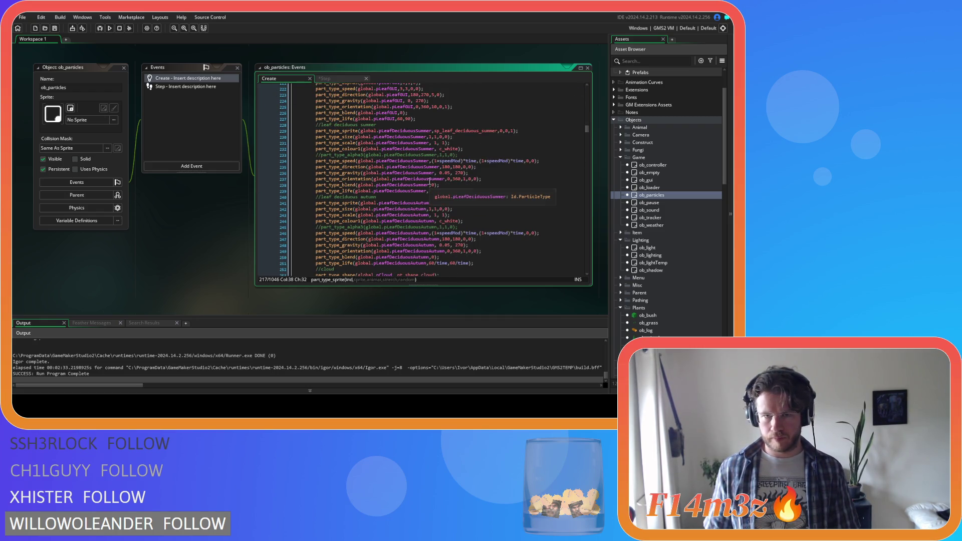
double_click(446, 167)
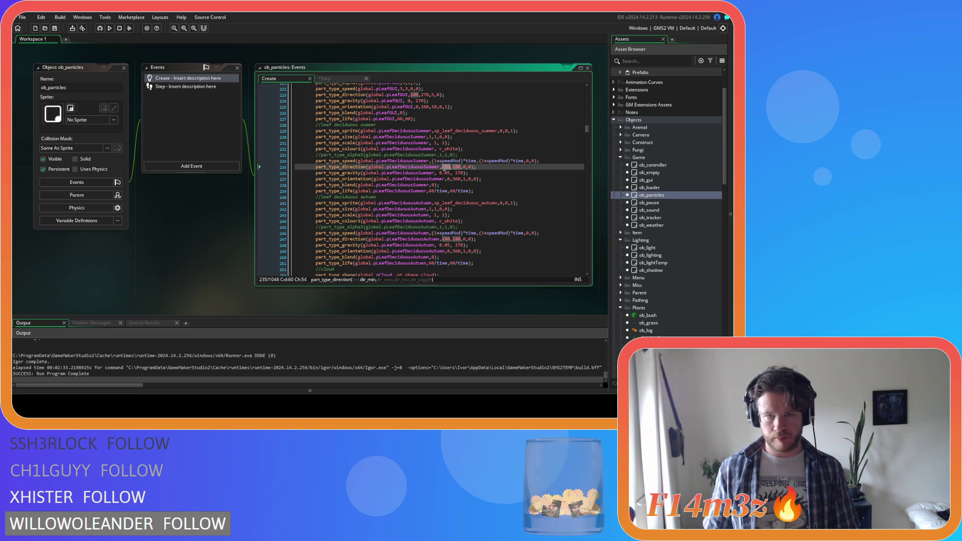
text(windA)
key(Return)
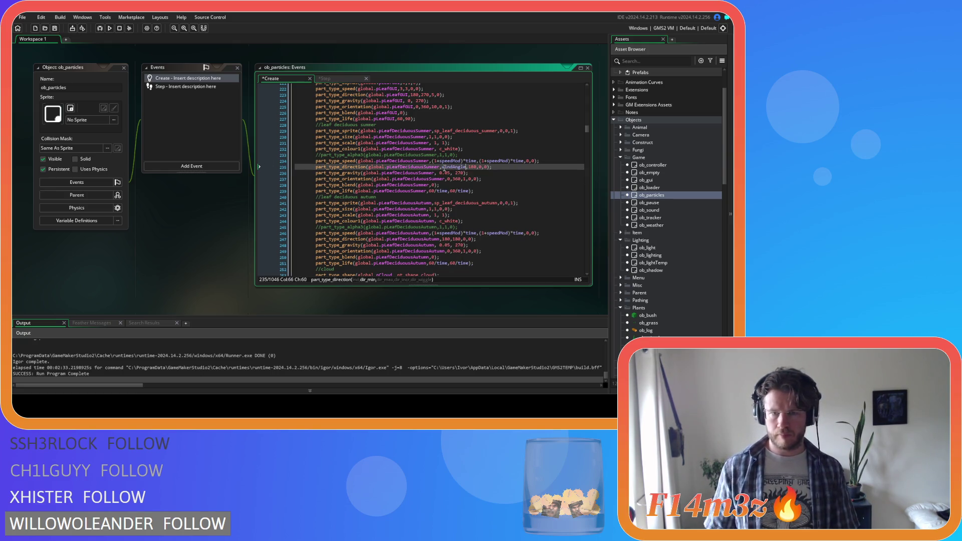
double_click(472, 167)
text(windAngle)
key(Return)
Step: Set the autumn leaf direction to windAngle, windAngle as well
double_click(446, 240)
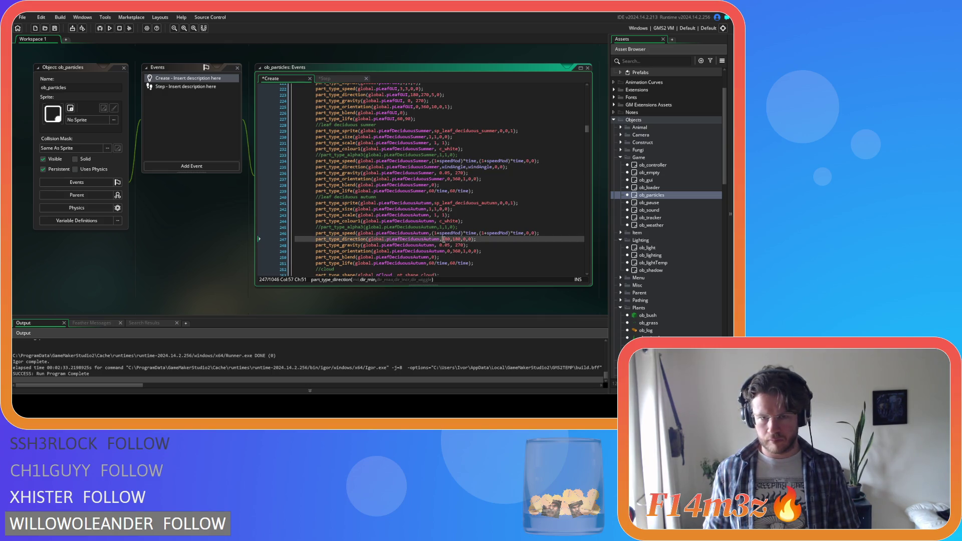
text(windA)
key(Return)
double_click(473, 240)
text(windA)
key(Return)
Step: Save the Create code and paste the summer leaf direction line into the Step event
click(326, 78)
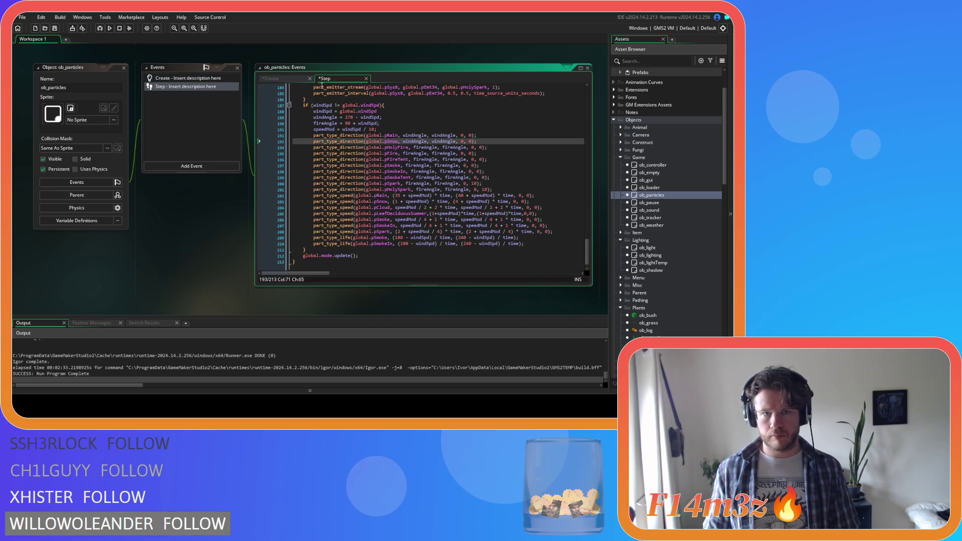
click(292, 79)
key(ctrl+s)
mouse_move(508, 168)
mouse_down()
mouse_move(307, 164)
mouse_move(325, 159)
mouse_up()
key(ctrl+c)
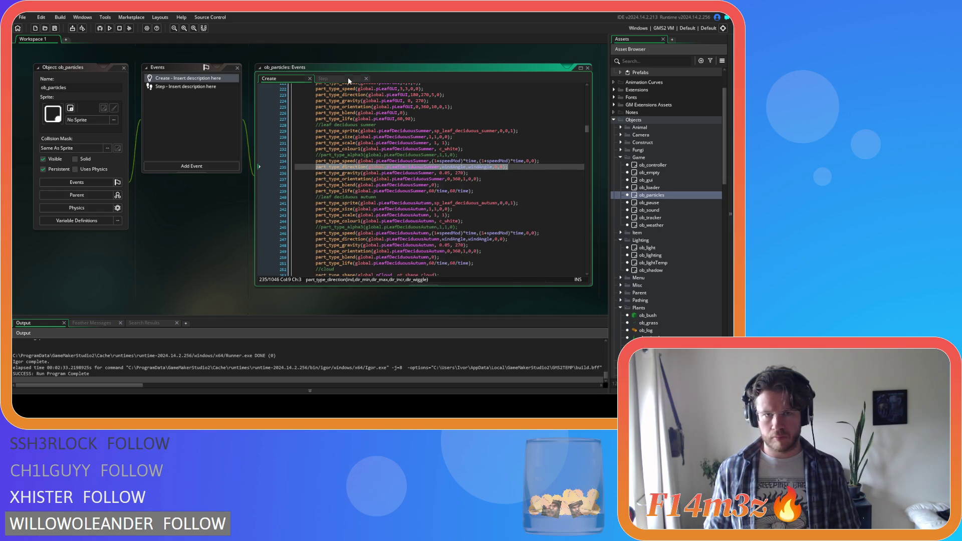
click(349, 79)
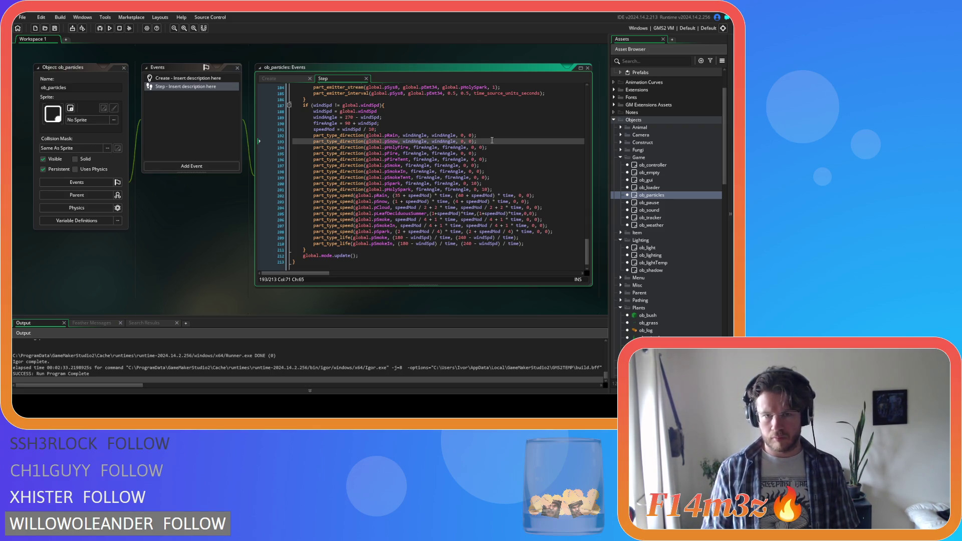
key(Return)
key(ctrl+v)
Step: Add a second copy of the leaf direction line in Step for the Autumn leaves
key(Return)
key(ctrl+v)
click(421, 154)
click(424, 154)
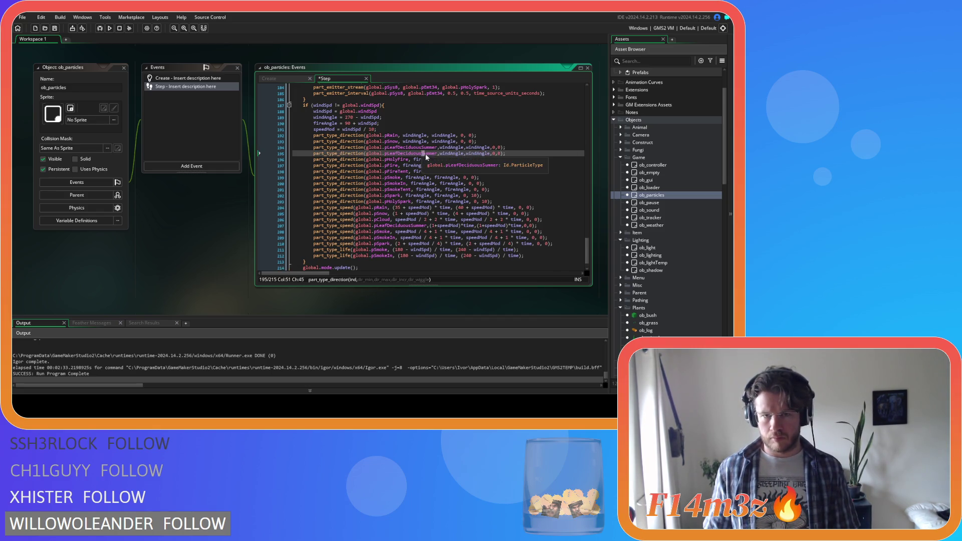
text(Autumn)
Step: Duplicate the summer leaf speed line for pLeafDeciduousAutumn and save
click(514, 154)
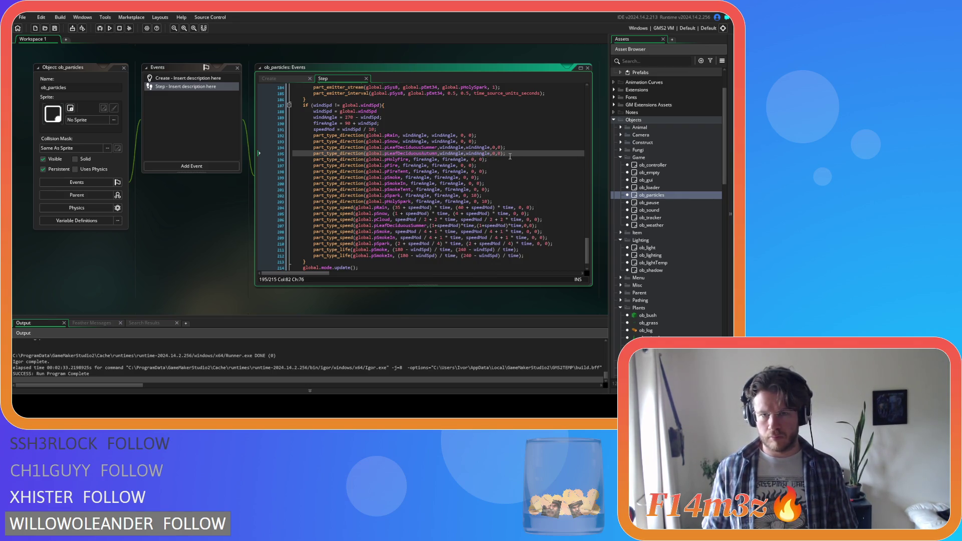
click(516, 227)
key(ctrl+d)
double_click(419, 153)
key(ctrl+c)
double_click(417, 232)
key(ctrl+v)
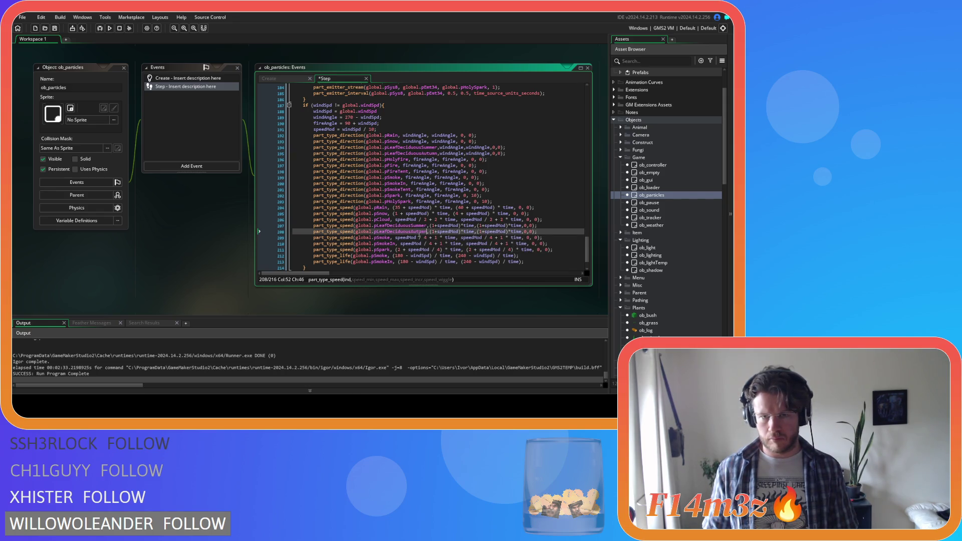
click(549, 231)
key(ctrl+s)
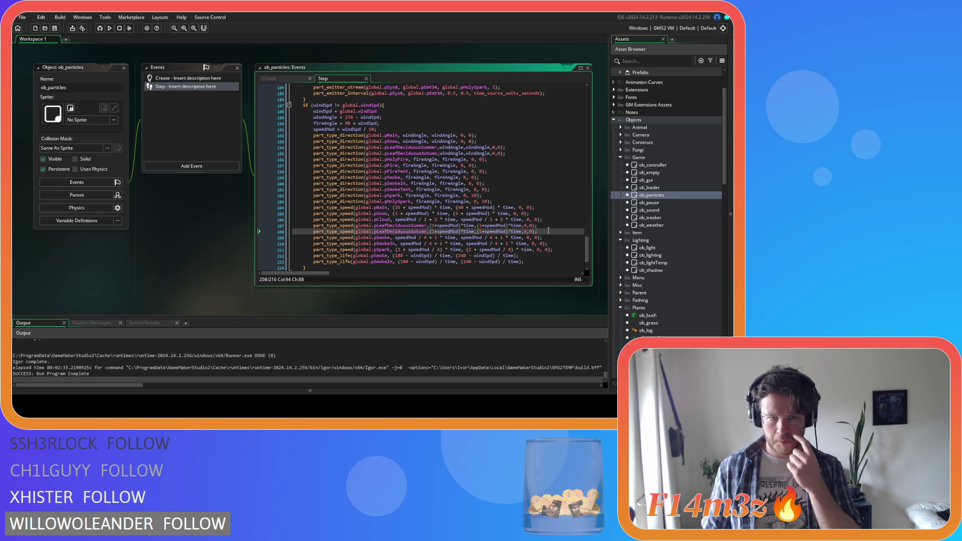
Step: Add the summer leaf lifetime line (60/time) at the end of the Step wind block
key(Down)
key(Down)
key(Down)
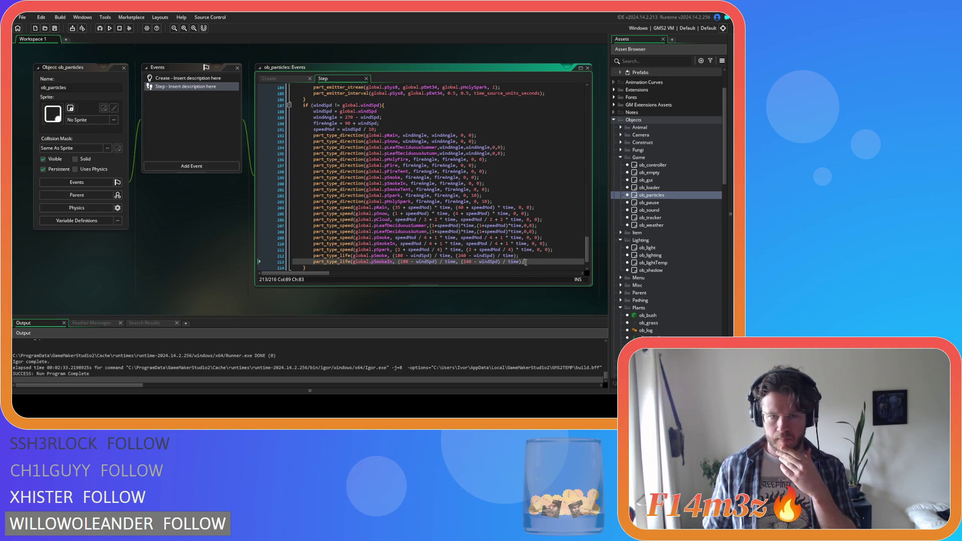
scroll(525, 262, down, 2)
key(ctrl+Tab)
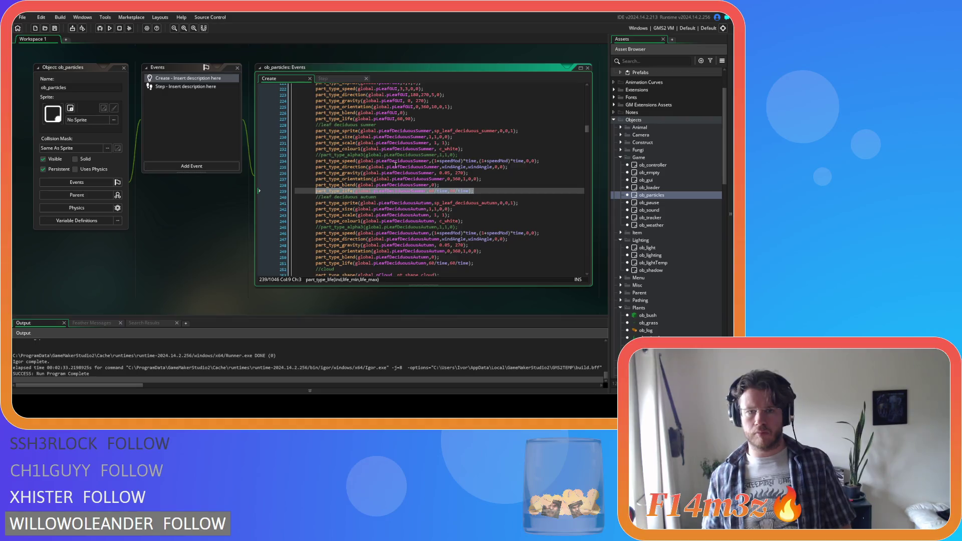
click(347, 85)
scroll(456, 182, down, 2)
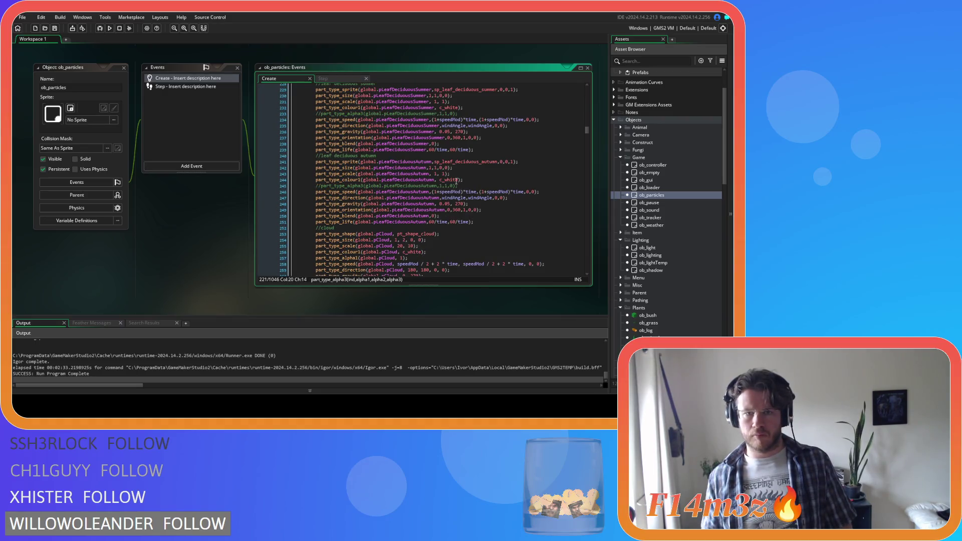
click(352, 79)
key(Return)
key(ctrl+v)
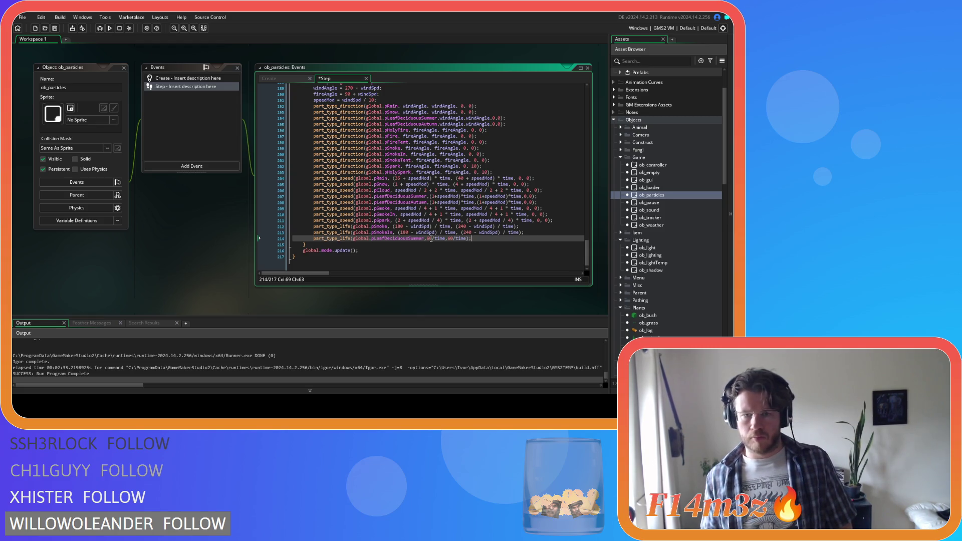
Step: Duplicate the lifetime line for pLeafDeciduousAutumn, then comment out both leaf lifetime lines
key(Left)
key(Left)
key(Left)
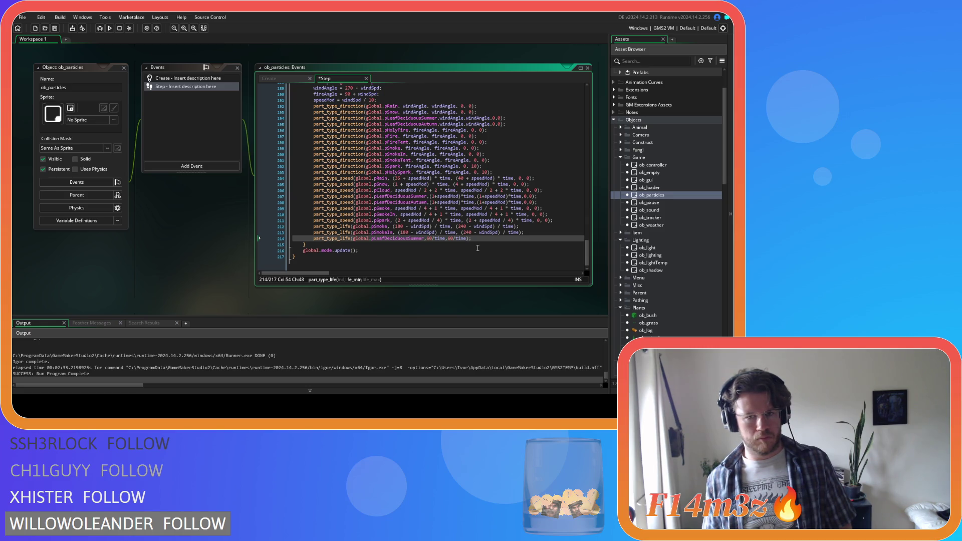
key(ctrl+d)
drag(409, 245, 424, 245)
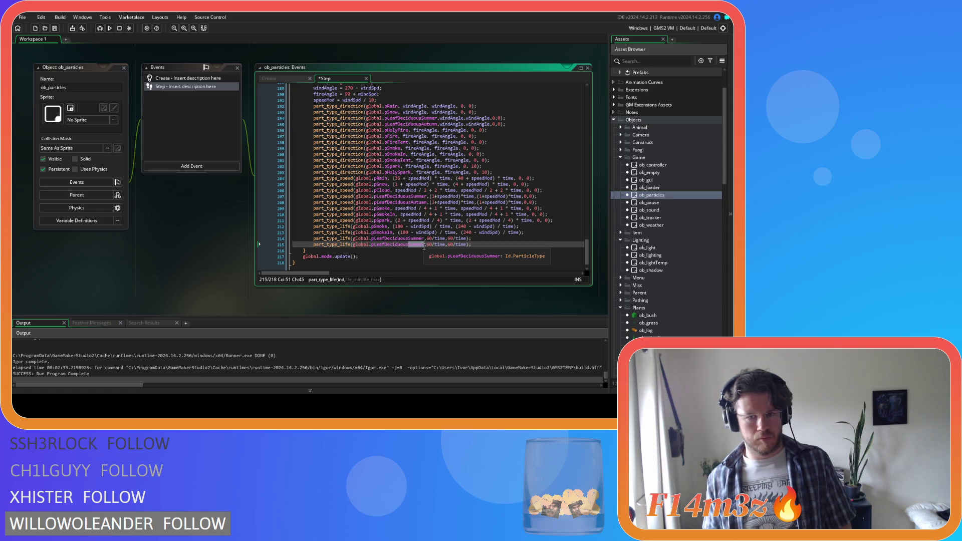
text(A)
click(476, 251)
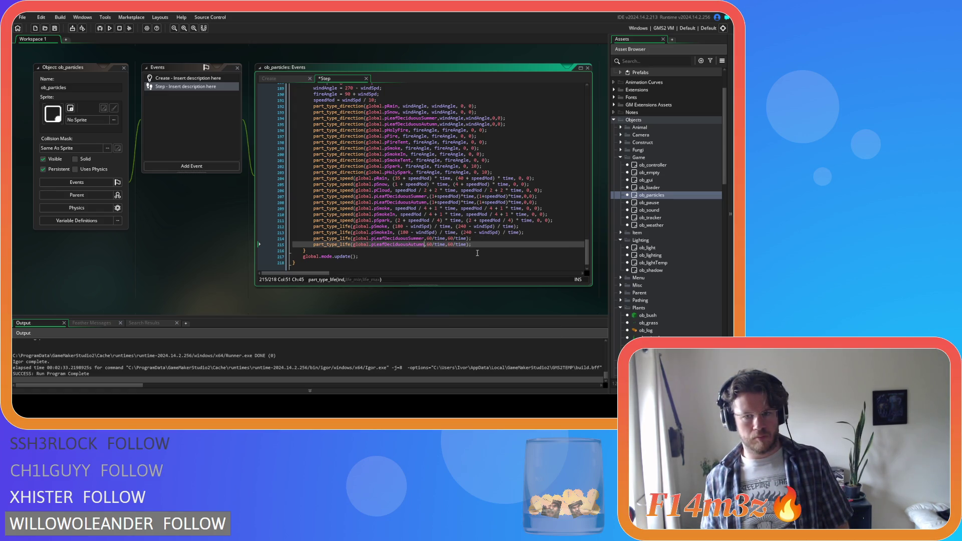
drag(474, 246, 317, 241)
key(ctrl+k)
Step: Review the Create and Step code, then build and run the game with F5
scroll(404, 158, up, 1)
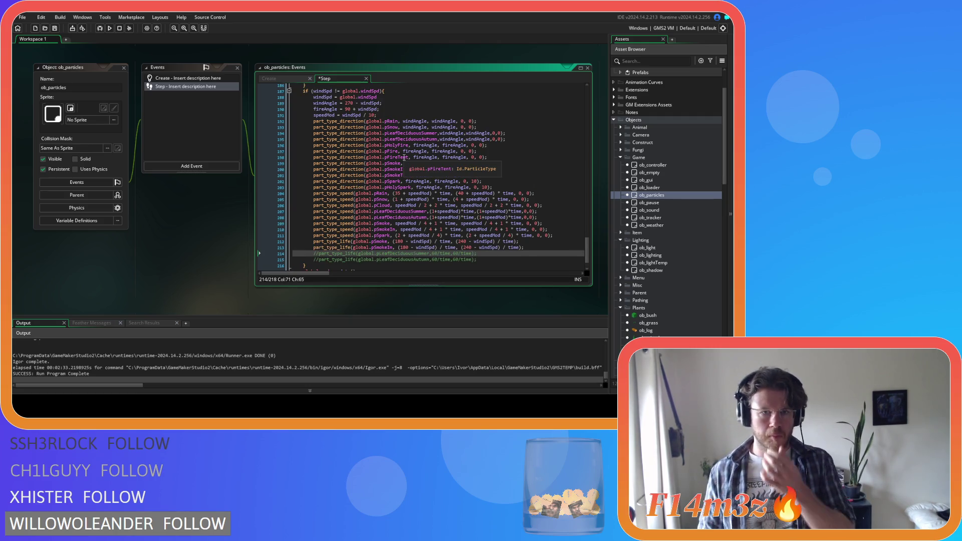
scroll(406, 157, down, 1)
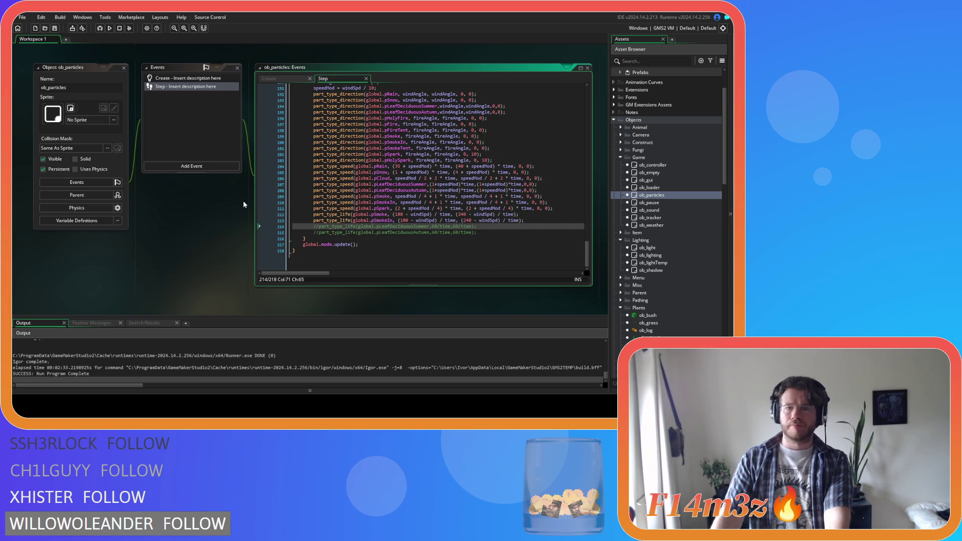
click(269, 78)
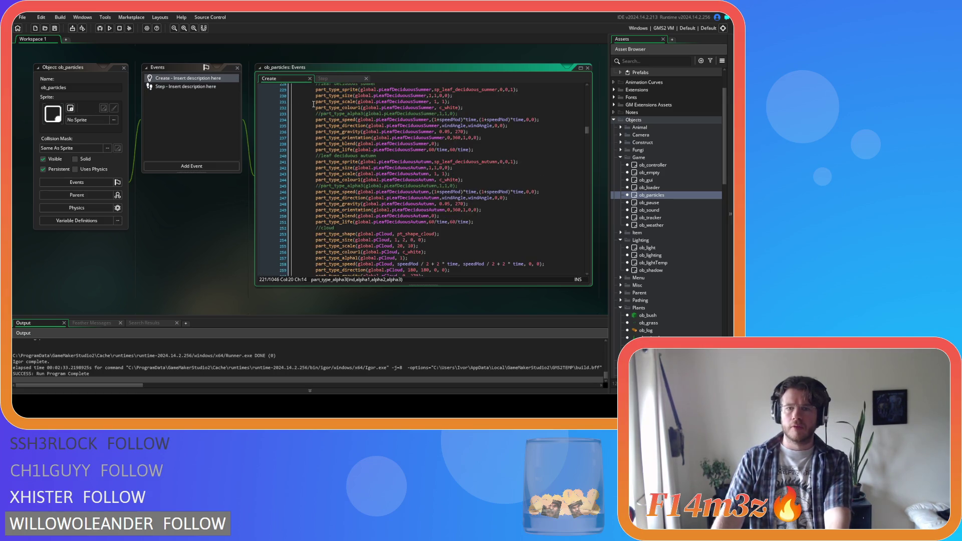
click(339, 77)
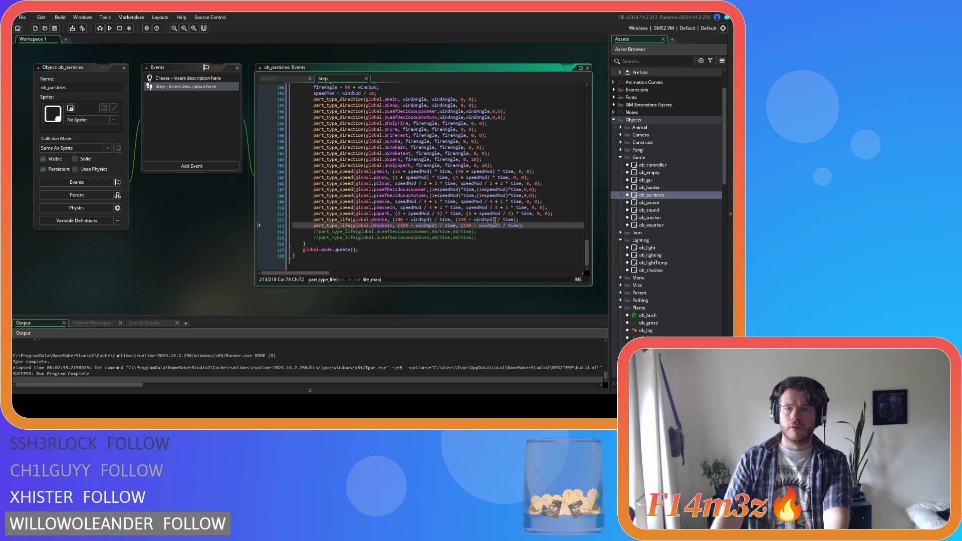
click(287, 78)
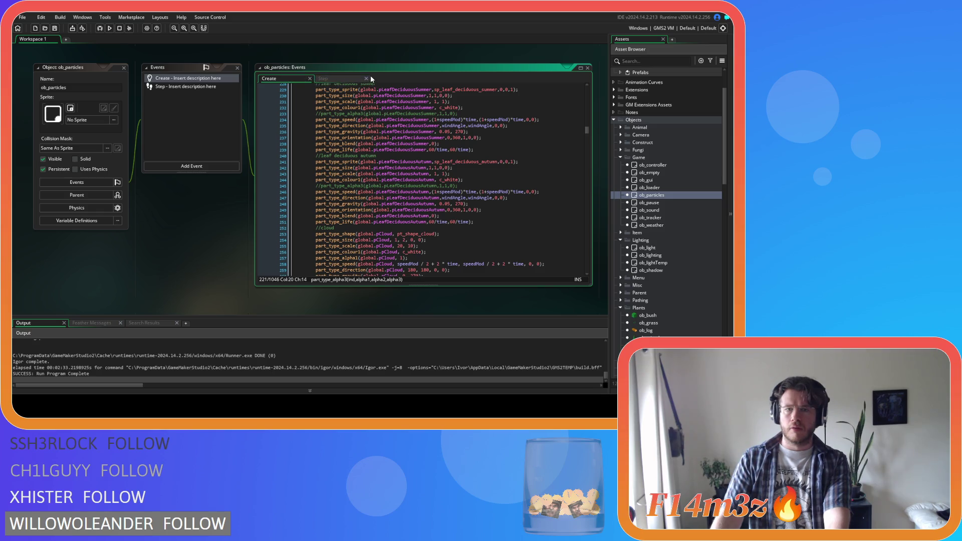
click(371, 78)
click(435, 153)
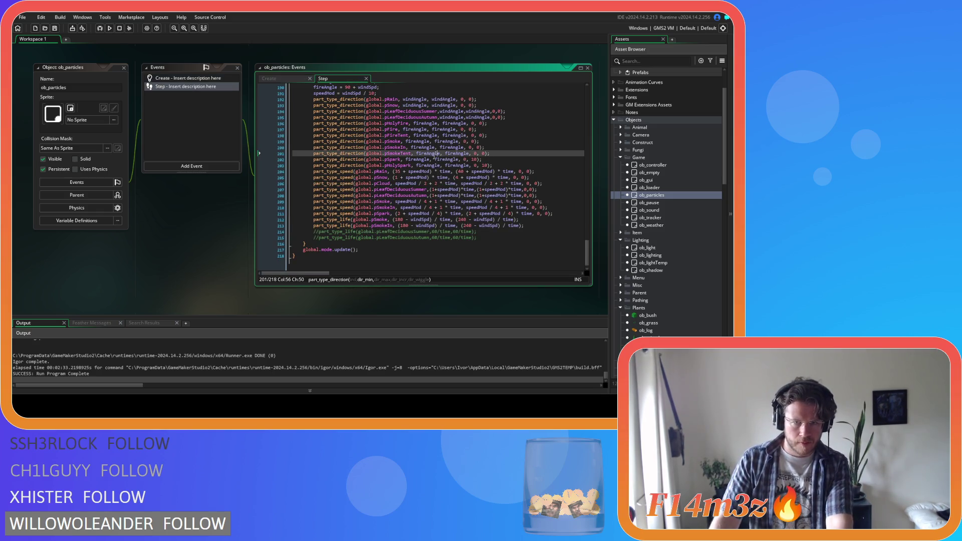
key(F5)
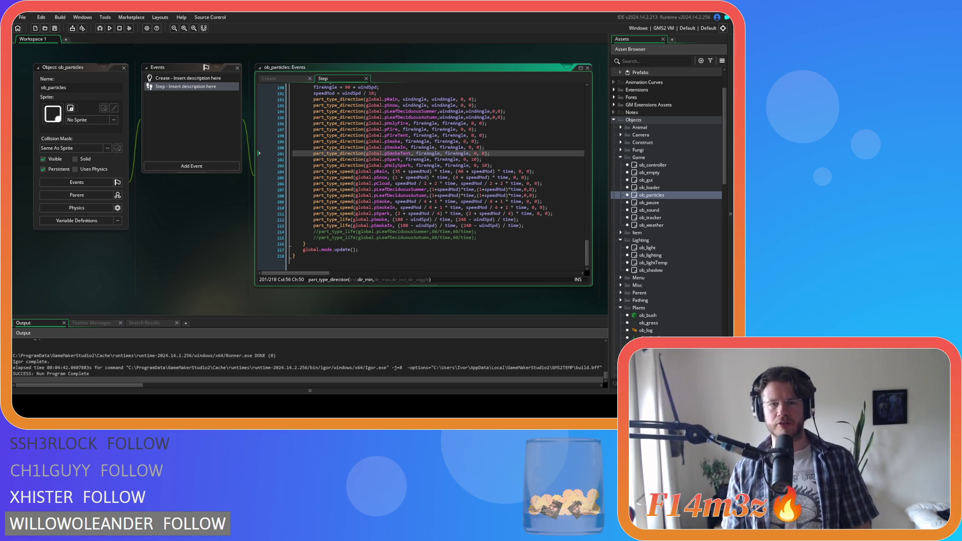
Step: Switch to the ob_particles Create event and scroll to the particle system creation lines
scroll(424, 175, up, 4)
click(557, 187)
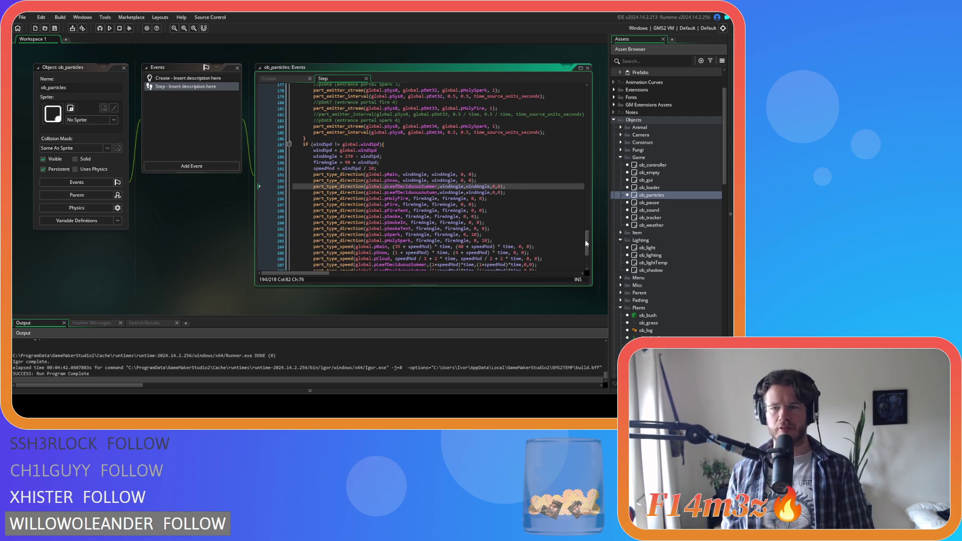
click(301, 79)
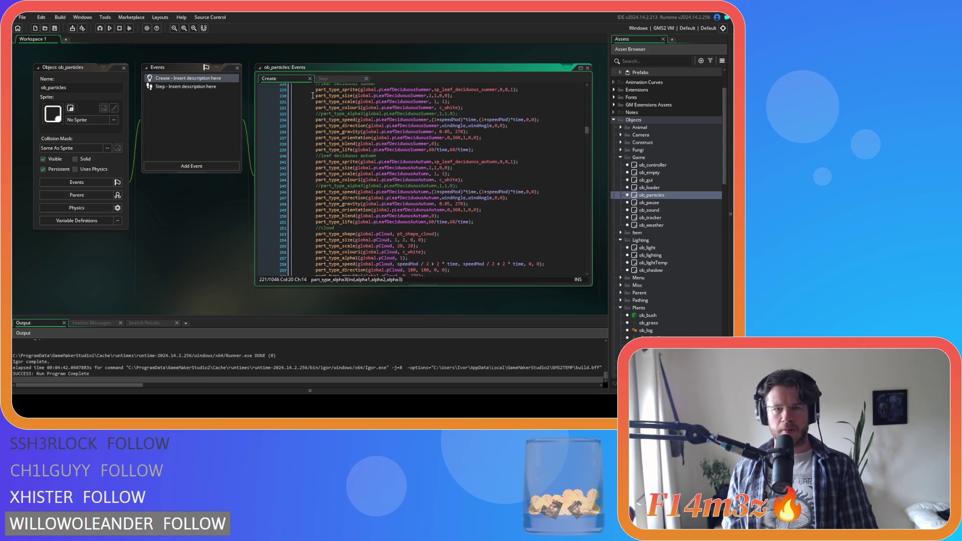
drag(587, 129, 587, 100)
Step: Check pSys4's depth of 0 by highlighting its uses, then select ob_controller
click(484, 172)
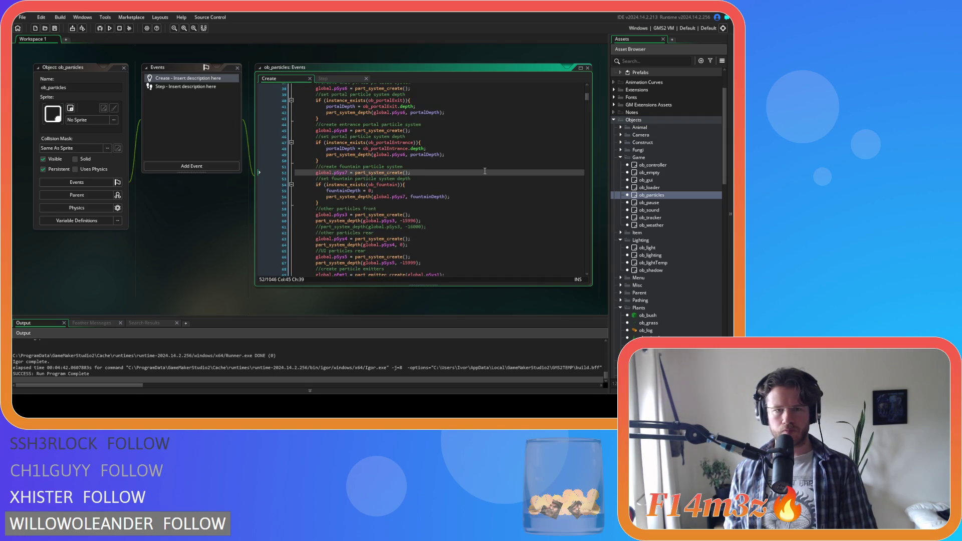
scroll(485, 171, down, 3)
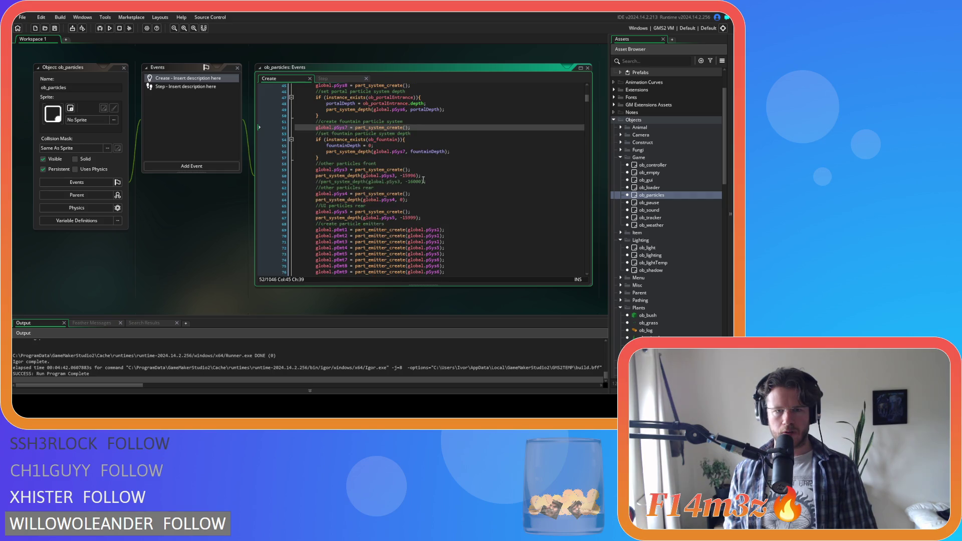
click(400, 188)
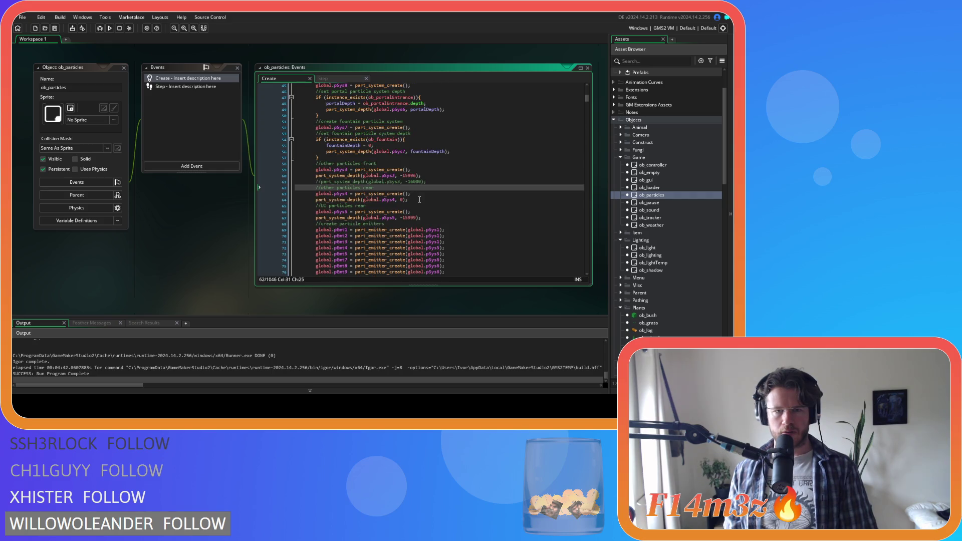
click(420, 200)
double_click(387, 200)
scroll(432, 202, up, 5)
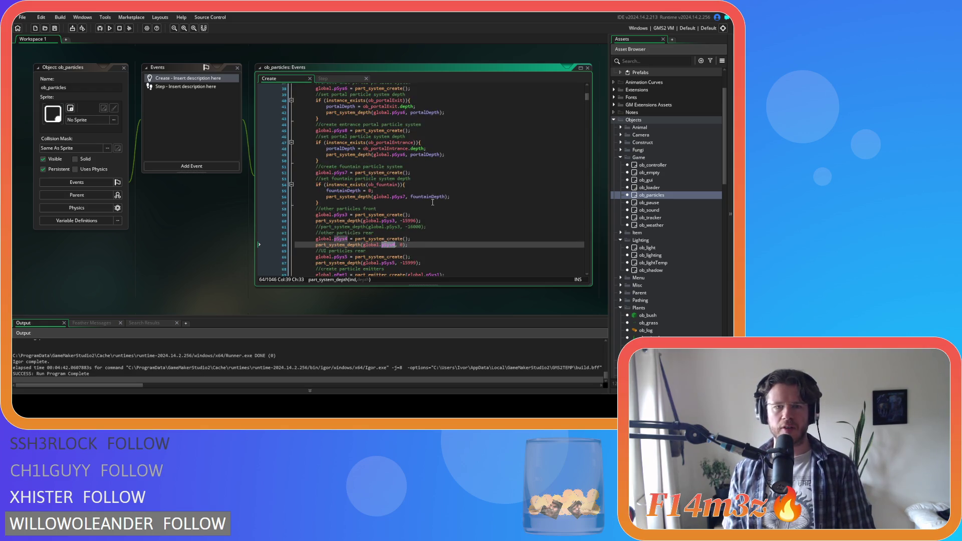
scroll(432, 202, down, 3)
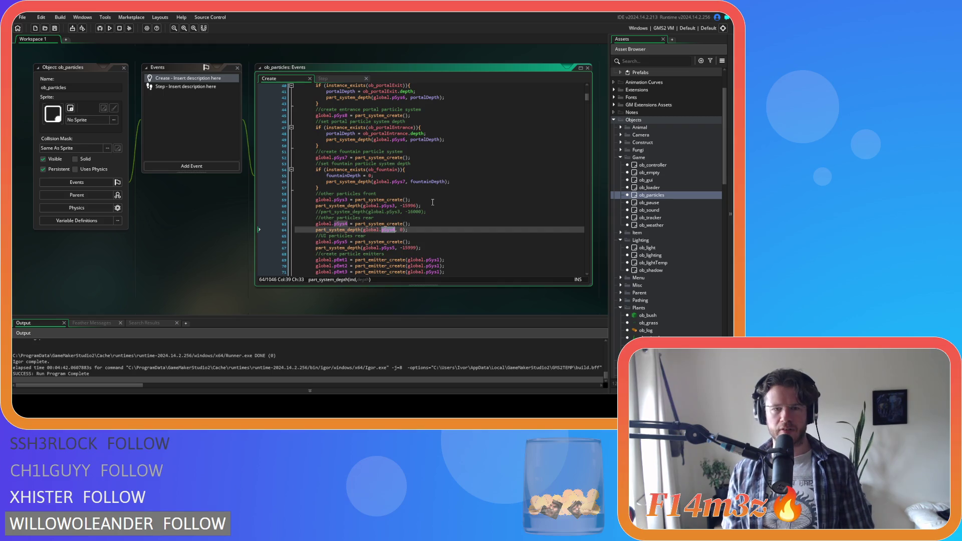
text(pSys4)
click(420, 230)
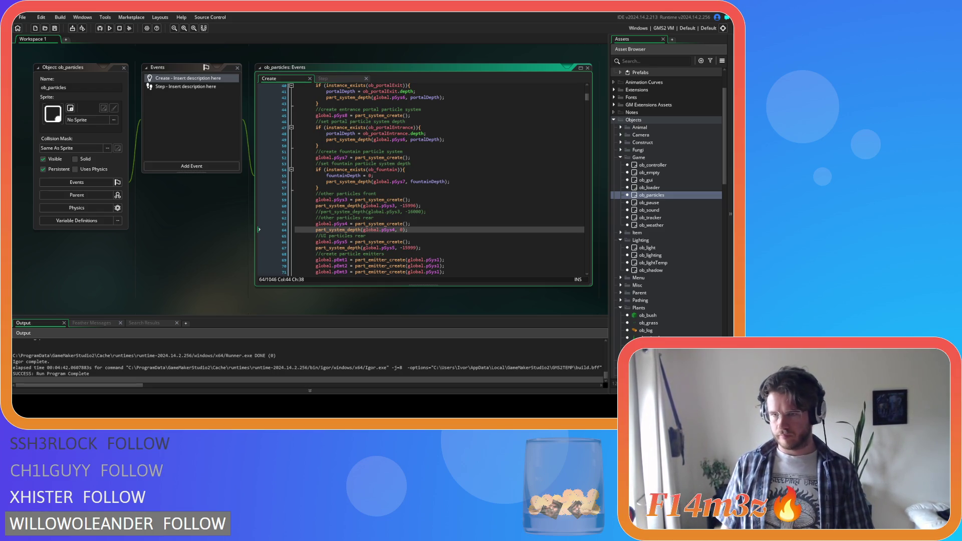
click(662, 166)
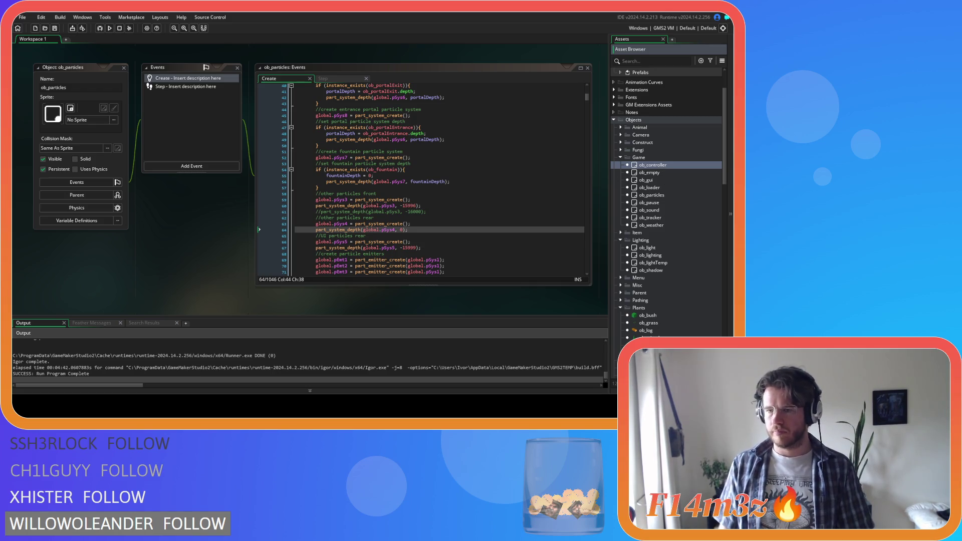
Step: In ob_tree's Alarm 3, replace pSys3 with pSys4 on the summer and autumn leaf lines
double_click(652, 346)
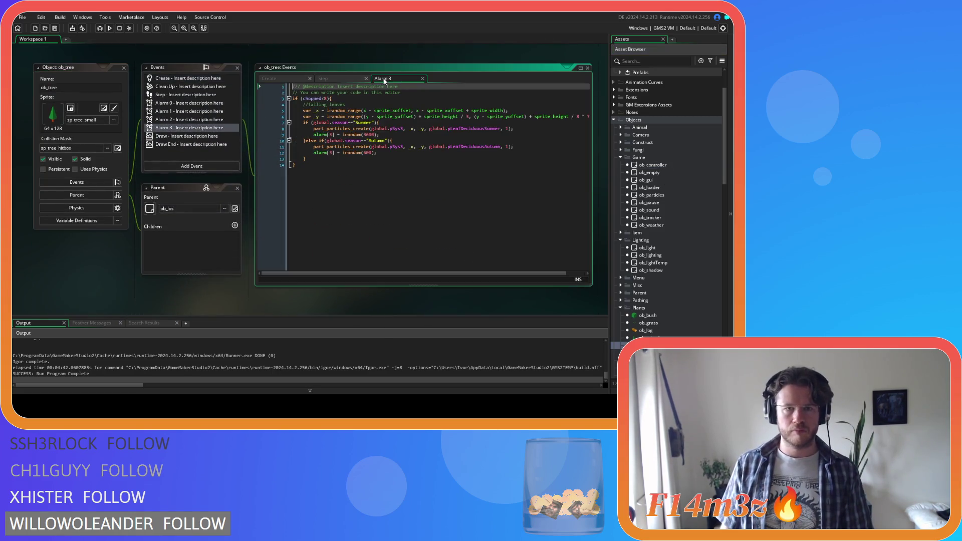
double_click(397, 129)
text(pSys4)
double_click(397, 147)
text(pSys4)
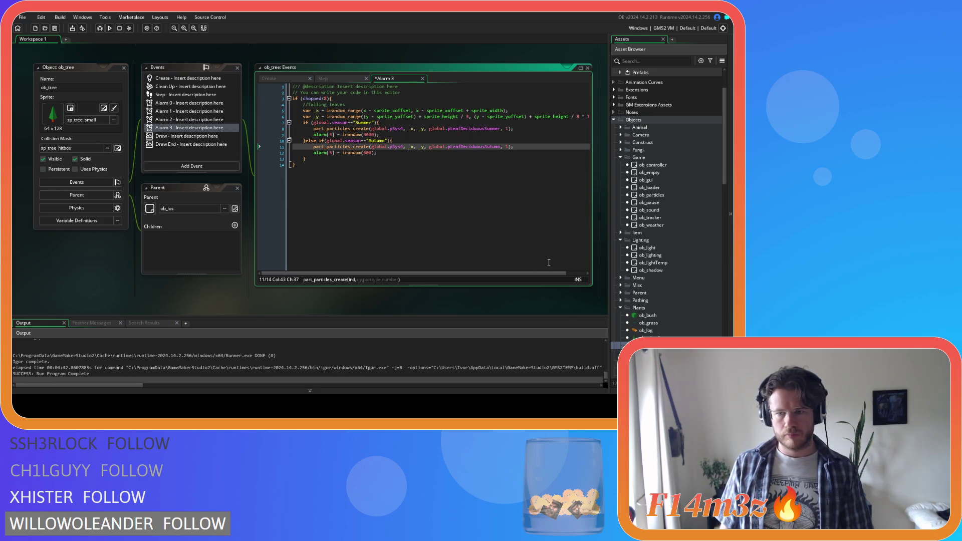
double_click(652, 338)
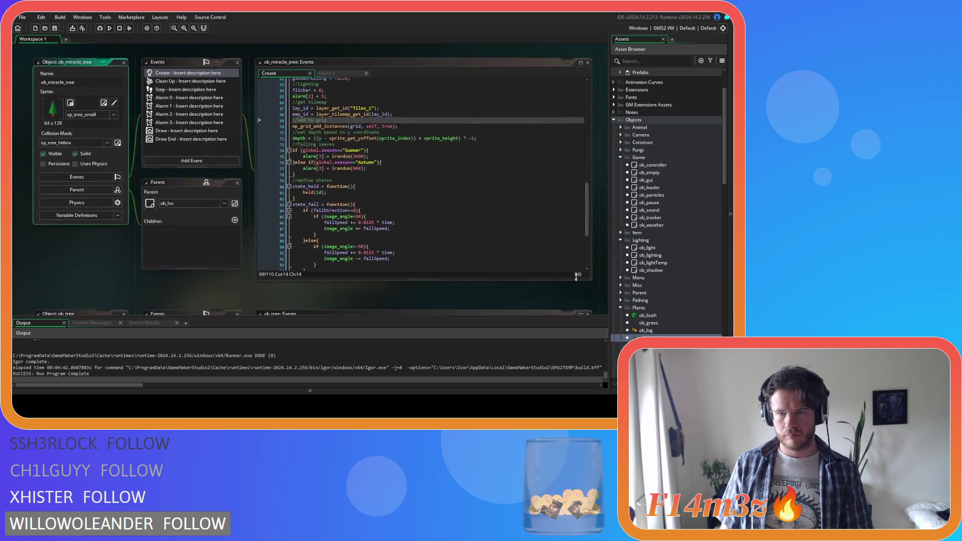
Step: Replace pSys3 with pSys4 in ob_miracle_tree's Alarm 3 summer and autumn leaf lines, and save
click(323, 79)
double_click(397, 129)
text(pSys4)
double_click(397, 147)
text(pSys4)
key(ctrl+s)
click(417, 204)
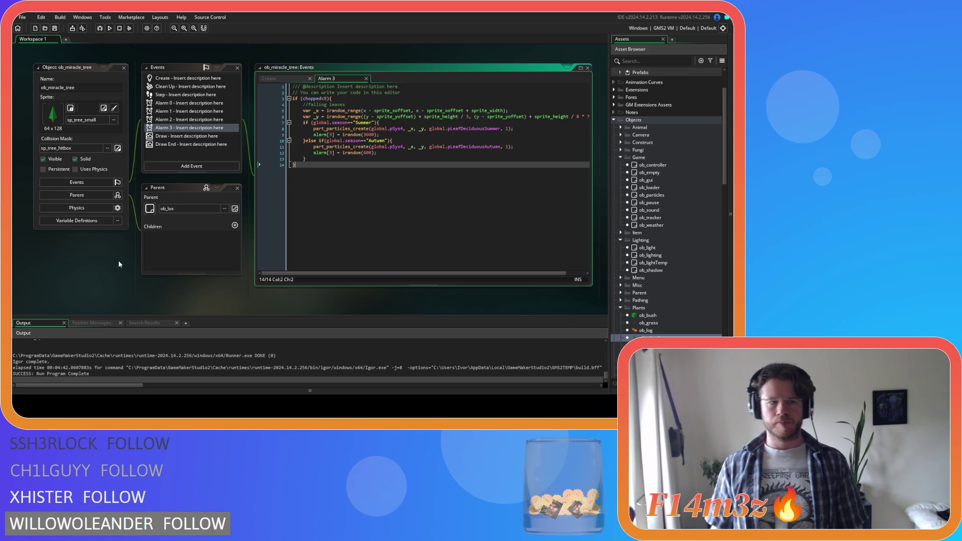
click(106, 264)
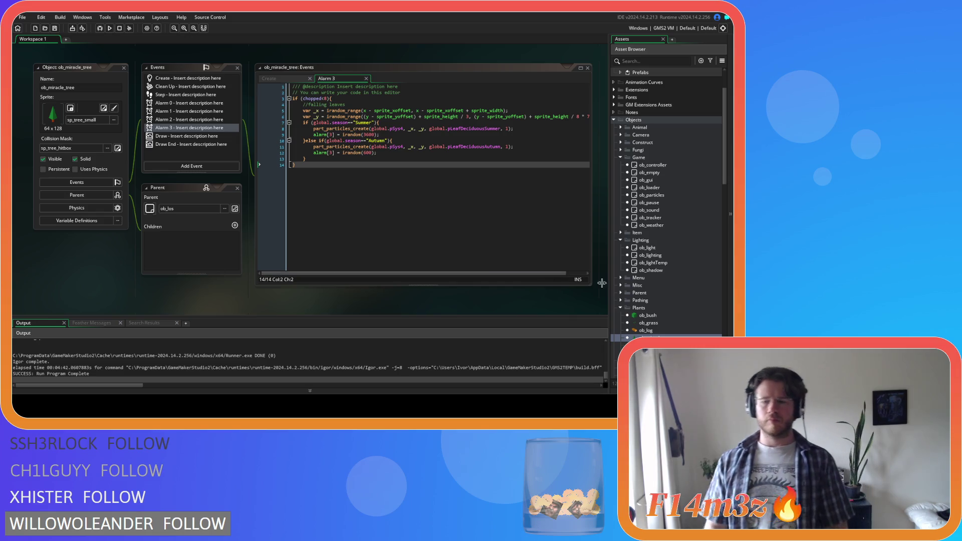
Step: Open the ob_particles object from Objects > Game to show its Create event code
scroll(662, 245, down, 5)
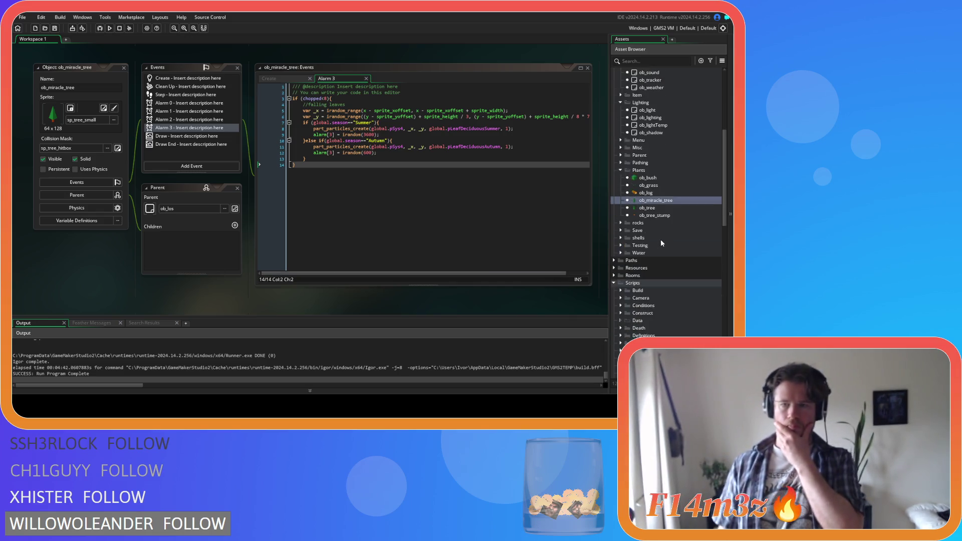
scroll(662, 243, down, 10)
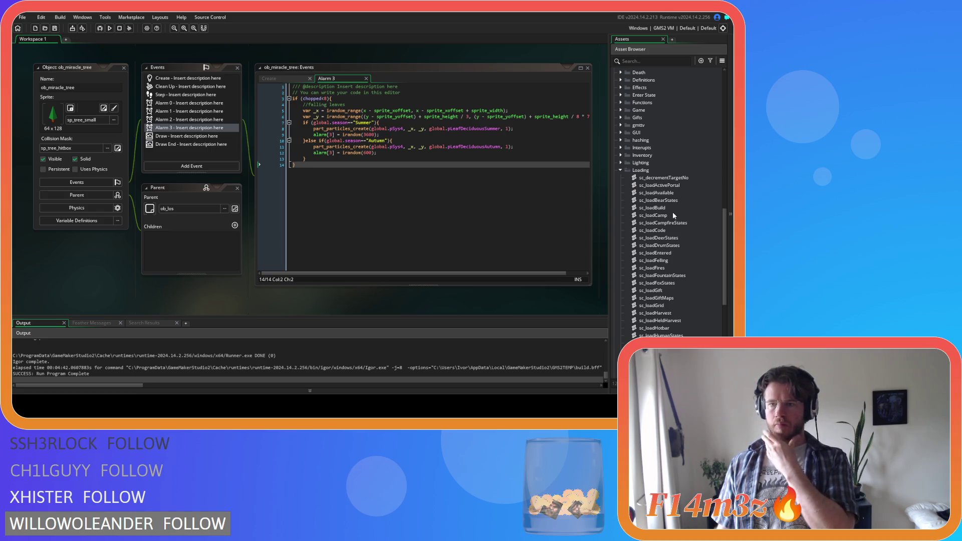
scroll(673, 212, up, 10)
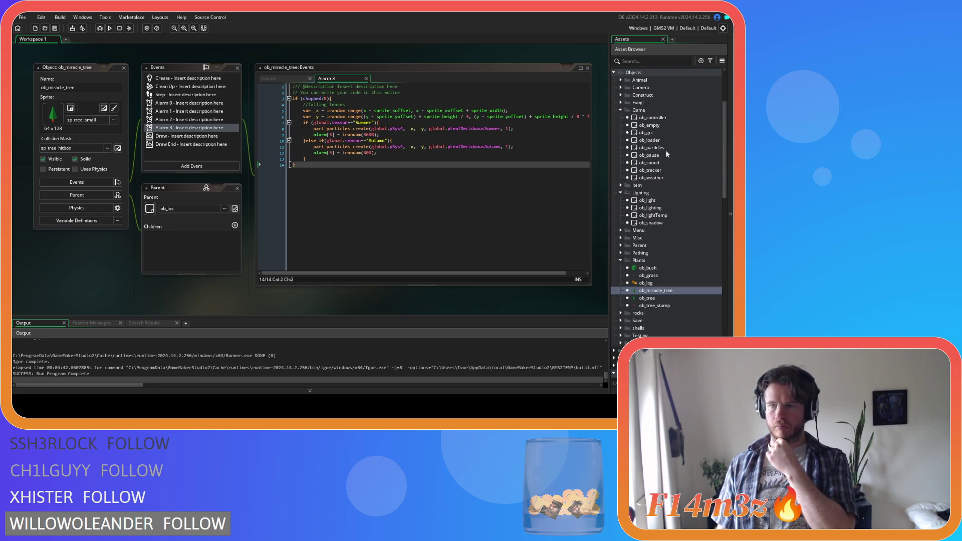
double_click(665, 148)
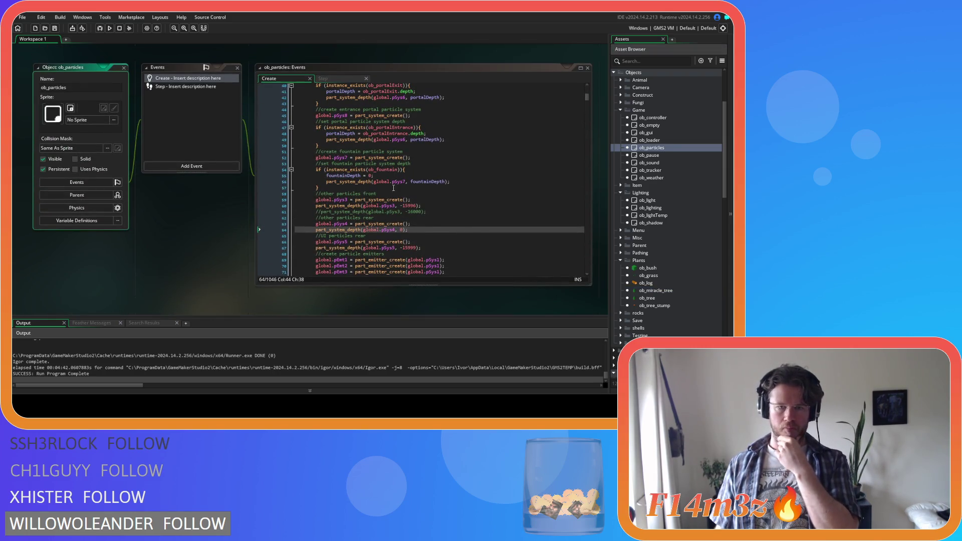
Step: Review the part_system_depth setup in the Create code and test-run the game with F5
scroll(398, 216, up, 2)
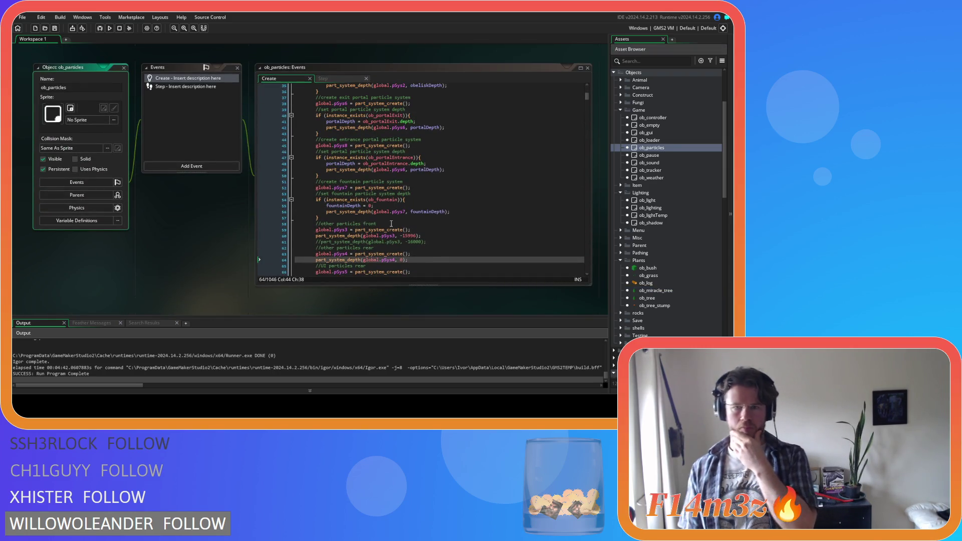
scroll(391, 226, up, 3)
mouse_move(330, 213)
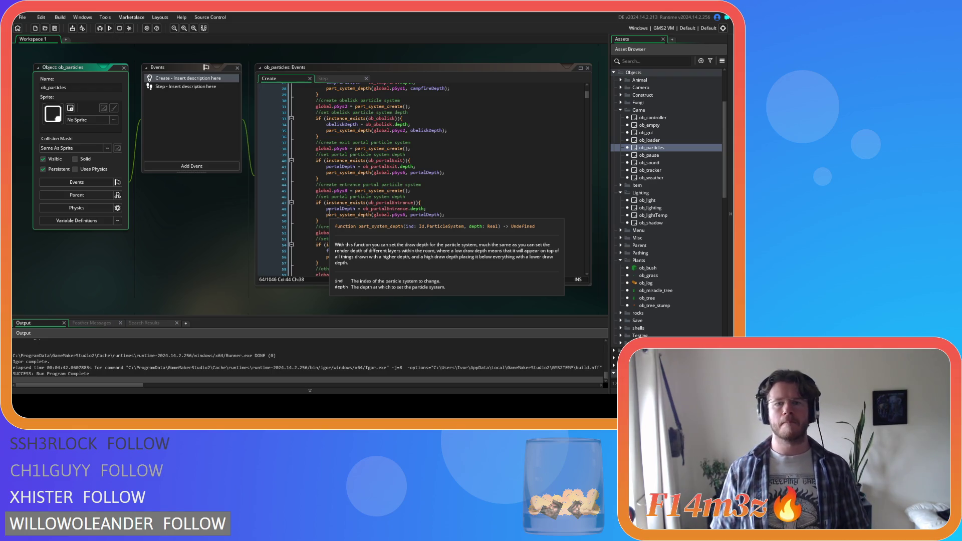
scroll(430, 200, up, 8)
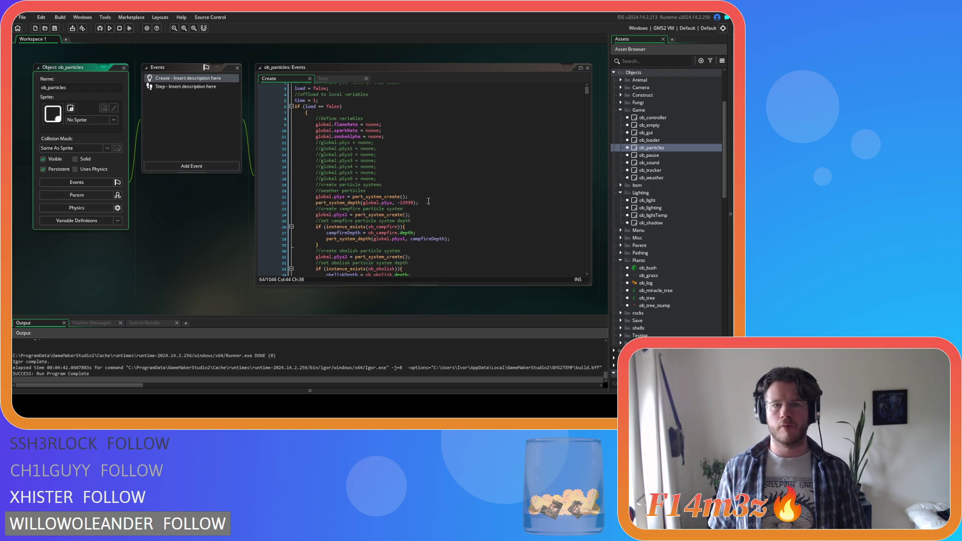
scroll(427, 204, down, 2)
key(F5)
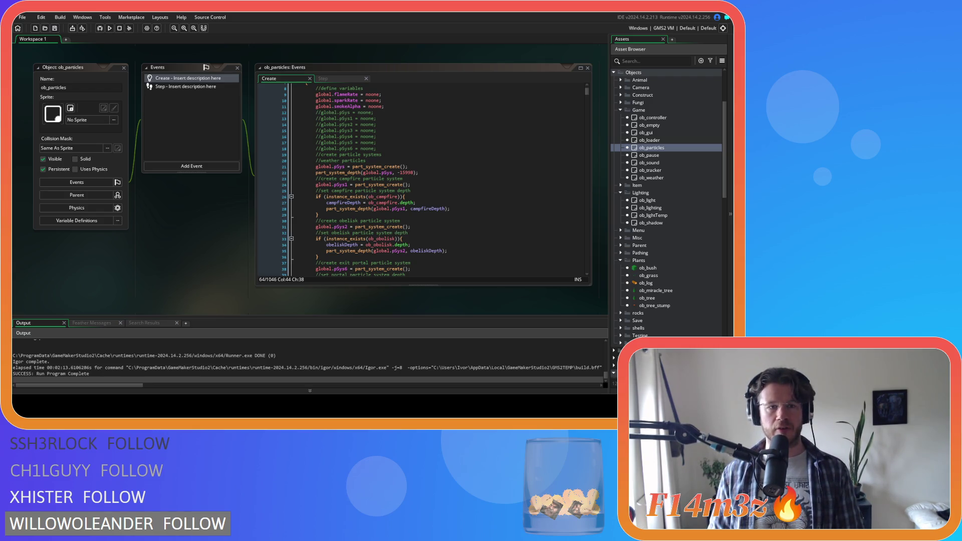
Step: Search the Create code for 'pleaf' to locate the deciduous leaf particle settings
scroll(421, 176, down, 15)
click(421, 179)
key(ctrl+f)
text(pleaf)
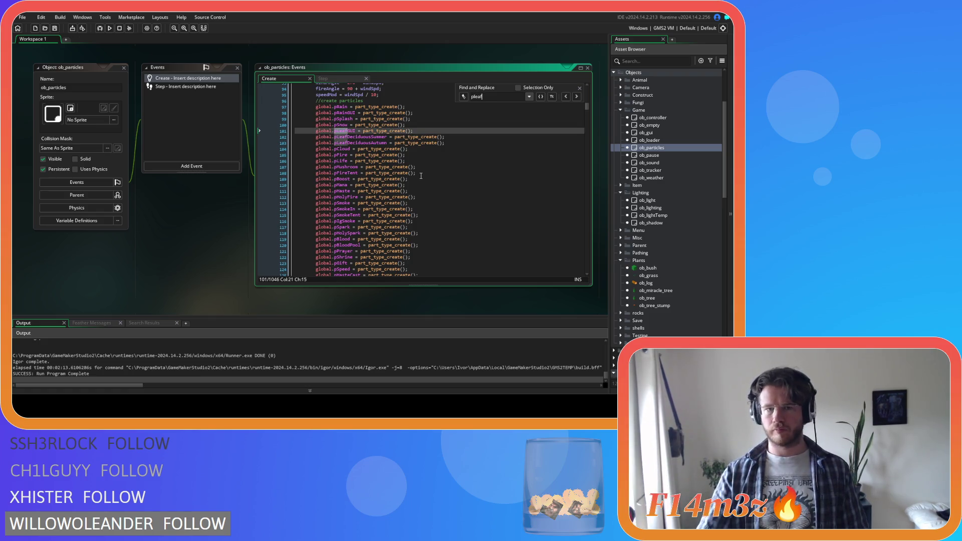
click(576, 96)
click(576, 97)
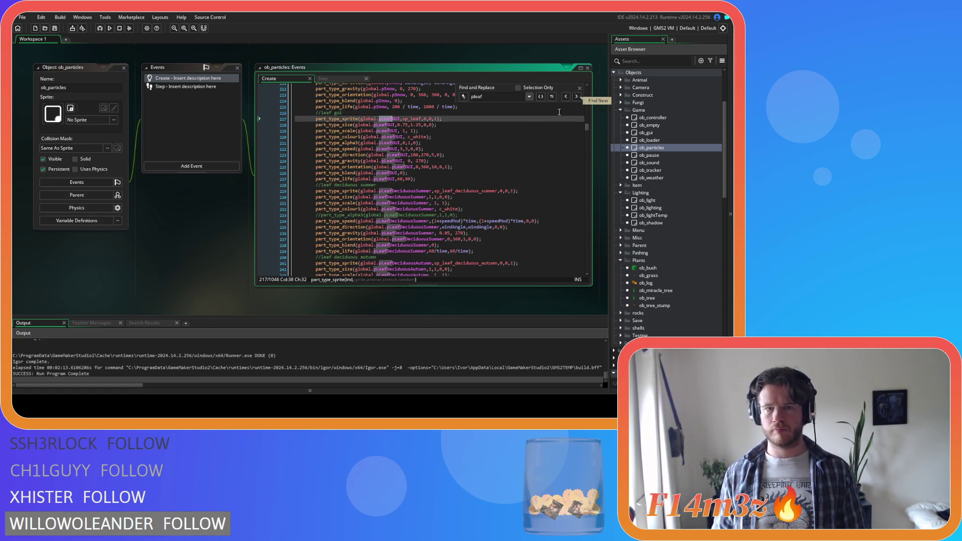
click(580, 87)
click(446, 162)
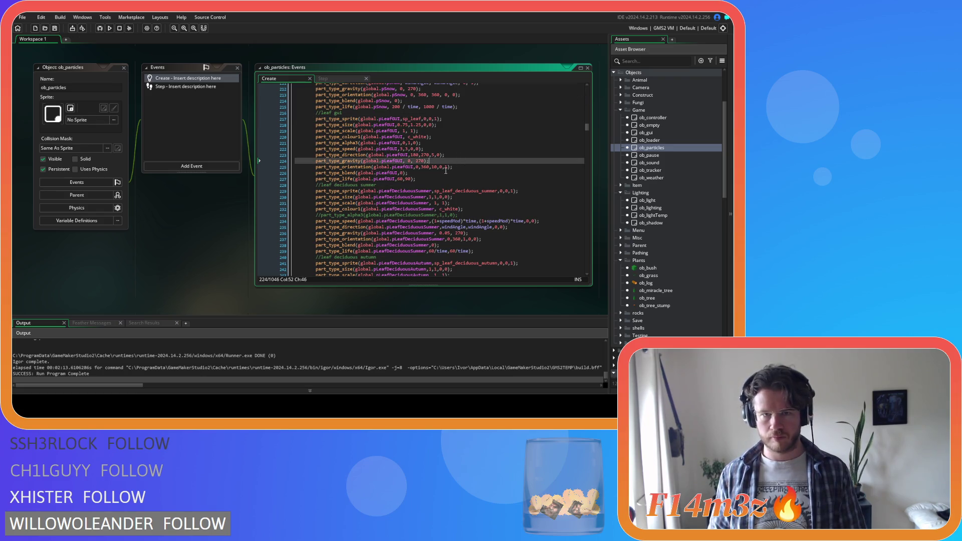
scroll(428, 179, down, 3)
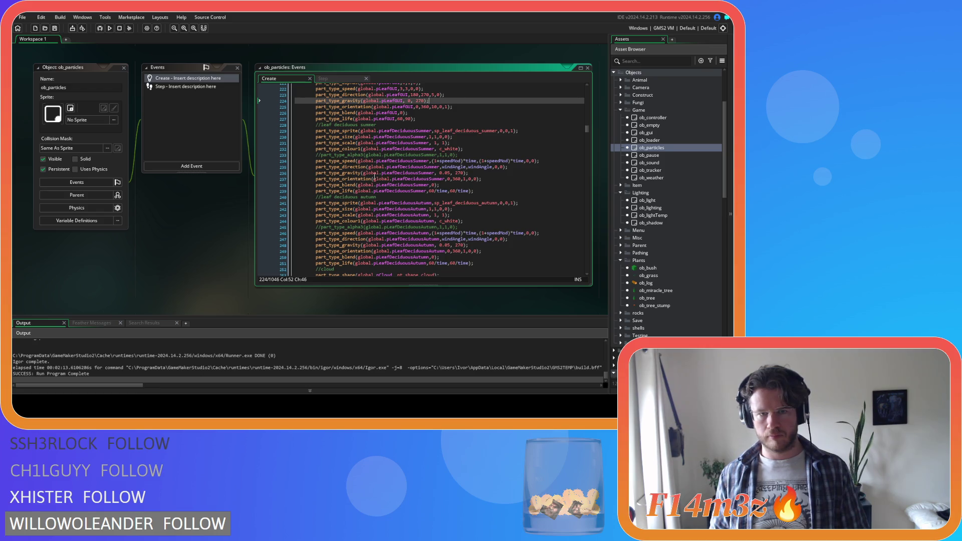
Step: Change the summer and autumn leaf rotation increments from 1 to 2 and save
click(464, 179)
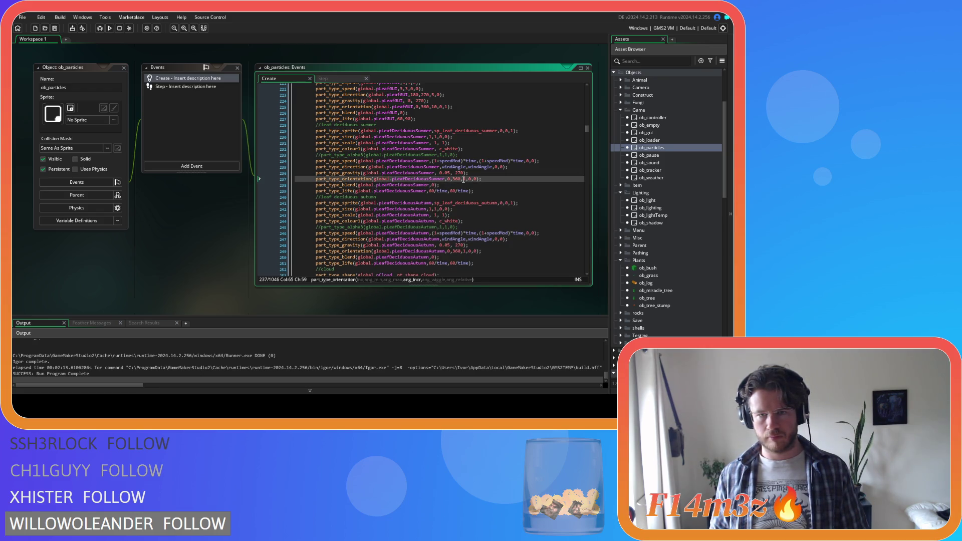
double_click(463, 179)
text(2)
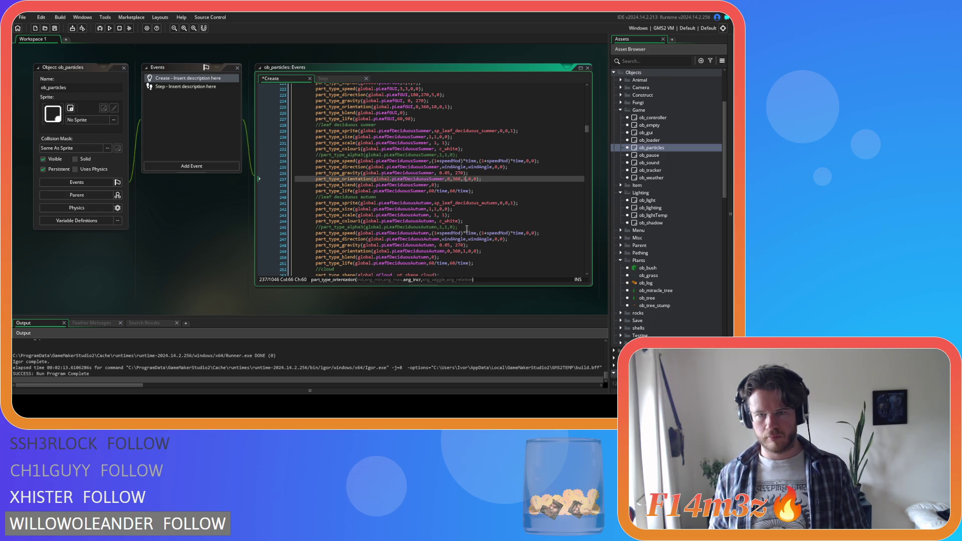
double_click(464, 251)
key(ctrl+s)
click(502, 228)
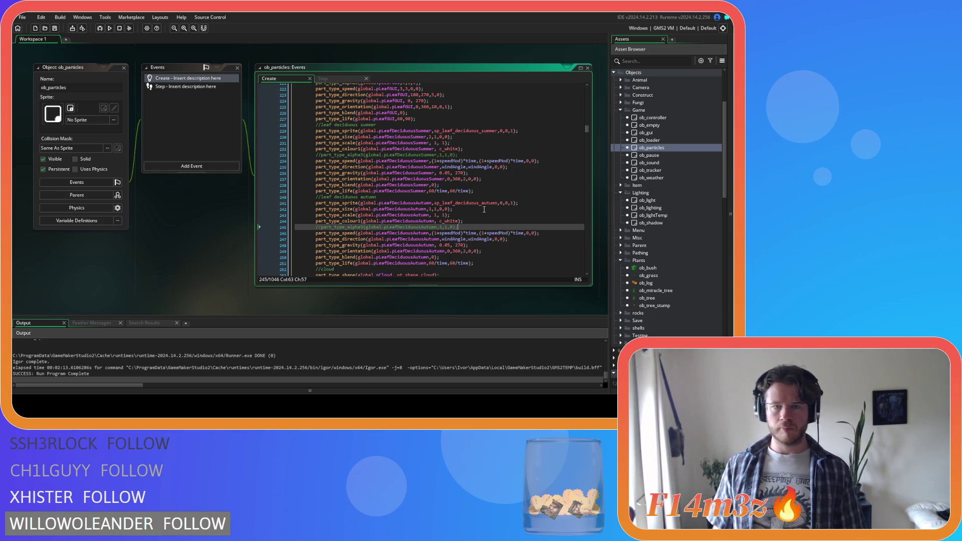
scroll(489, 209, up, 3)
drag(588, 133, 585, 105)
Step: Duplicate the summer and autumn leaf type declarations, appending Ground to the copies' names
drag(471, 232, 316, 224)
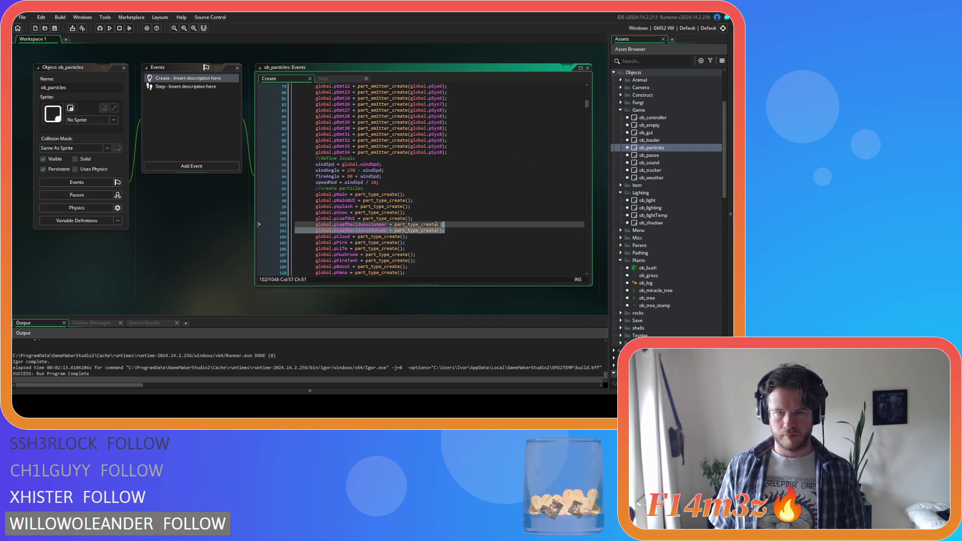
key(ctrl+d)
click(390, 237)
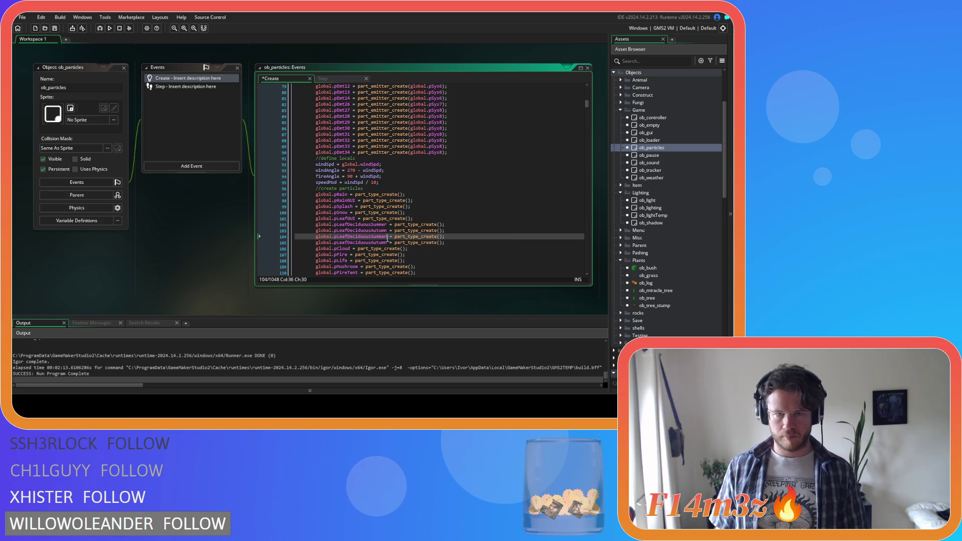
text(Fround)
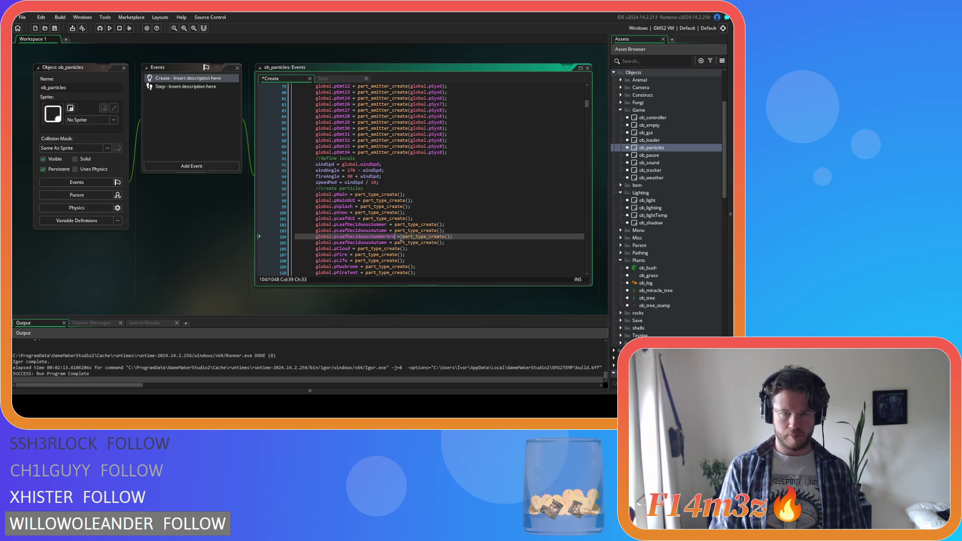
click(387, 242)
text(Ground)
Step: Duplicate the summer and autumn leaf settings blocks and label the copies' comments 'ground'
scroll(407, 245, down, 15)
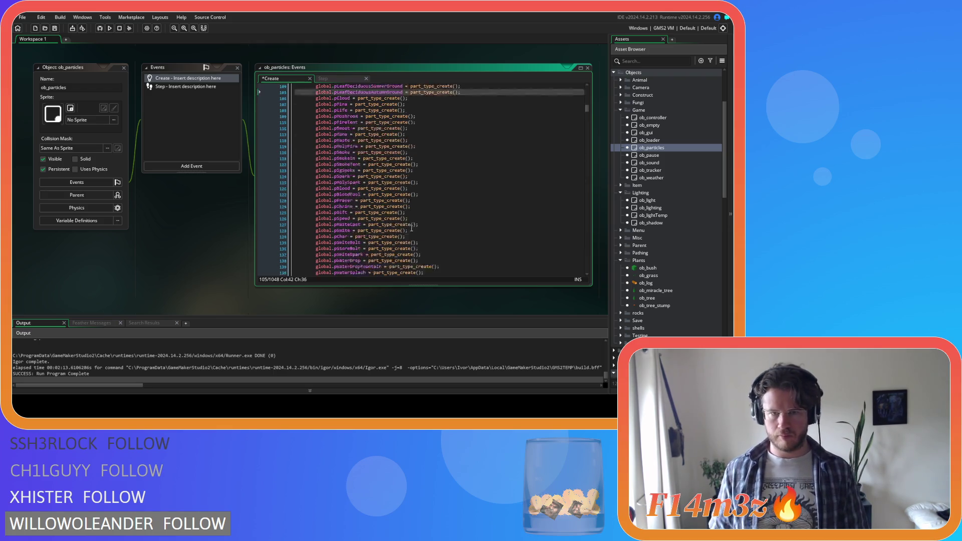
scroll(424, 191, down, 10)
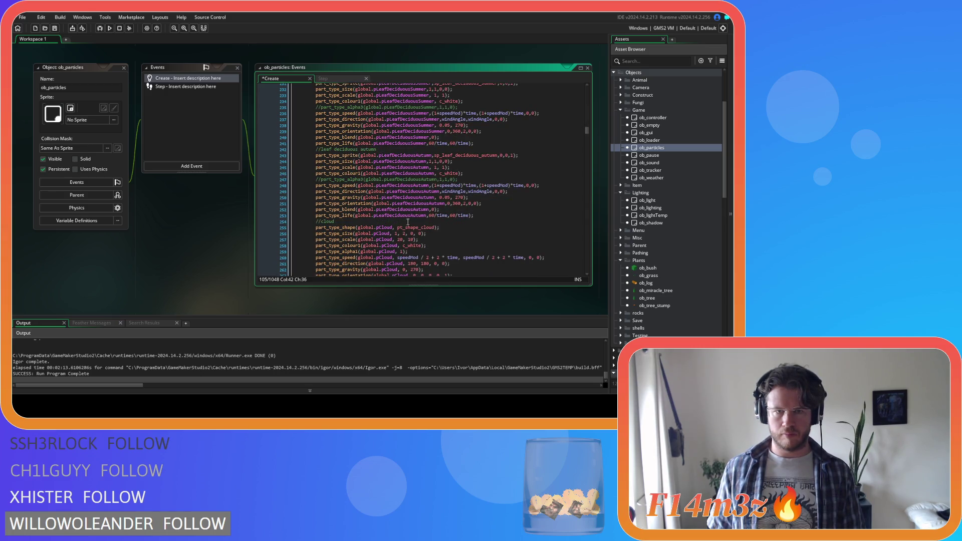
mouse_move(486, 216)
mouse_down()
mouse_move(351, 85)
mouse_move(330, 190)
mouse_move(315, 121)
mouse_up()
key(ctrl+d)
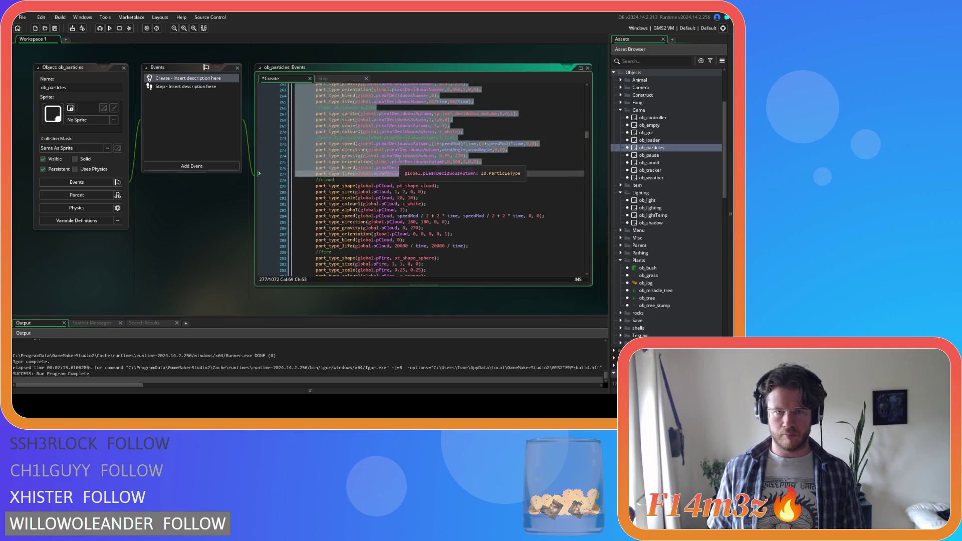
click(384, 128)
text(round)
click(394, 197)
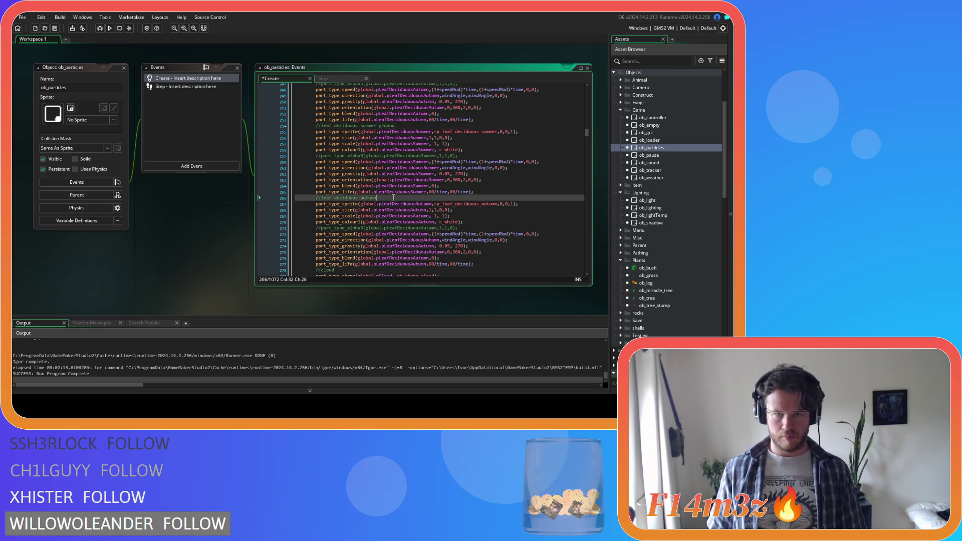
text( ground)
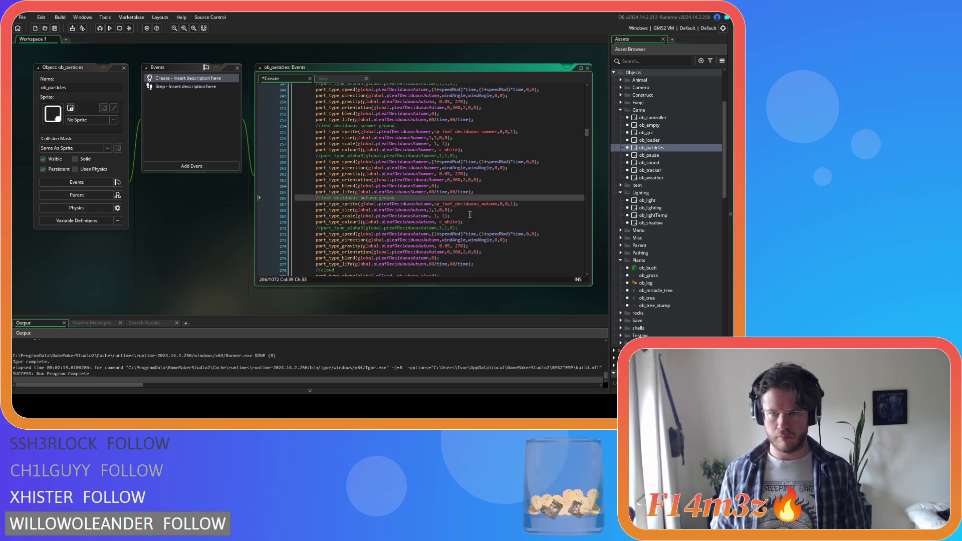
scroll(464, 212, down, 1)
scroll(478, 213, down, 1)
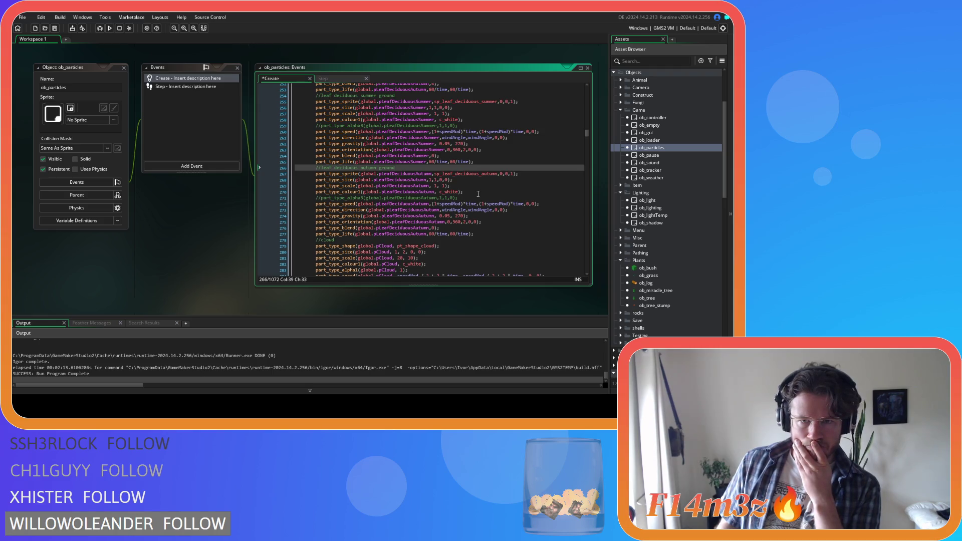
Step: Review the autumn ground leaf sprite, size, scale, colour and speed arguments
click(468, 180)
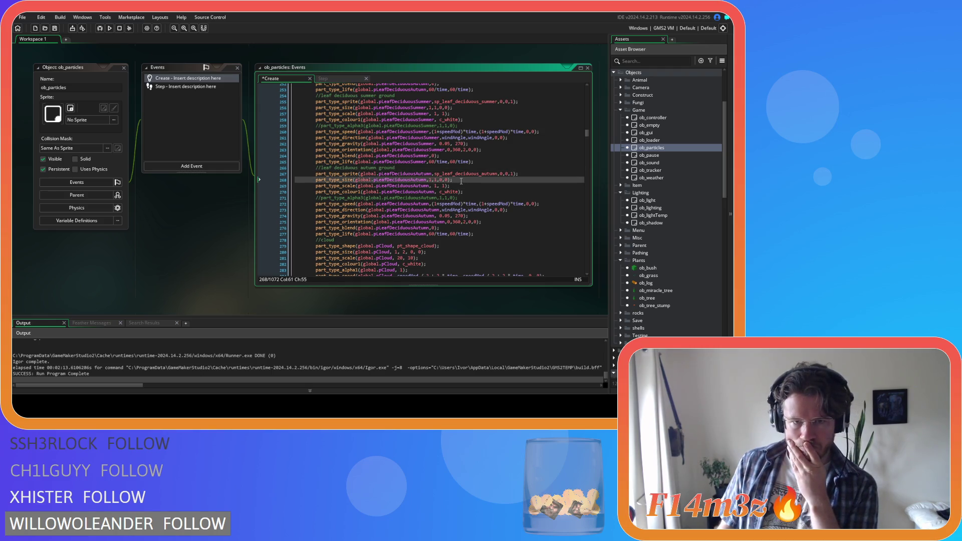
click(460, 186)
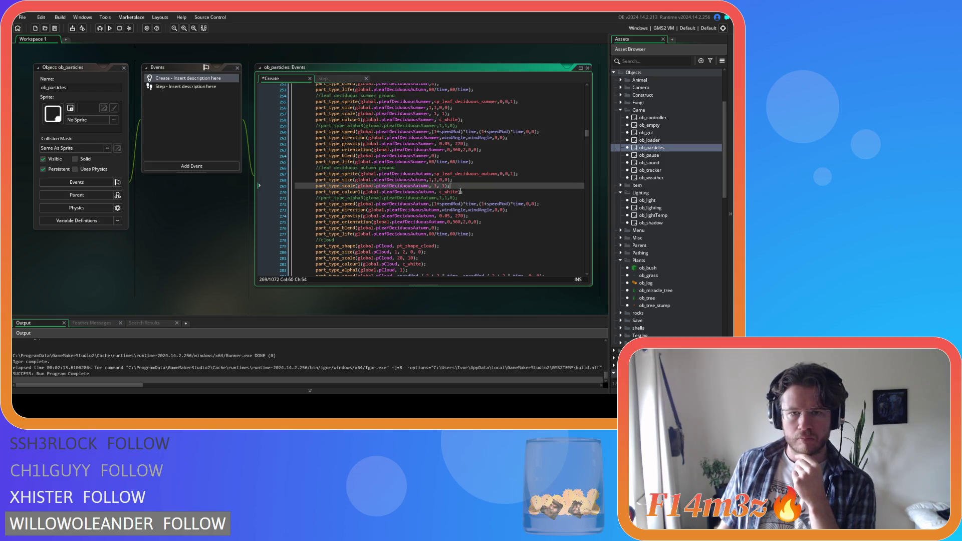
click(475, 191)
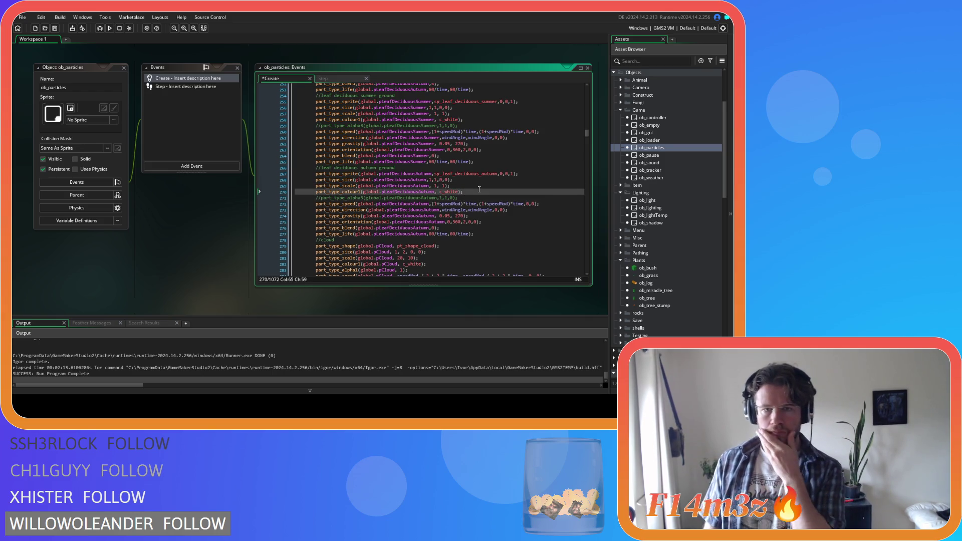
click(492, 174)
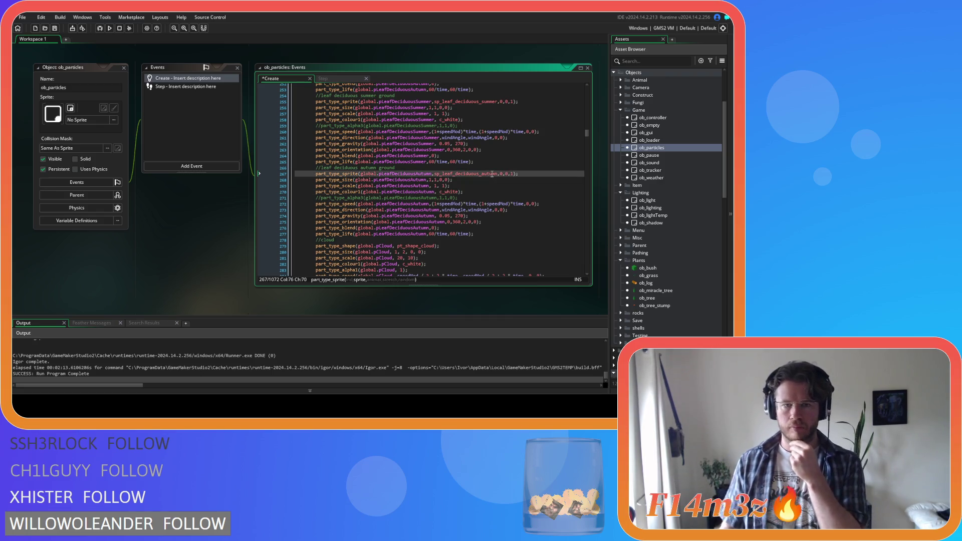
click(503, 174)
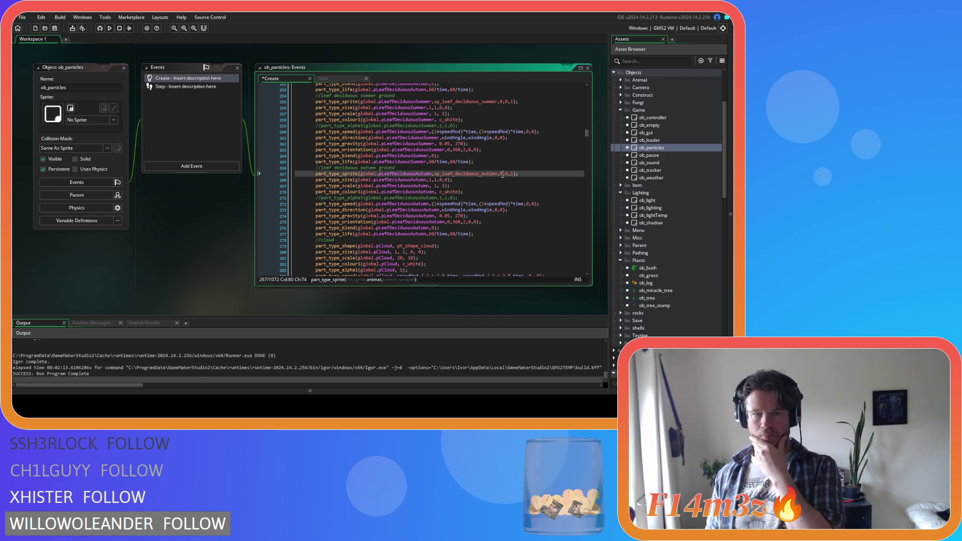
click(435, 185)
click(441, 179)
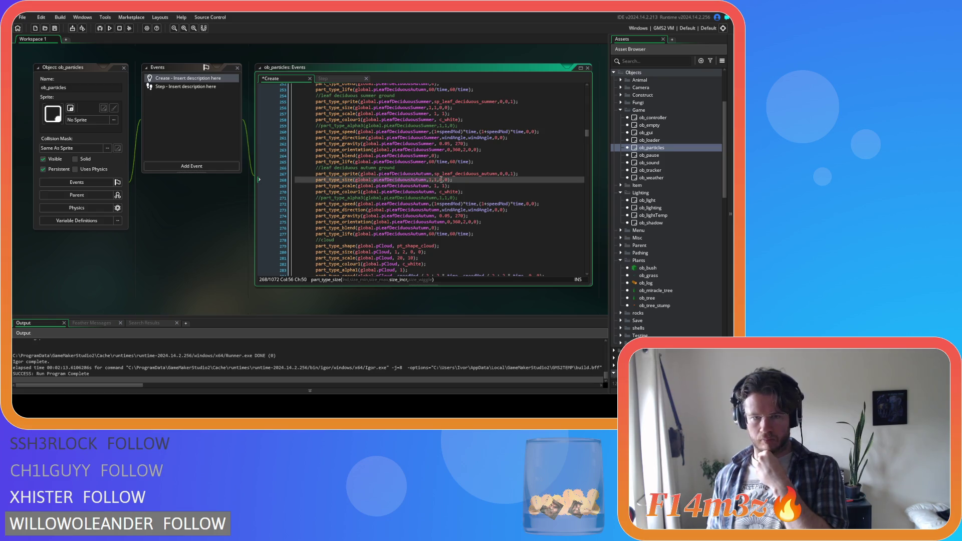
click(442, 186)
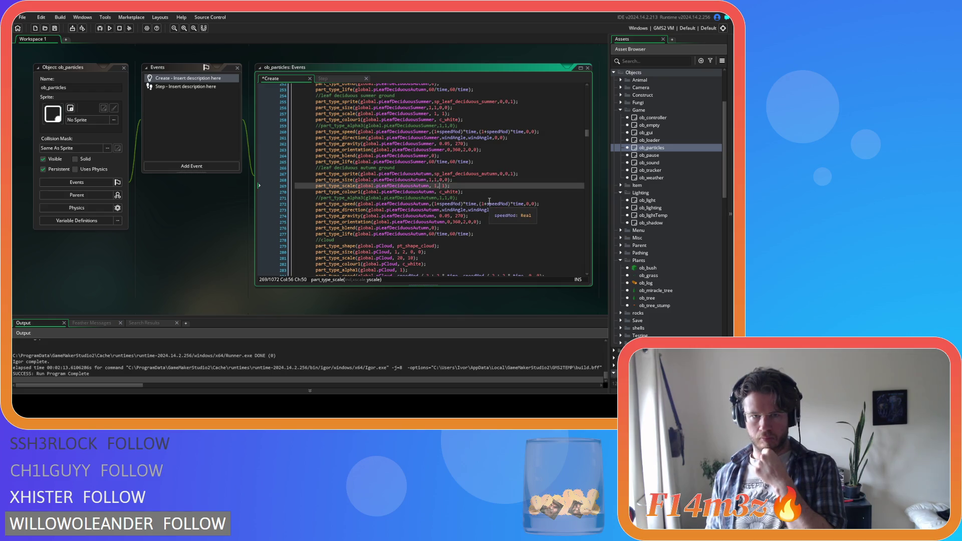
click(489, 203)
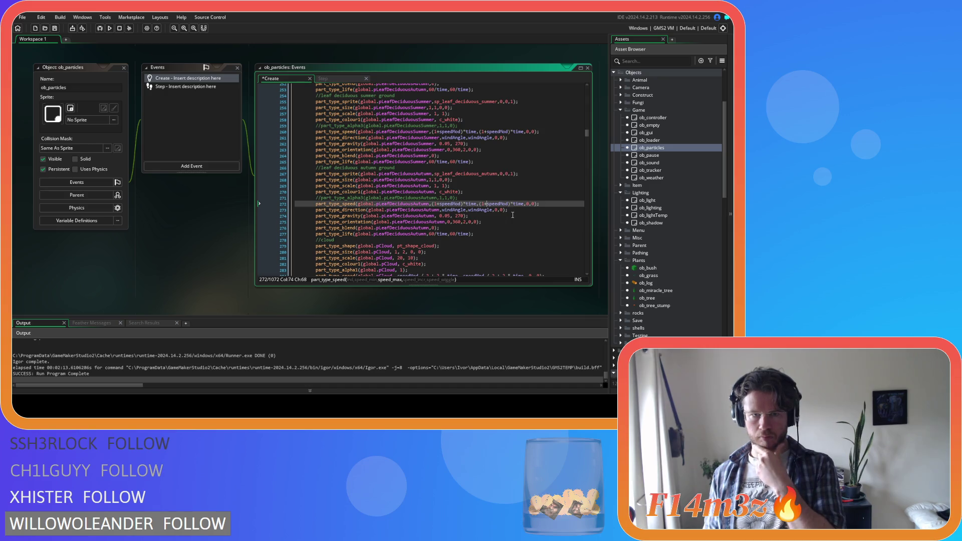
click(542, 204)
Step: Comment out the autumn ground leaf speed, direction and gravity lines
triple_click(542, 204)
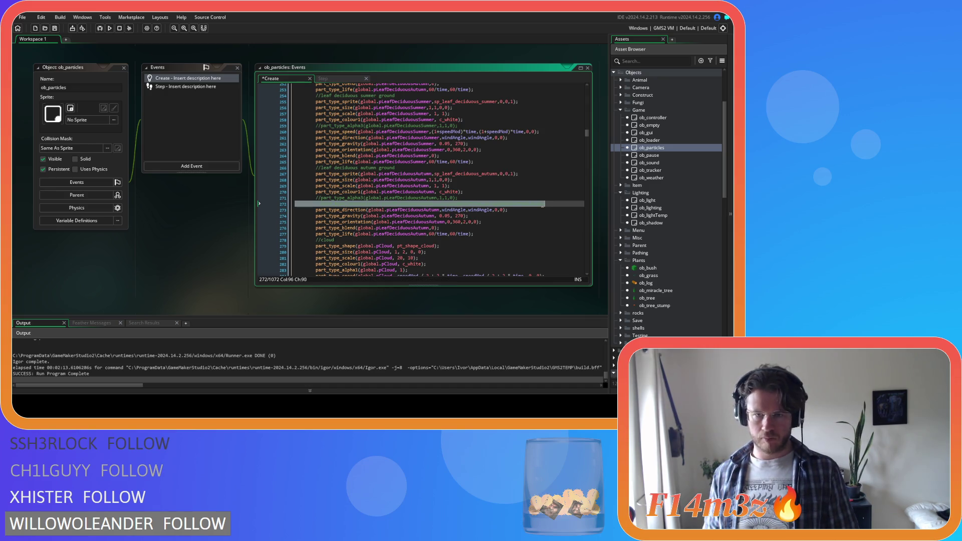
key(ctrl+k)
click(516, 212)
triple_click(515, 213)
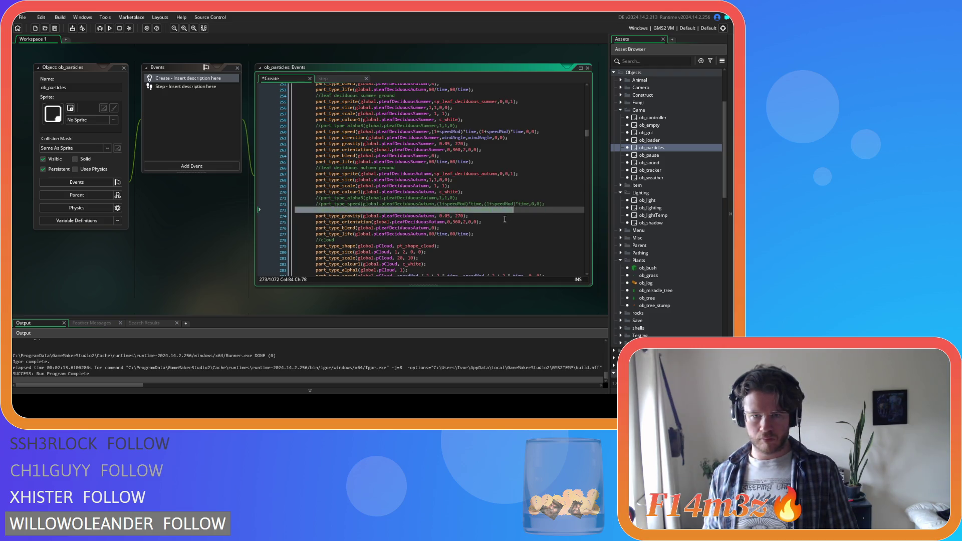
key(ctrl+k)
triple_click(503, 218)
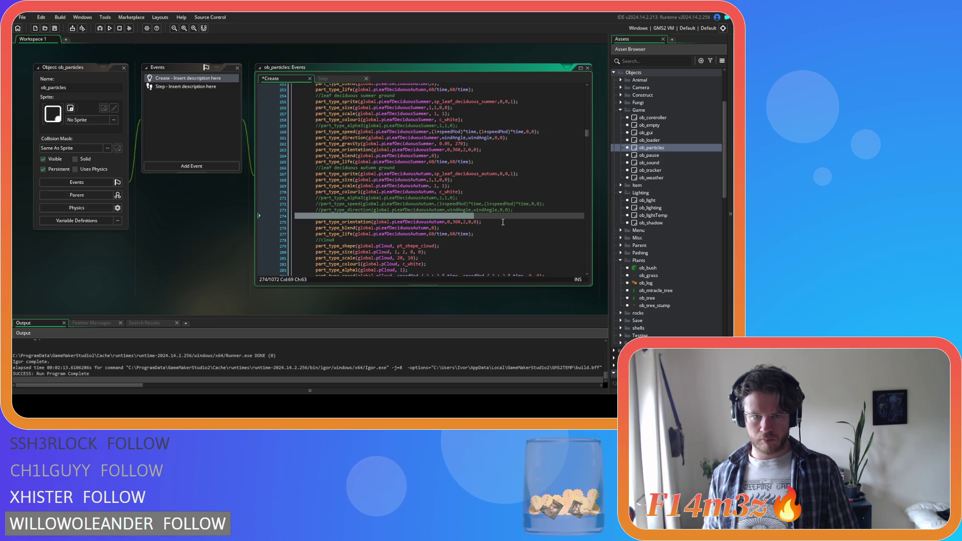
key(ctrl+k)
Step: Set the autumn ground orientation values to 0 and comment out the orientation and blend lines
click(505, 224)
click(455, 222)
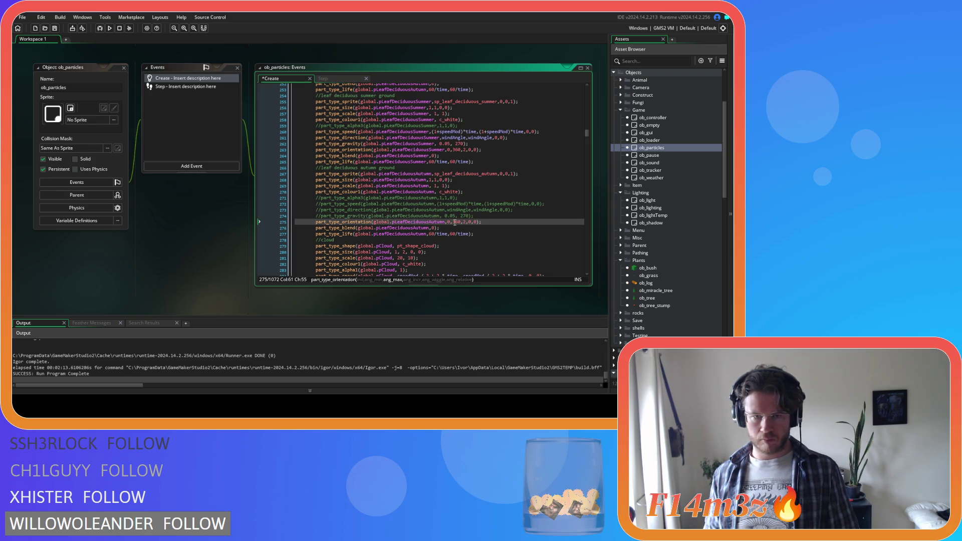
double_click(455, 222)
text(0)
double_click(459, 222)
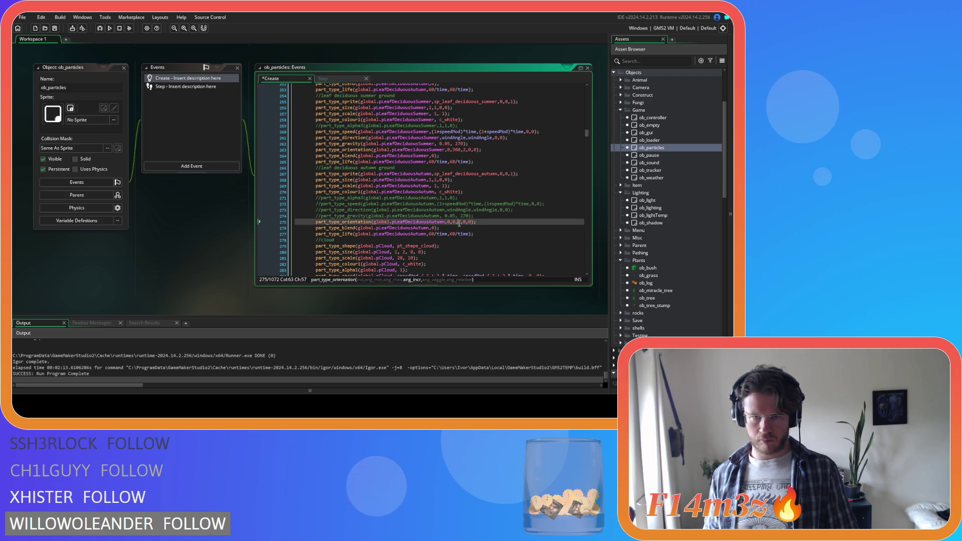
text(0)
click(478, 223)
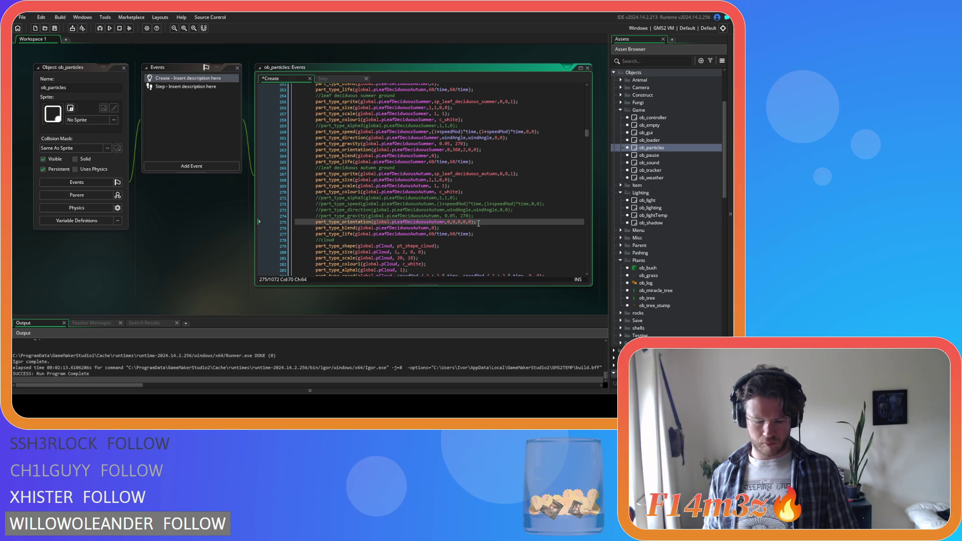
triple_click(479, 224)
click(486, 229)
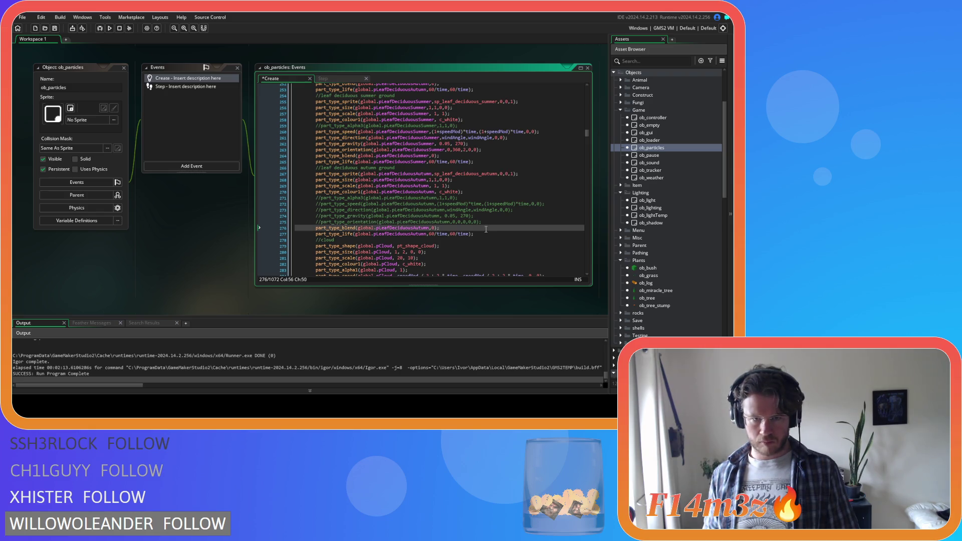
triple_click(486, 229)
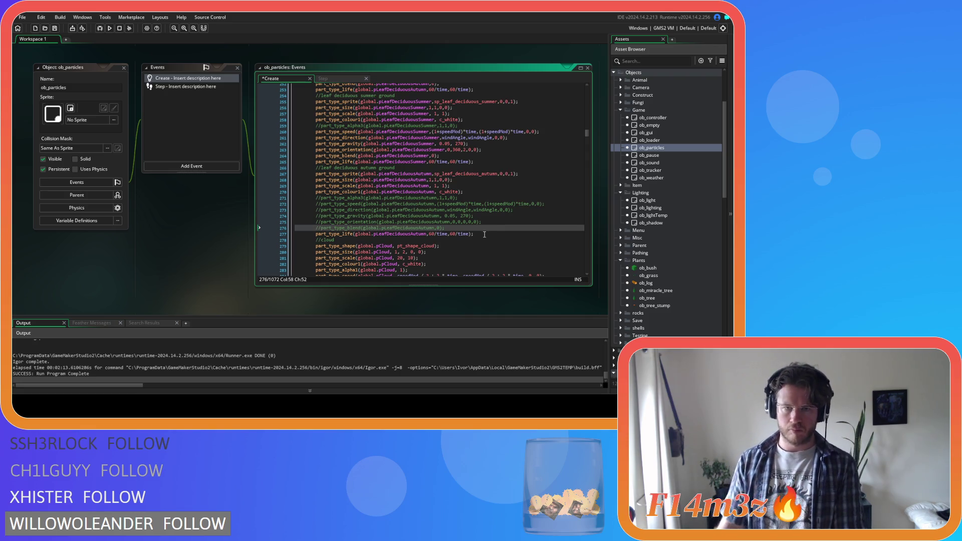
click(468, 234)
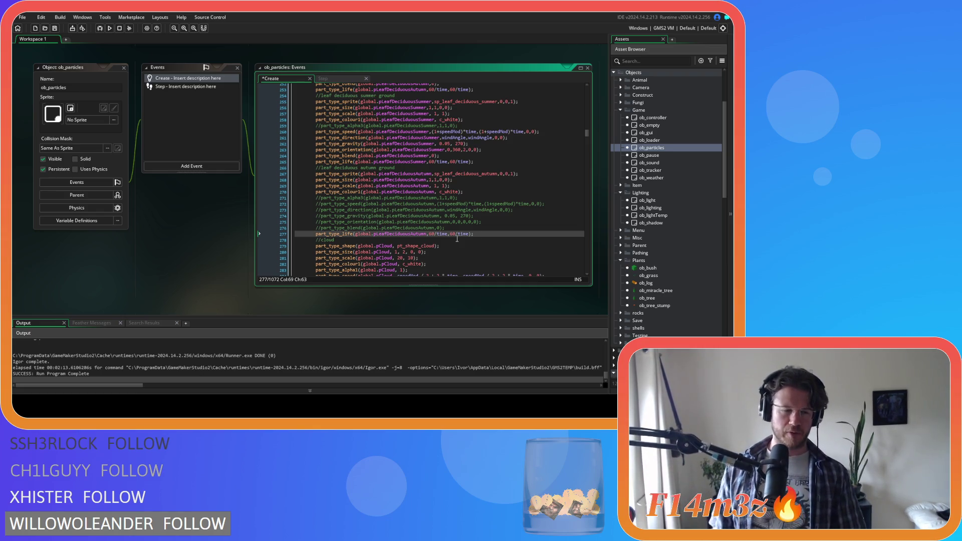
Step: Uncomment the autumn ground alpha3 line, change its part_type_life values, and save
double_click(431, 234)
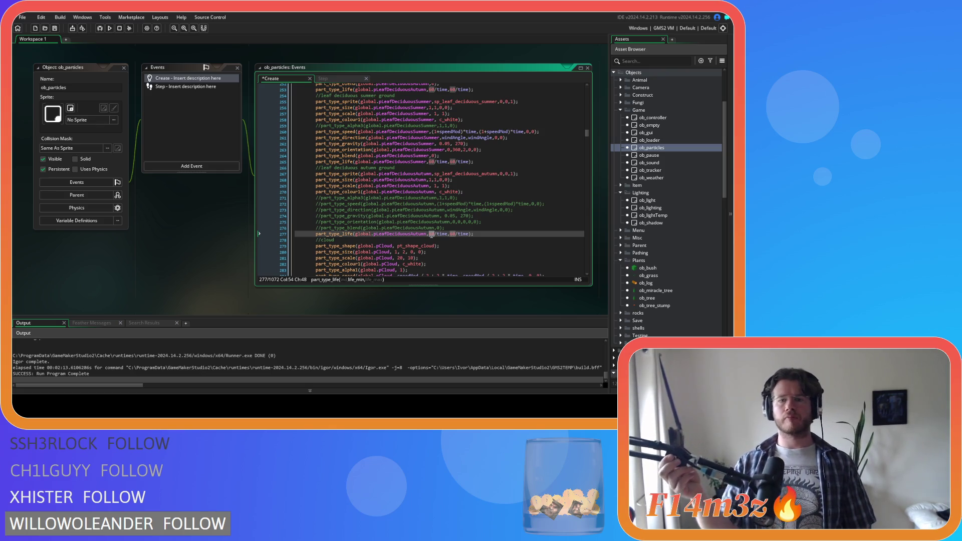
click(469, 198)
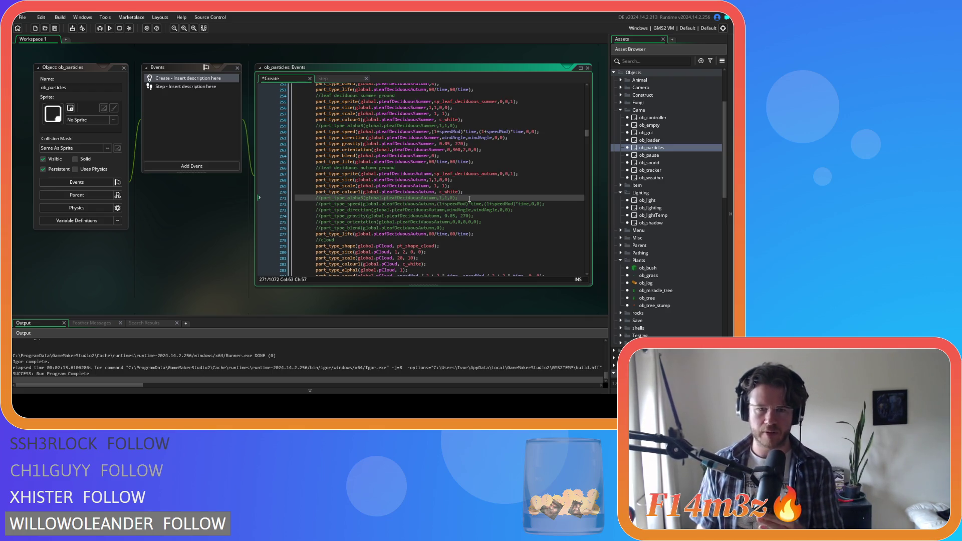
key(ctrl+shift+k)
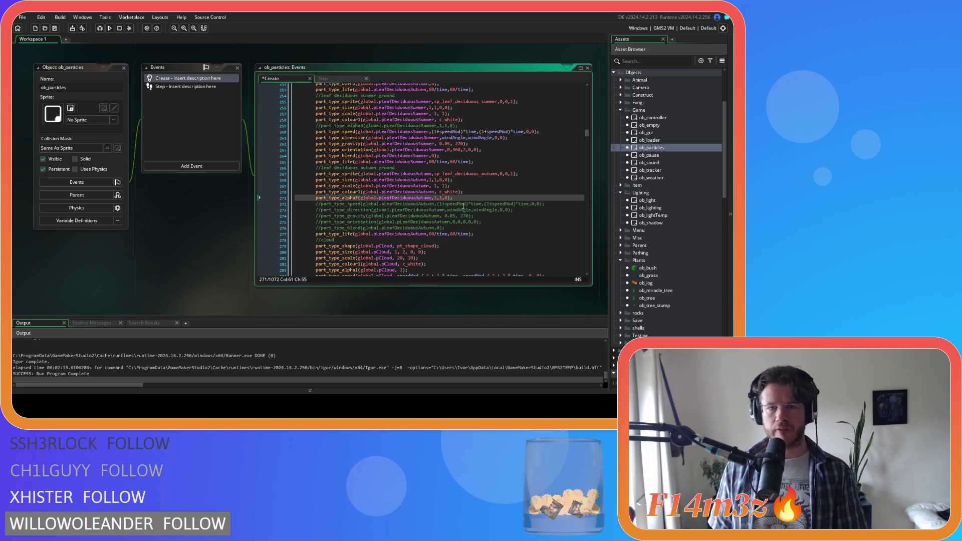
double_click(432, 233)
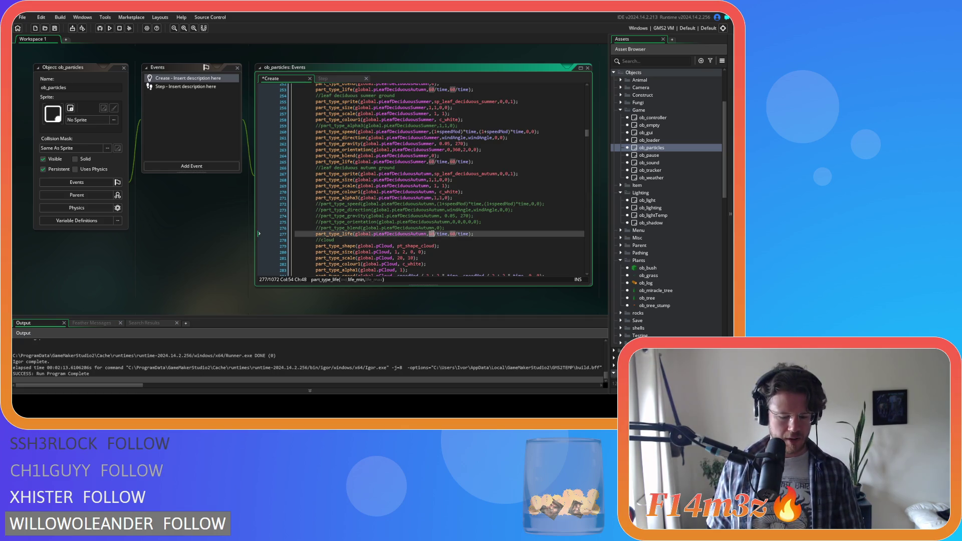
text(1200)
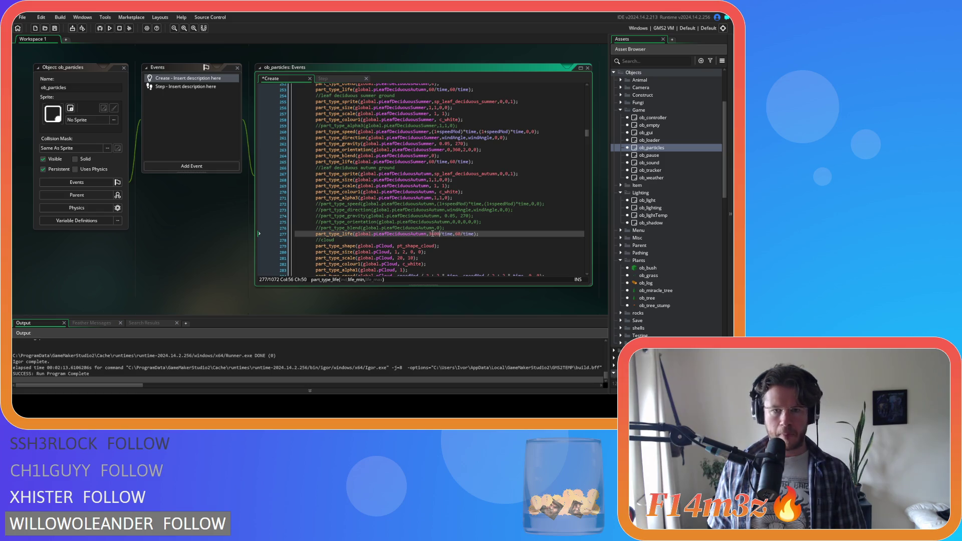
double_click(457, 234)
text(3600)
key(End)
key(ctrl+s)
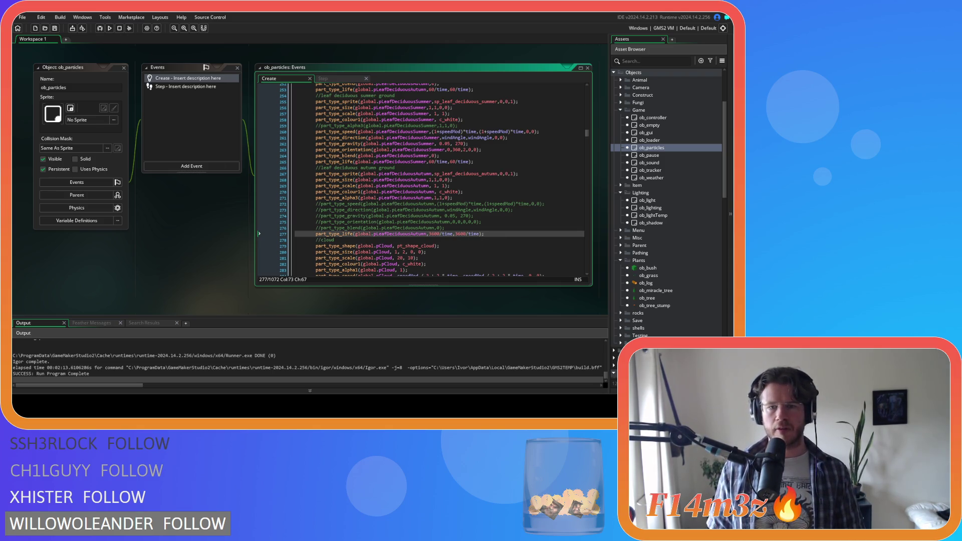
Step: Comment out the motion lines in the summer ground leaf block
drag(484, 233, 357, 199)
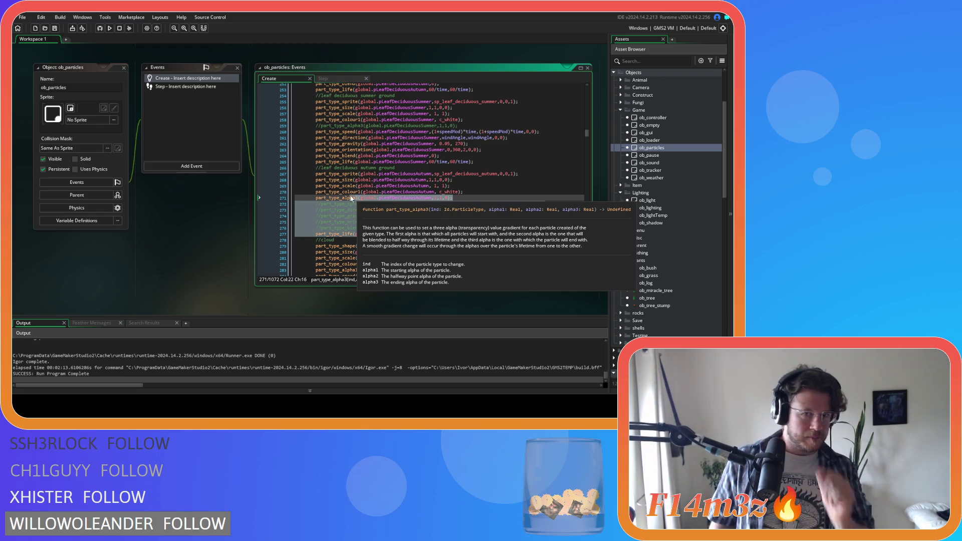
key(shift+Up)
key(shift+Up)
key(shift+Up)
key(shift+Home)
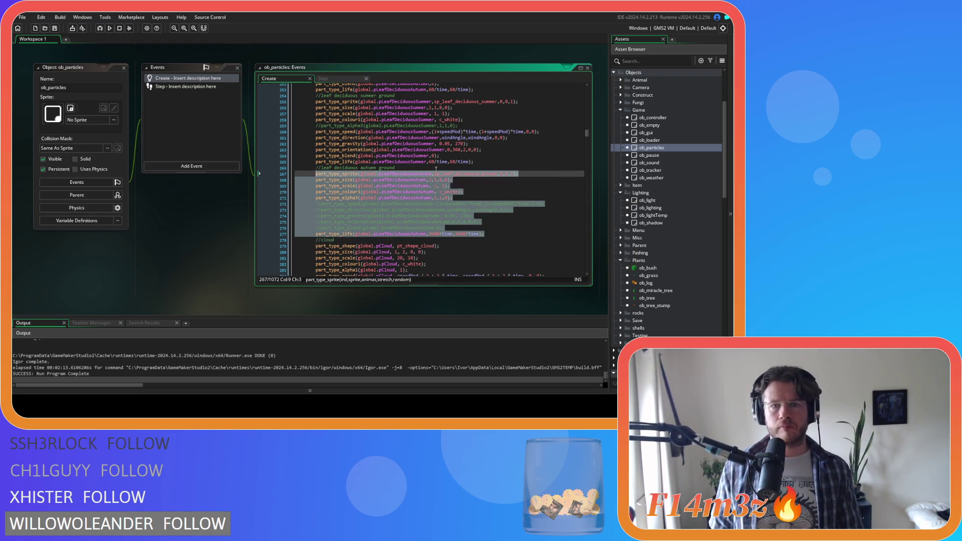
scroll(477, 190, up, 2)
drag(492, 264, 315, 209)
mouse_move(479, 191)
mouse_down()
mouse_move(401, 178)
mouse_move(391, 150)
mouse_move(317, 138)
mouse_up()
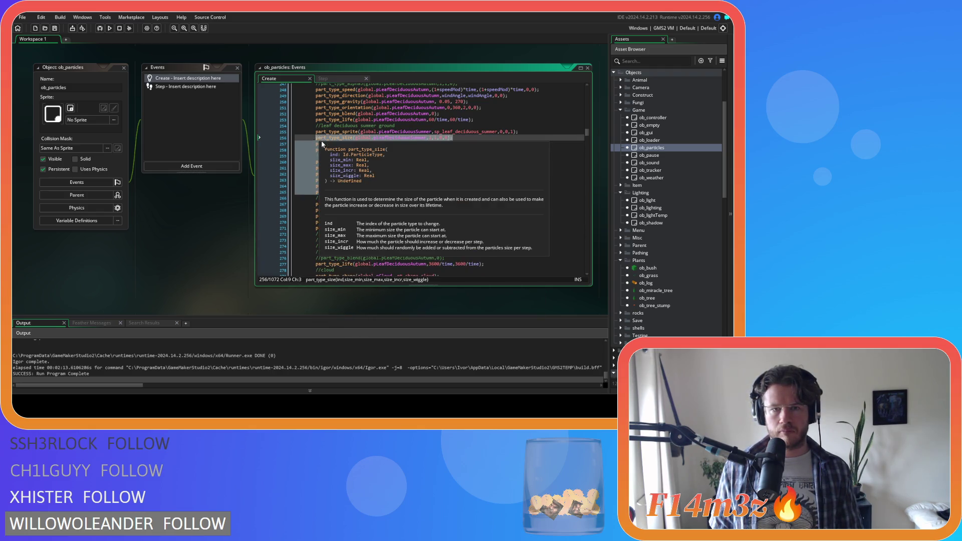
key(ctrl+k)
Step: Rename the particle on every summer ground block line (255–265) to pLeafDeciduousSummerGround
click(423, 132)
double_click(422, 132)
key(ctrl+c)
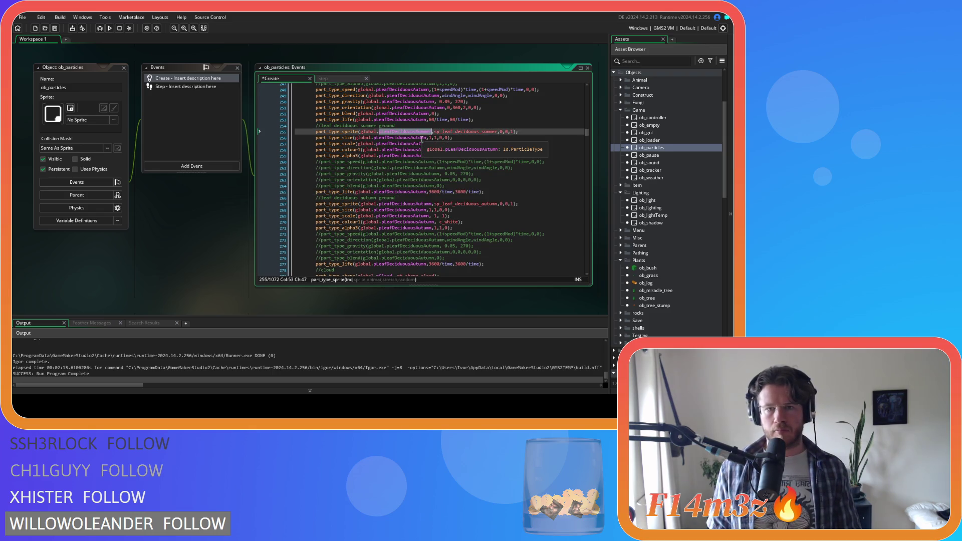
click(417, 137)
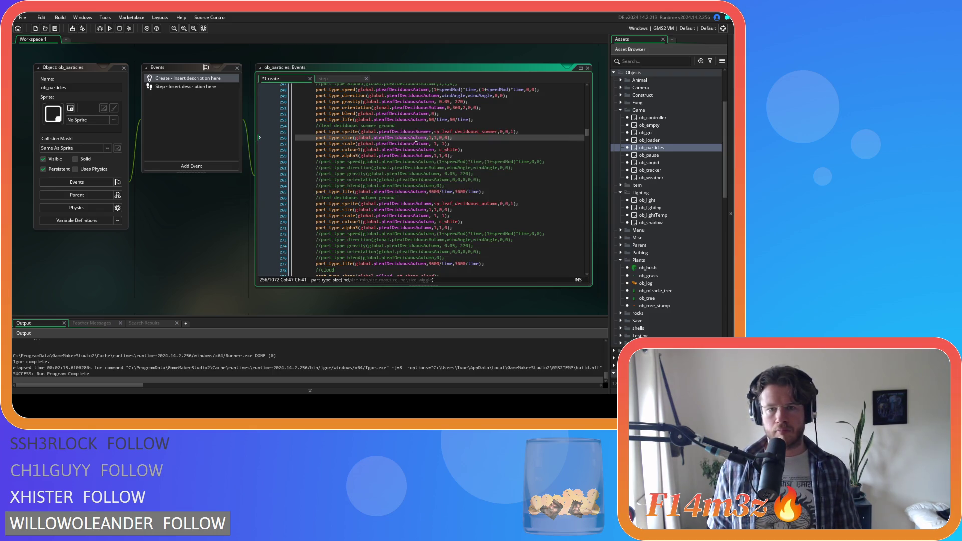
key(ctrl+v)
key(ctrl+z)
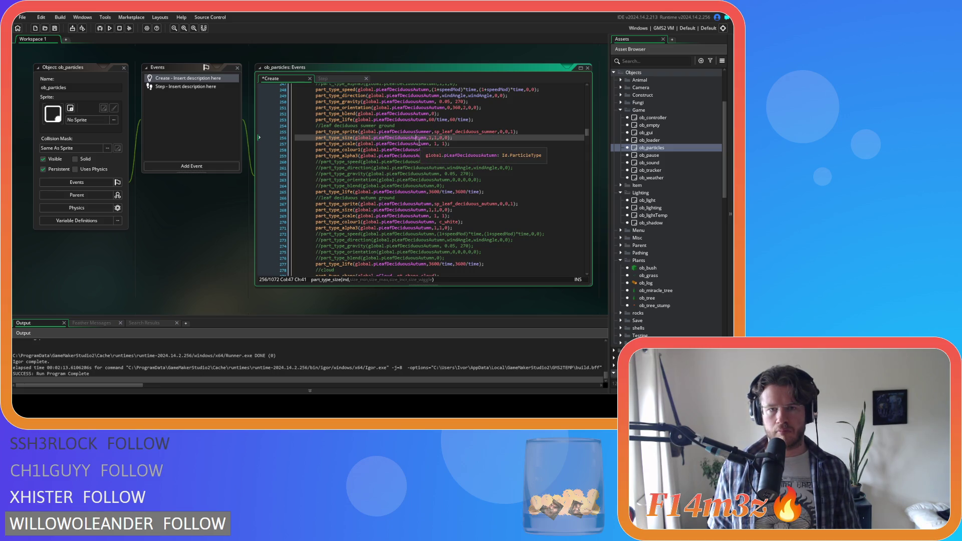
click(433, 132)
text(Ground)
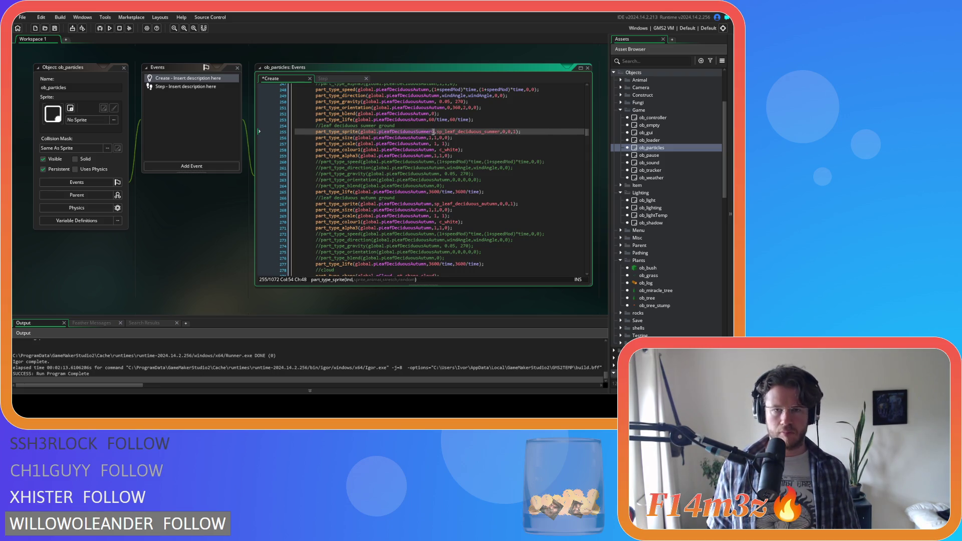
double_click(422, 133)
key(ctrl+c)
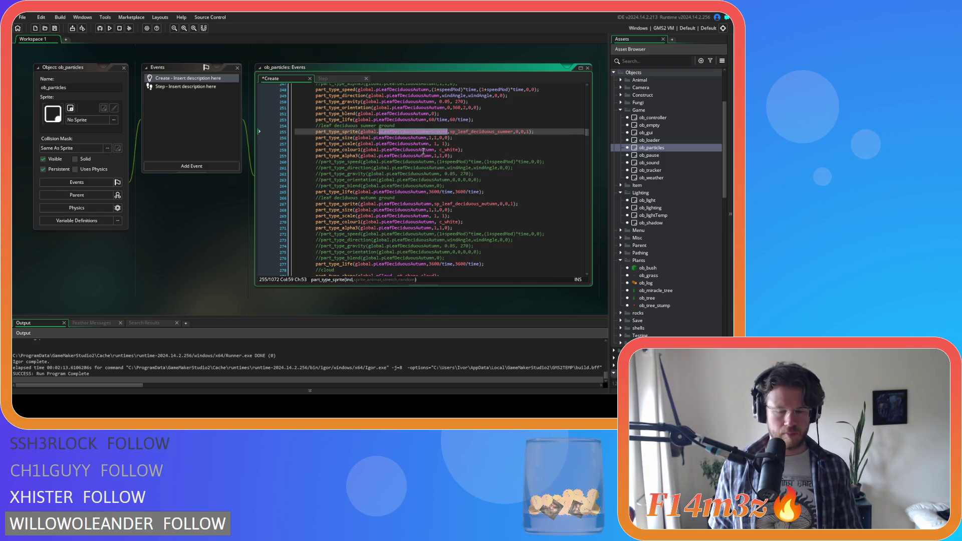
double_click(416, 139)
key(ctrl+v)
double_click(417, 144)
key(ctrl+v)
double_click(418, 150)
key(ctrl+v)
double_click(418, 156)
key(ctrl+v)
double_click(418, 162)
key(ctrl+v)
double_click(418, 168)
key(ctrl+v)
double_click(419, 174)
key(ctrl+v)
double_click(418, 180)
key(ctrl+v)
double_click(418, 186)
key(ctrl+v)
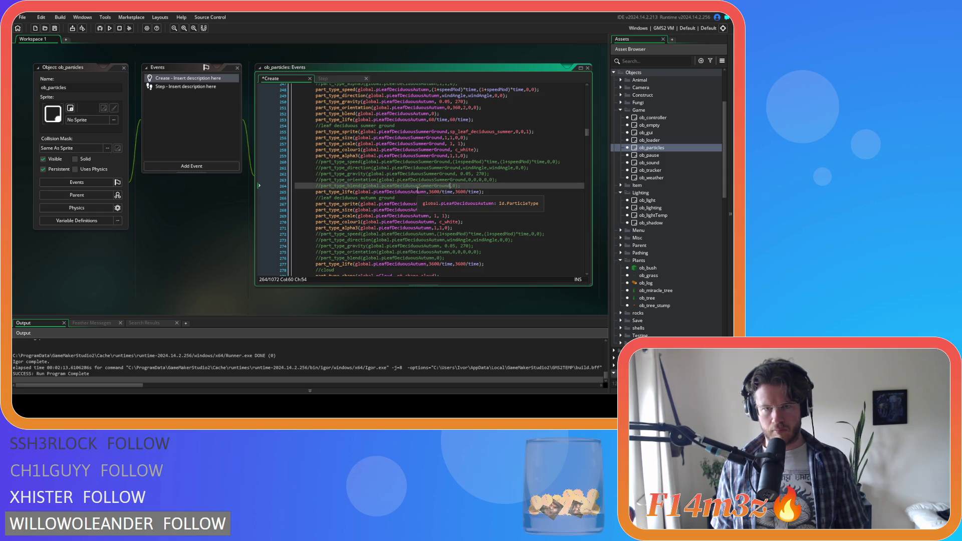
double_click(418, 192)
key(ctrl+v)
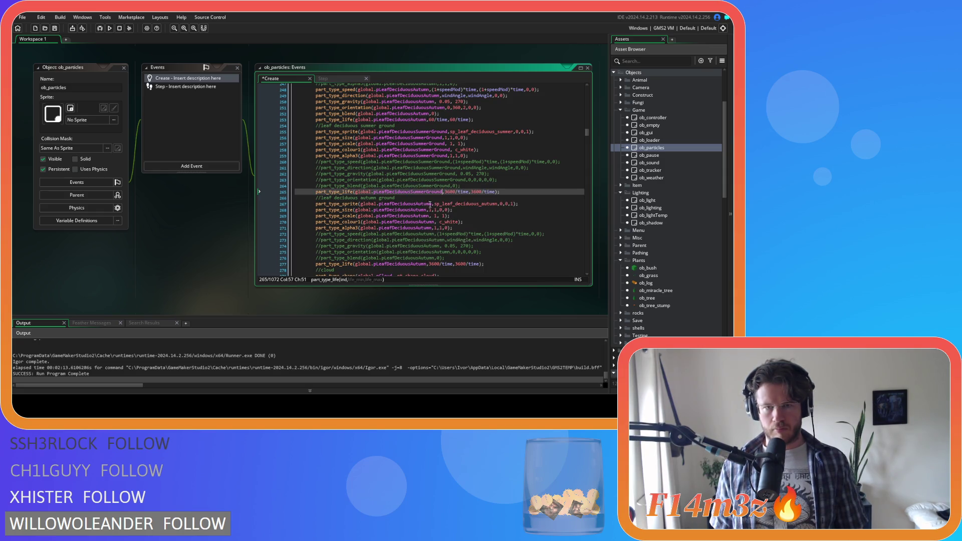
Step: Rename the autumn ground block's particle (lines 267–277) to pLeafDeciduousAutumnGround and save
click(430, 203)
text(Ground)
double_click(413, 210)
key(ctrl+v)
double_click(415, 216)
key(ctrl+v)
double_click(416, 222)
key(ctrl+v)
double_click(418, 228)
key(ctrl+v)
double_click(419, 234)
key(ctrl+v)
double_click(420, 240)
key(ctrl+v)
double_click(422, 246)
key(ctrl+v)
double_click(423, 252)
key(ctrl+v)
double_click(424, 258)
key(ctrl+v)
double_click(417, 264)
key(ctrl+v)
key(ctrl+s)
scroll(469, 237, down, 2)
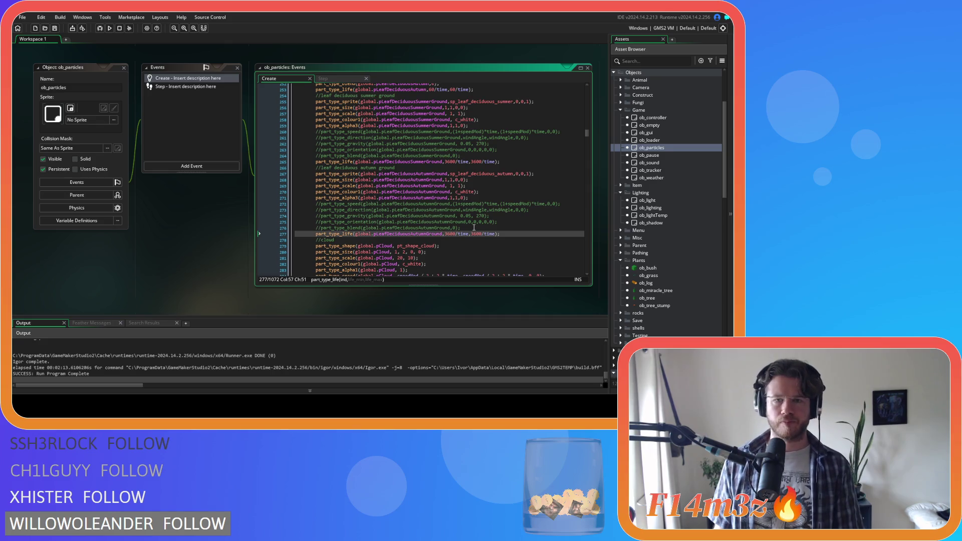
Step: Search the code for pBlood and copy its part_type_death line
mouse_move(468, 173)
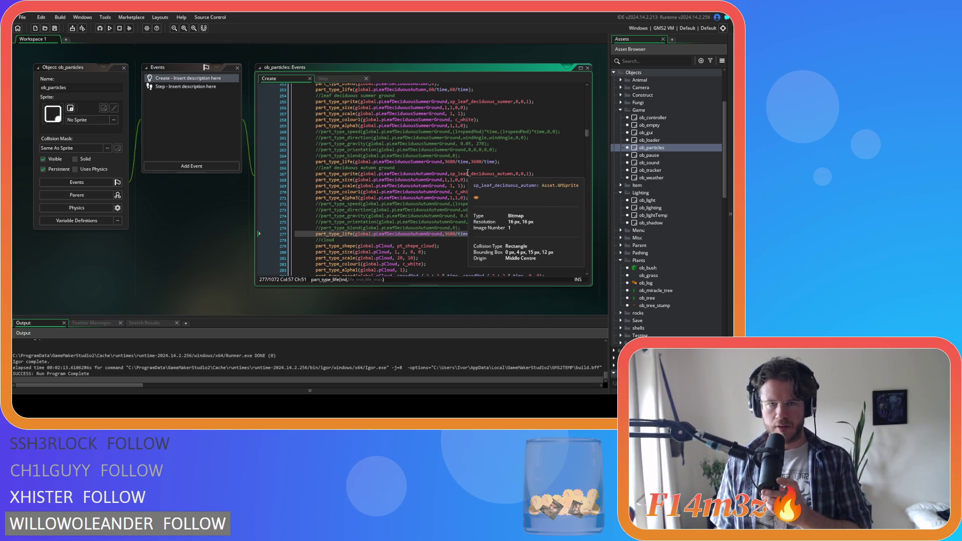
scroll(473, 169, down, 8)
scroll(477, 166, down, 10)
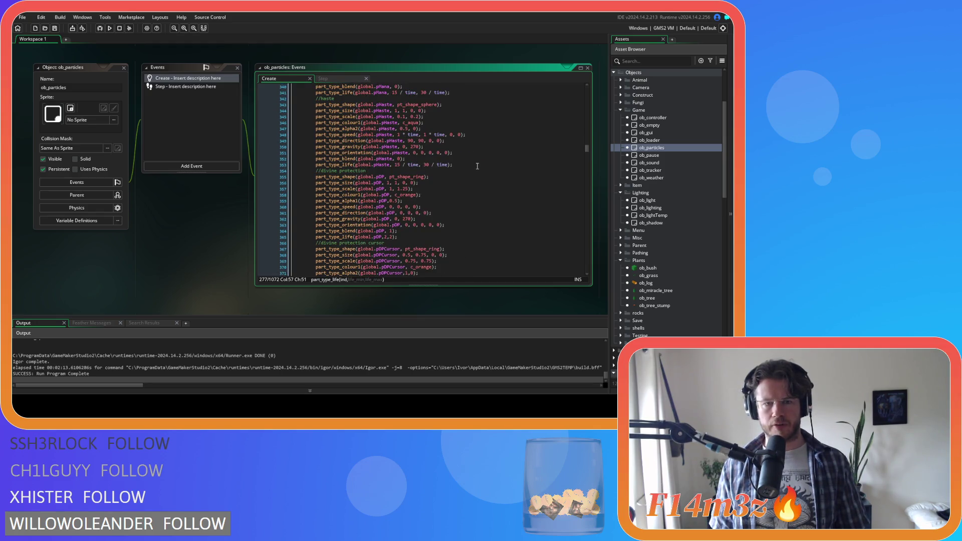
key(ctrl+f)
text(pBlood)
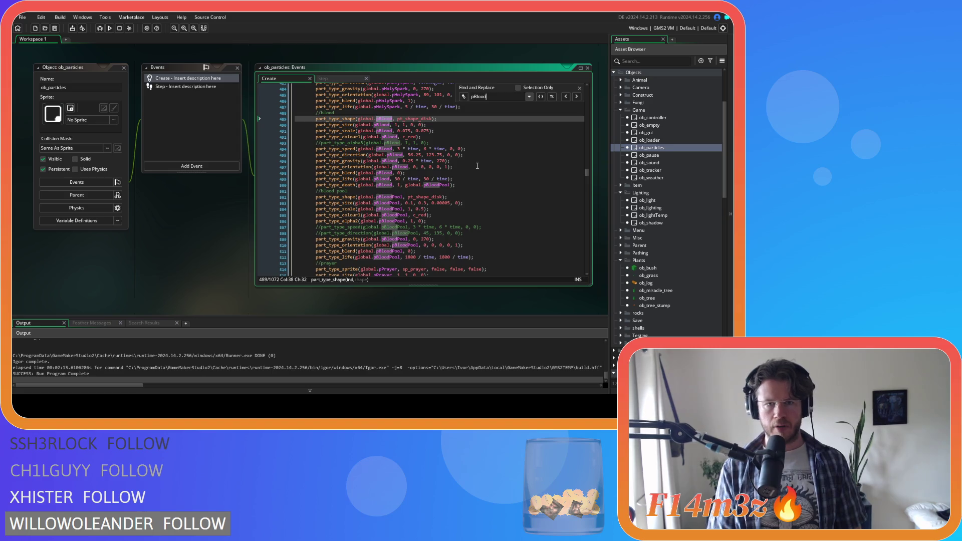
click(442, 174)
drag(454, 184, 316, 185)
right_click(324, 186)
key(Escape)
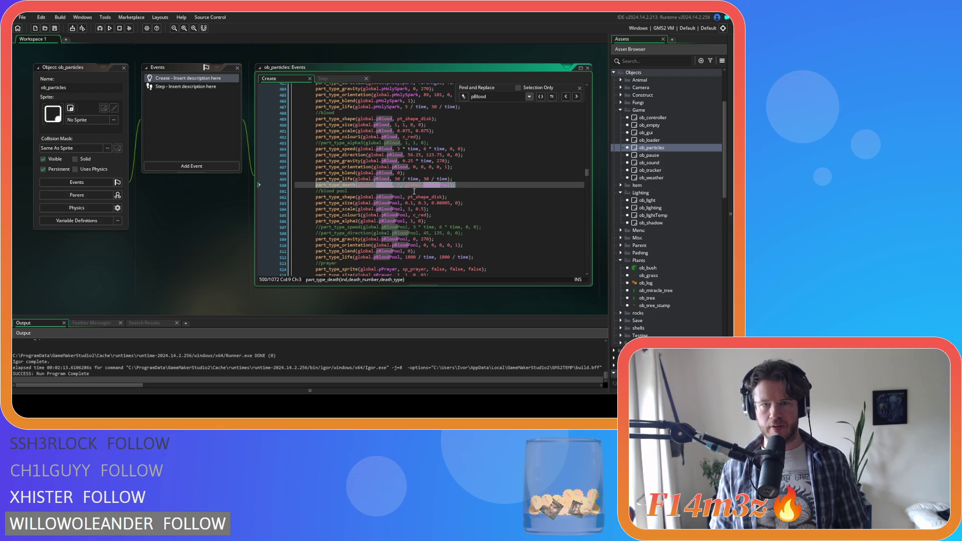
click(455, 185)
click(580, 89)
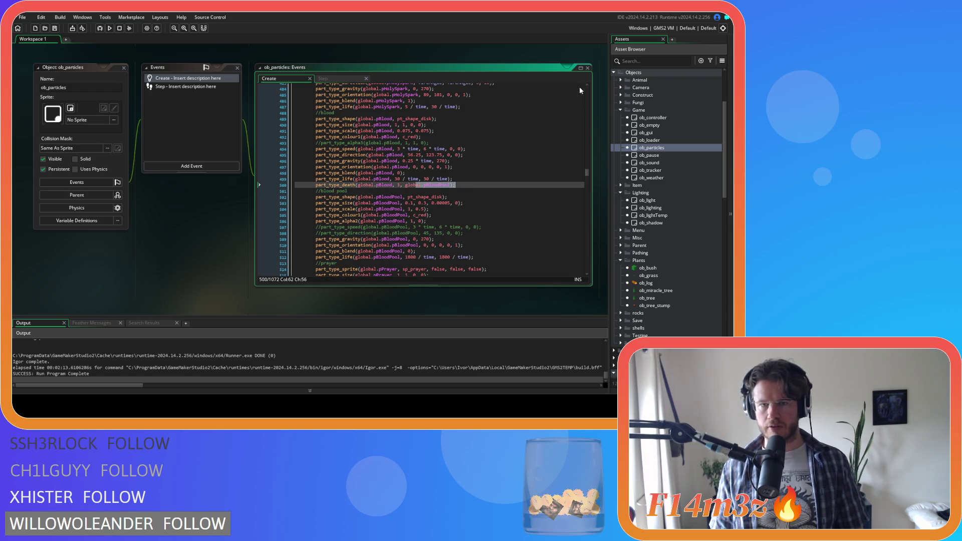
Step: Search for 'pleaf' and step through the matches to the pLeafDeciduousSummer block
scroll(506, 207, up, 15)
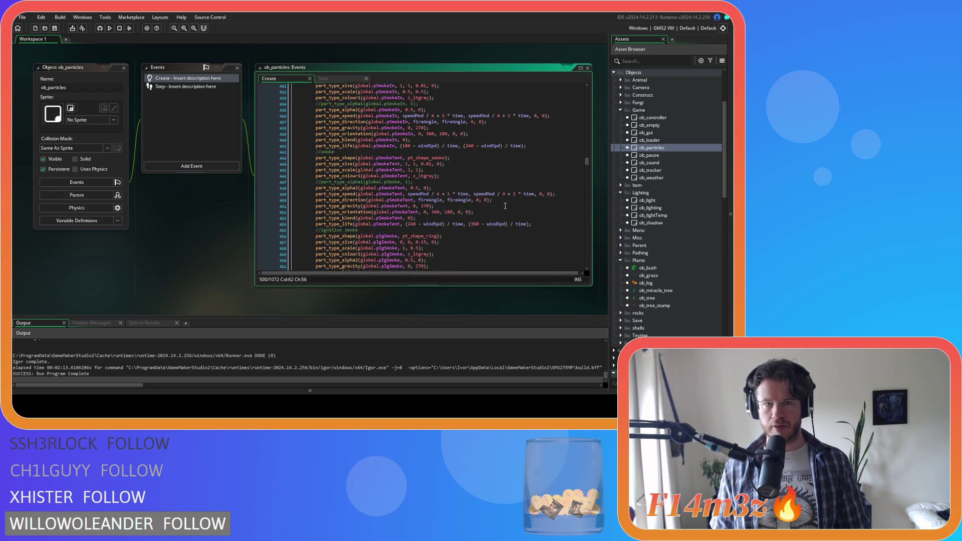
click(506, 206)
key(ctrl+f)
text(pleafe)
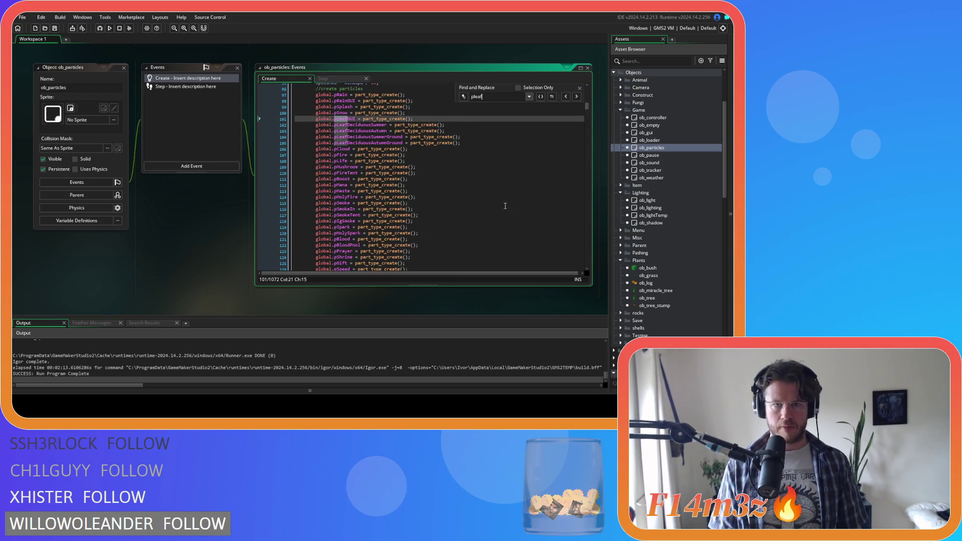
key(BackSpace)
click(577, 96)
click(577, 96)
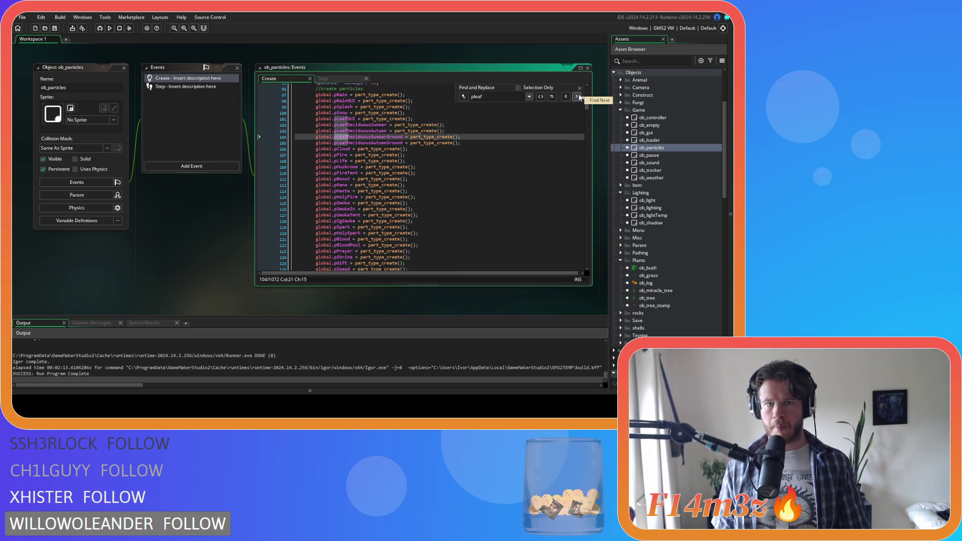
click(577, 96)
click(577, 96)
click(576, 96)
click(580, 89)
scroll(454, 167, down, 3)
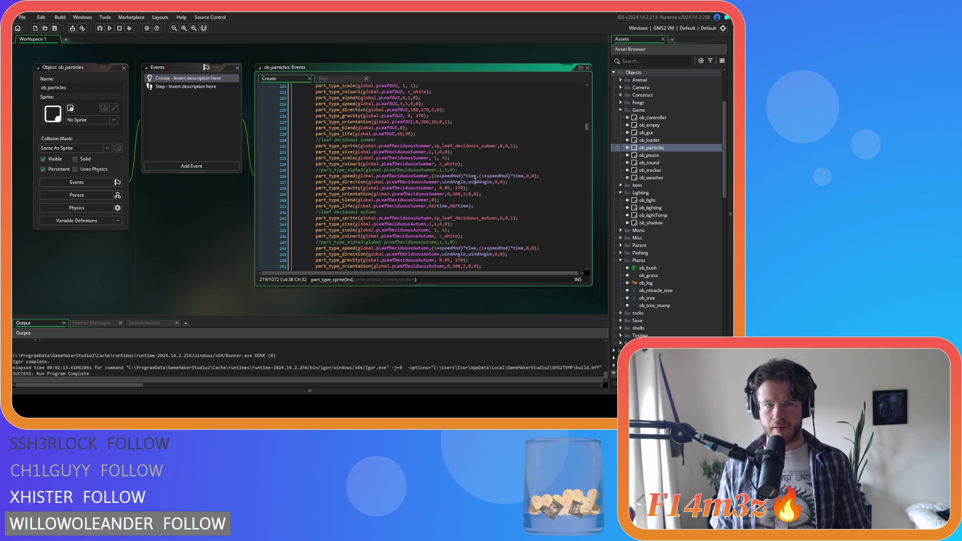
Step: Paste the death line under the summer lifetime, changing pBloodPool to pLeafDeciduousSummerGround
click(489, 193)
key(Return)
key(ctrl+v)
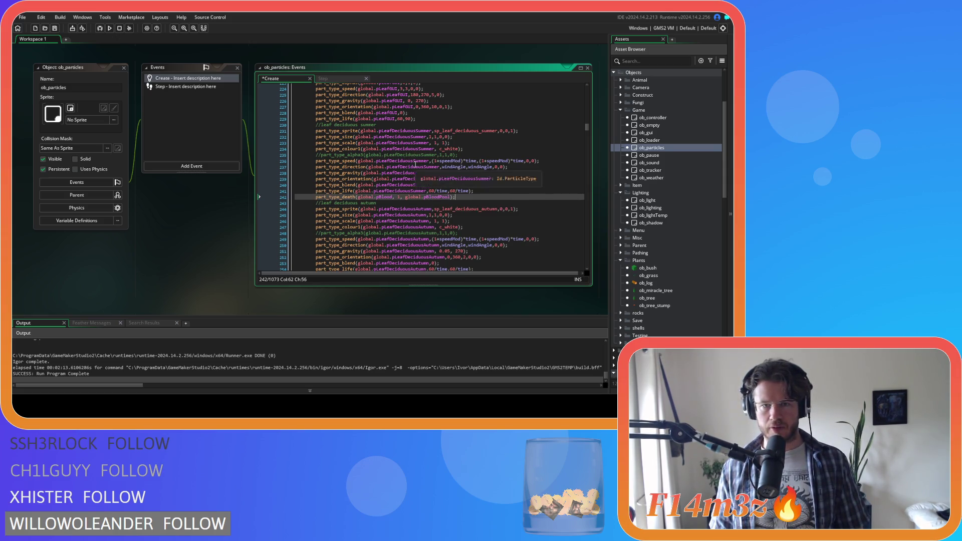
double_click(415, 164)
key(ctrl+c)
double_click(437, 197)
key(ctrl+v)
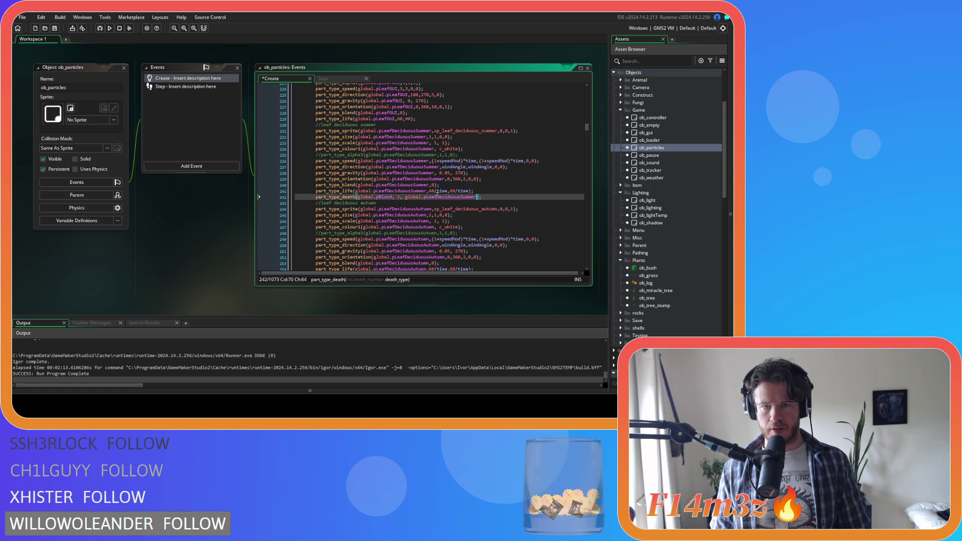
text(Ground)
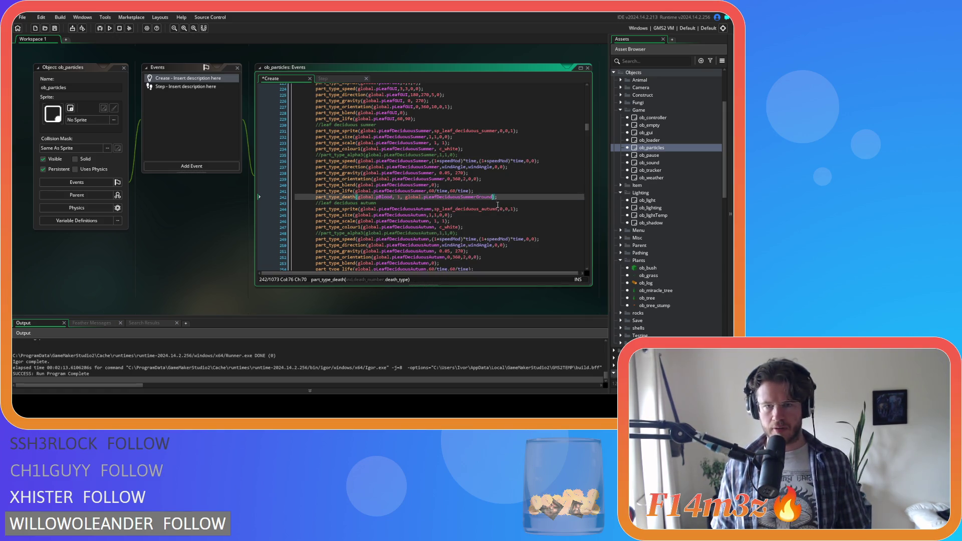
Step: Replace pBlood with pLeafDeciduousSummer in the summer part_type_death line and copy the statement
drag(506, 197, 314, 196)
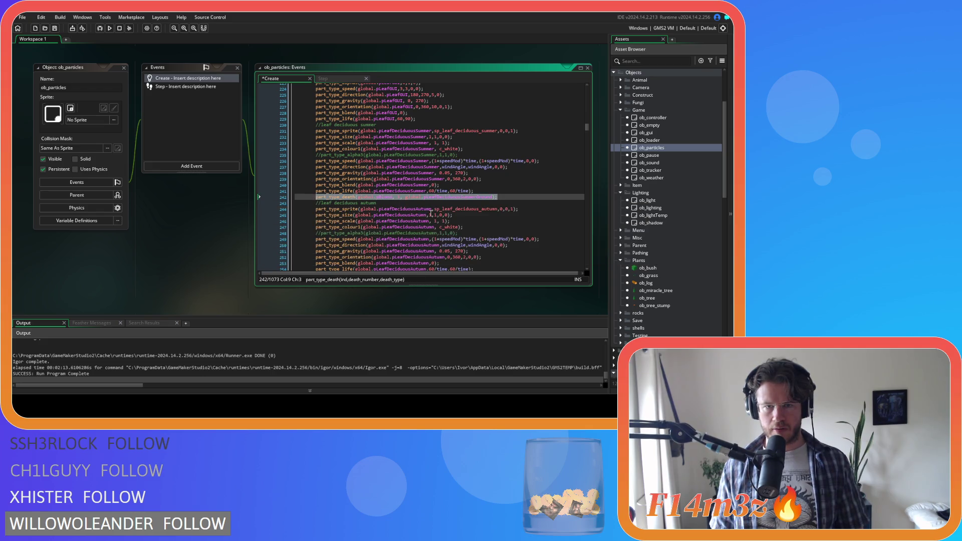
click(395, 197)
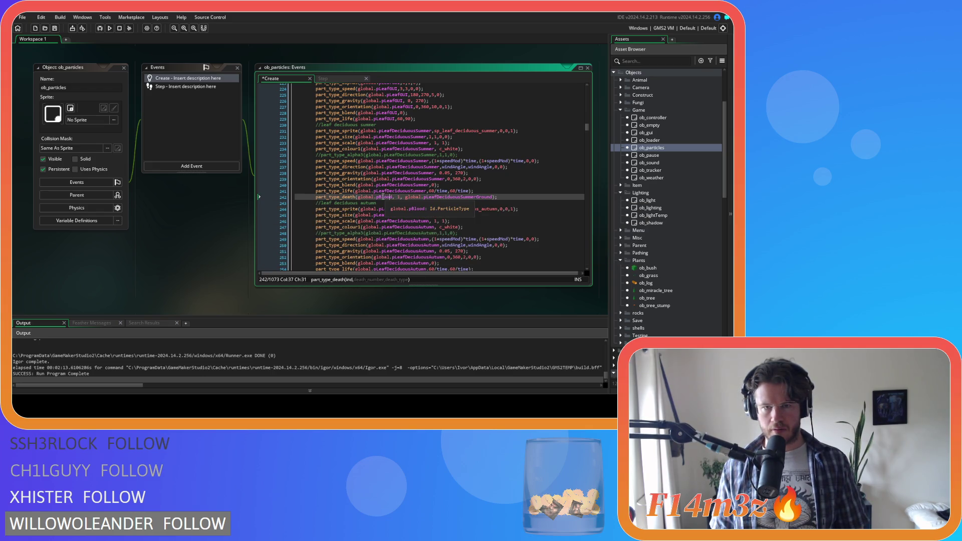
middle_click(385, 190)
key(ctrl+c)
double_click(385, 197)
key(ctrl+v)
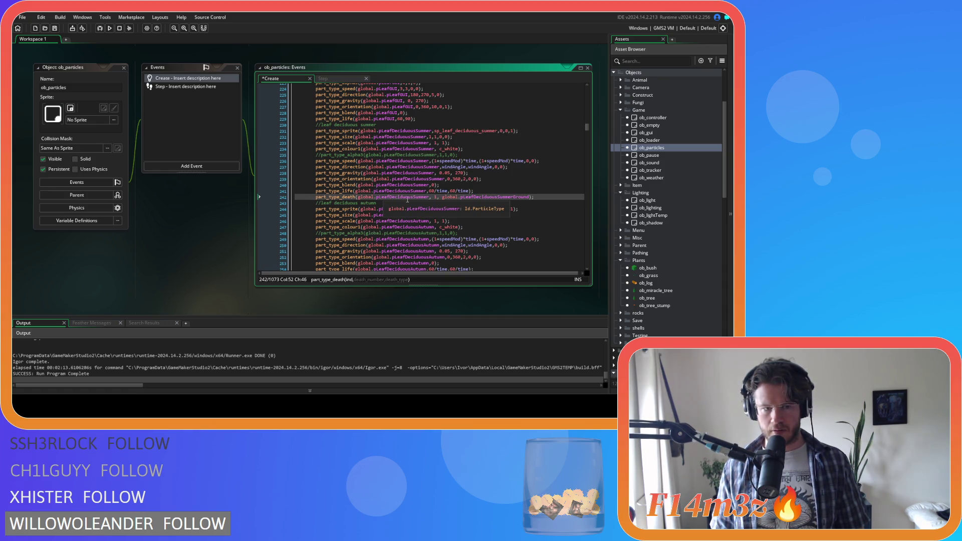
click(542, 195)
click(432, 197)
drag(544, 197, 315, 197)
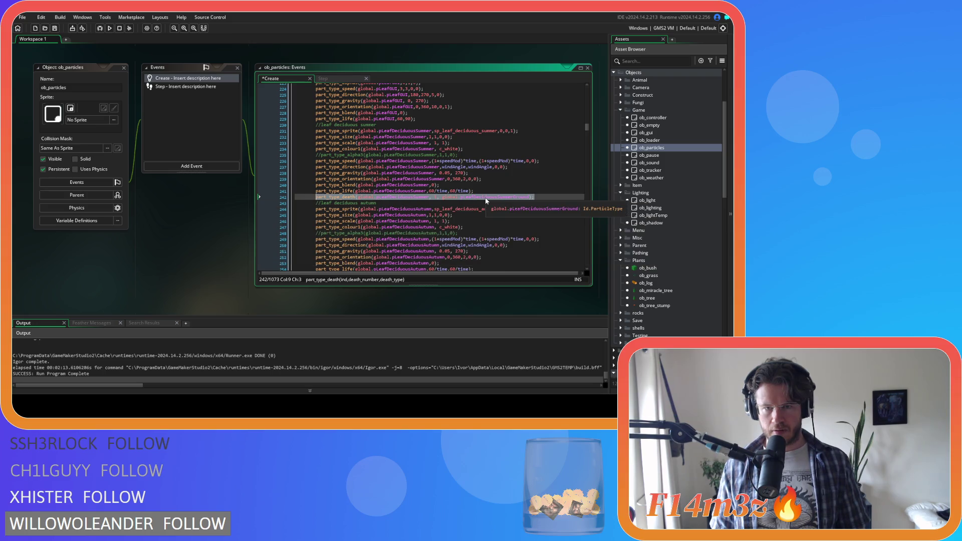
Step: Add the autumn death line using pLeafDeciduousAutumn and pLeafDeciduousAutumnGround, then save and run
scroll(485, 200, down, 4)
click(486, 210)
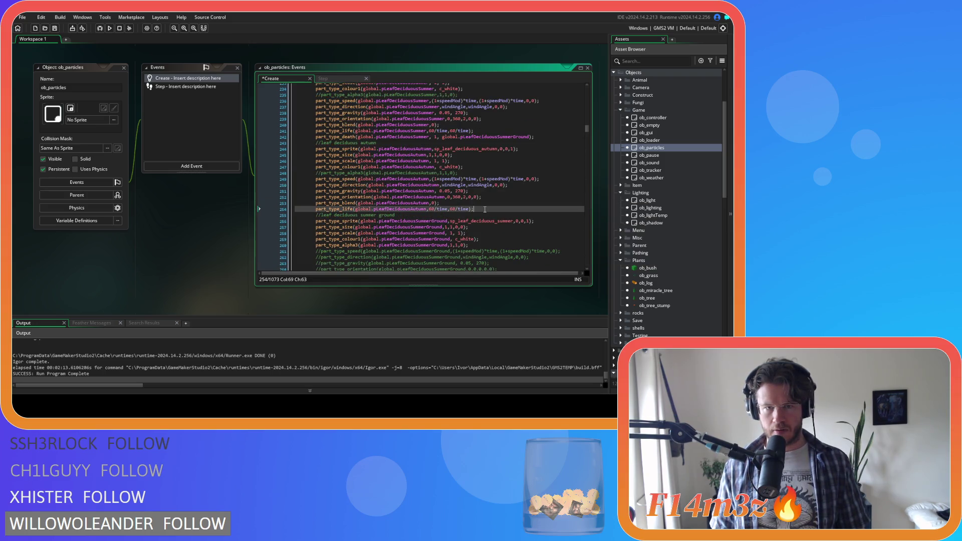
key(Return)
key(ctrl+v)
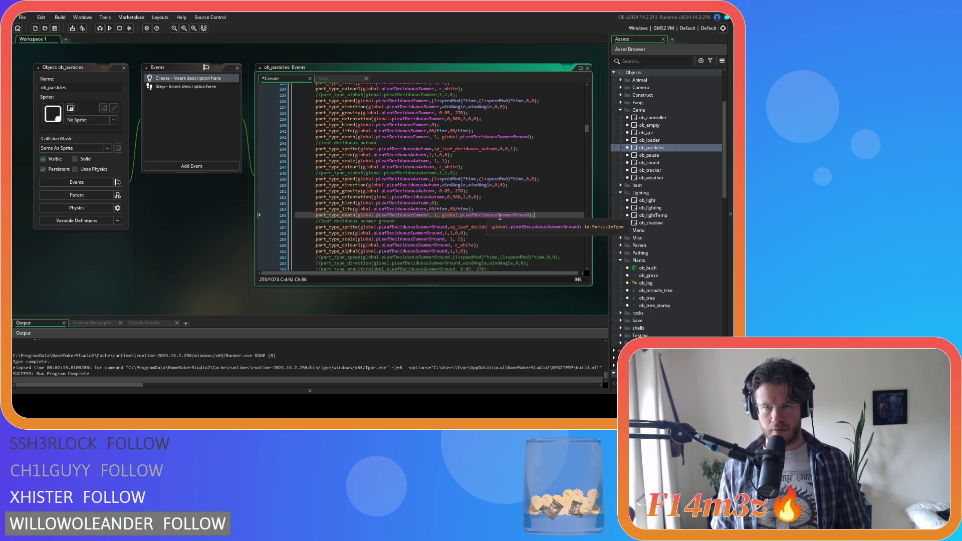
drag(430, 215, 416, 215)
text(Autumn)
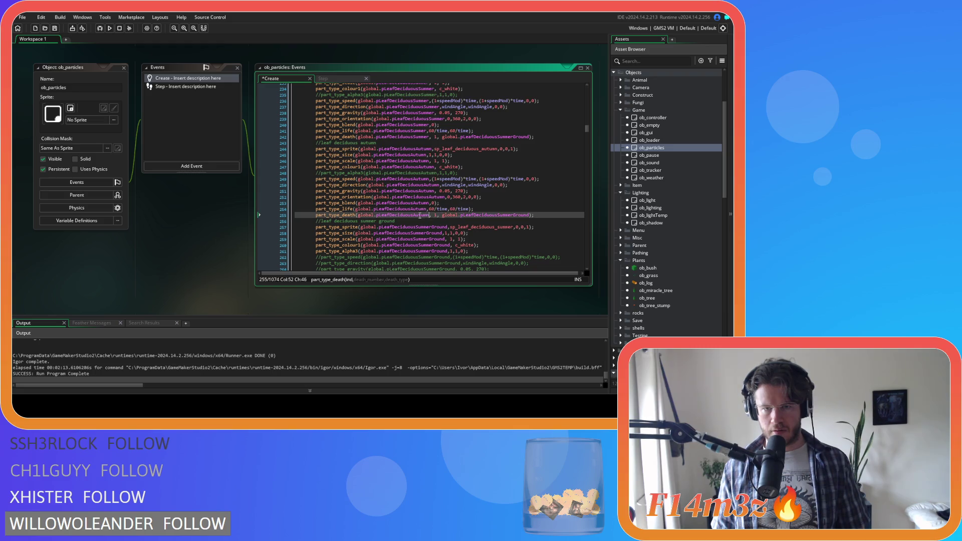
click(462, 215)
drag(506, 216, 514, 217)
text(pLeafDeciduousAutumn)
key(F5)
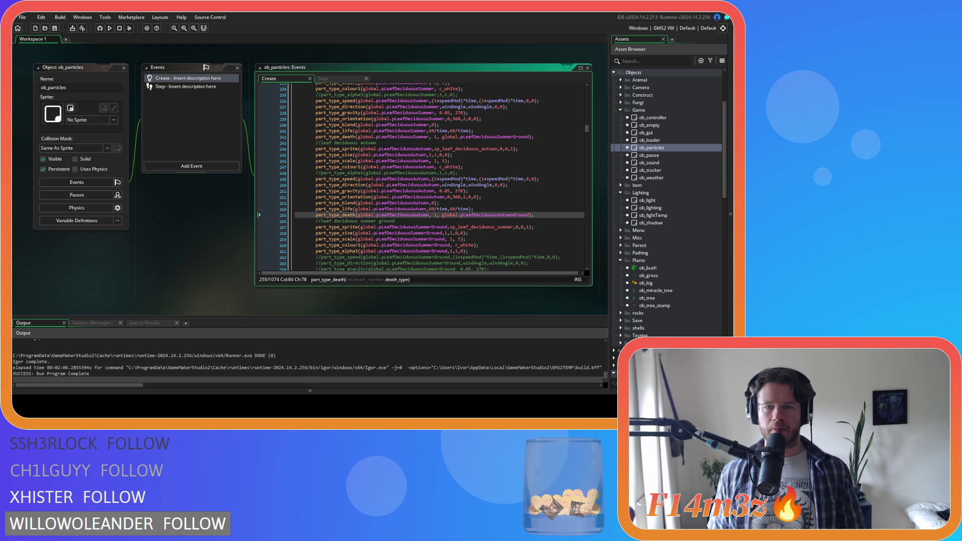
Step: Watch the falling leaves land in the test run, then return to the Create event code
scroll(439, 178, down, 6)
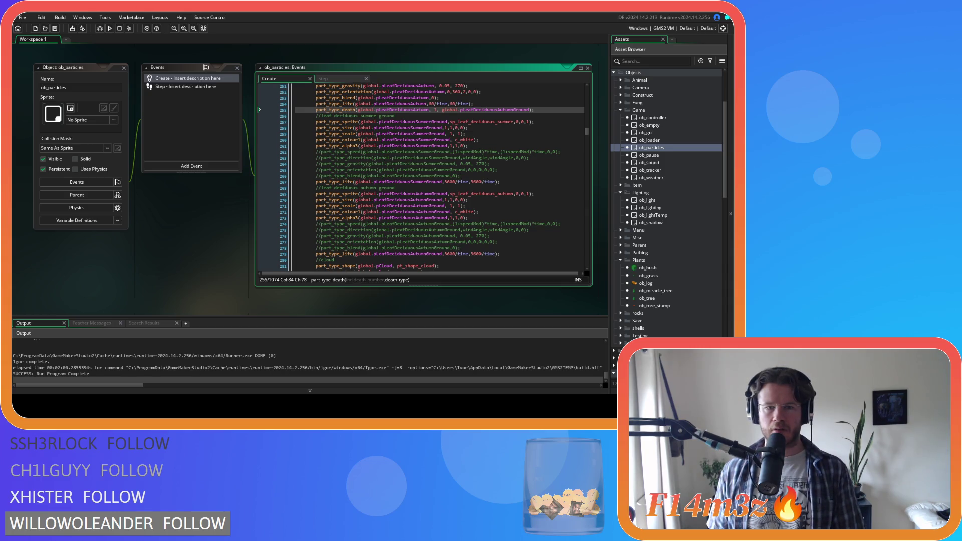
Step: Uncomment the summer ground leaf's part_type_orientation line and set its max angle to 360
click(517, 170)
key(ctrl+shift+k)
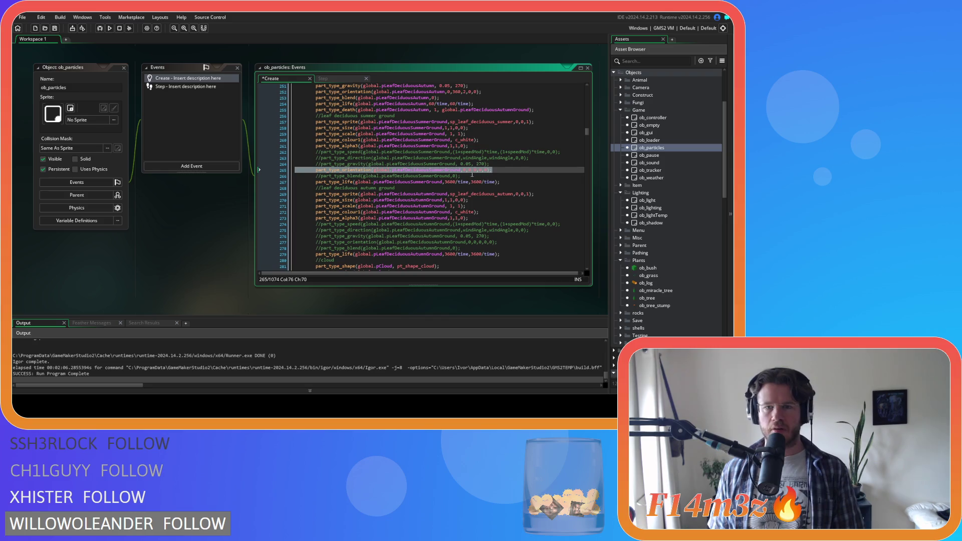
click(469, 171)
key(Right)
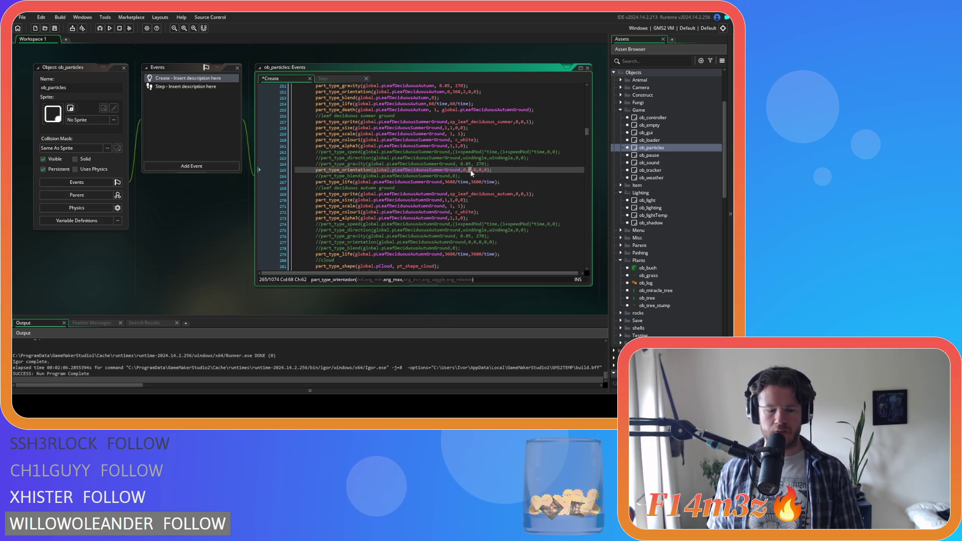
text(60)
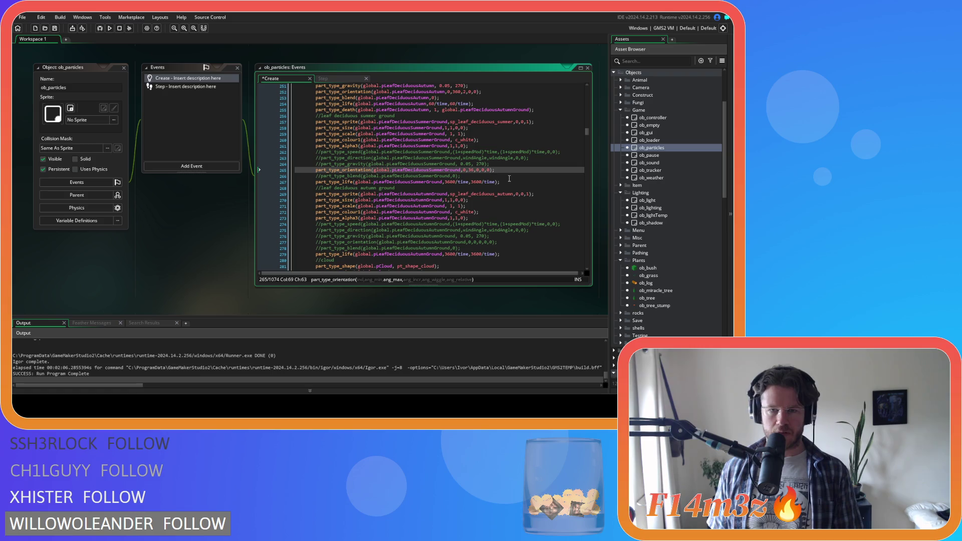
Step: Uncomment the autumn ground leaf's orientation line, set its max angle to 360, and save
click(508, 243)
key(ctrl+shift+k)
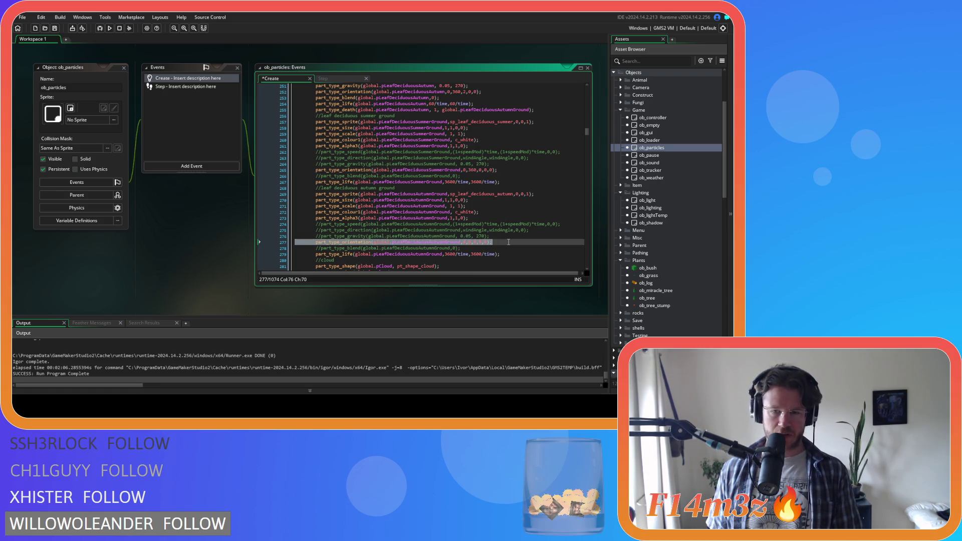
click(470, 243)
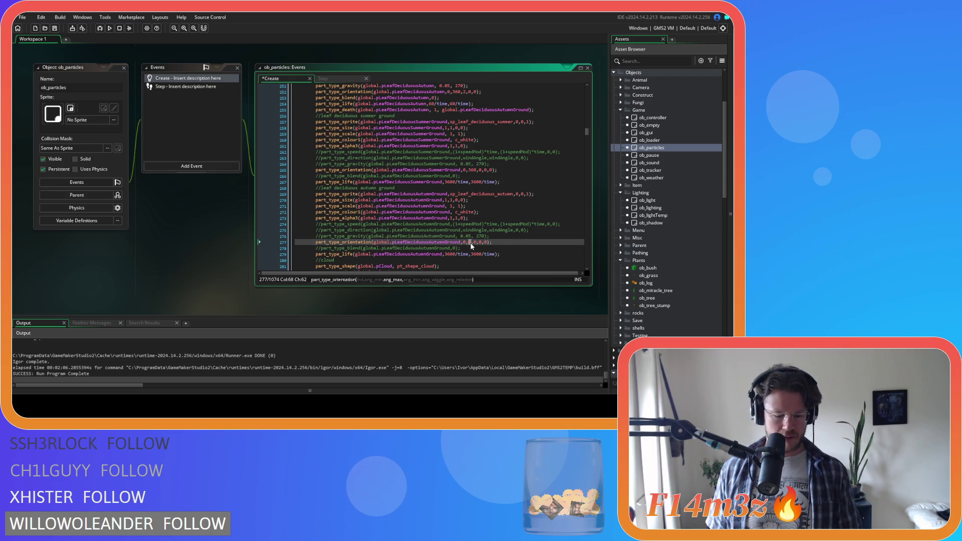
text(36)
click(504, 243)
key(ctrl+s)
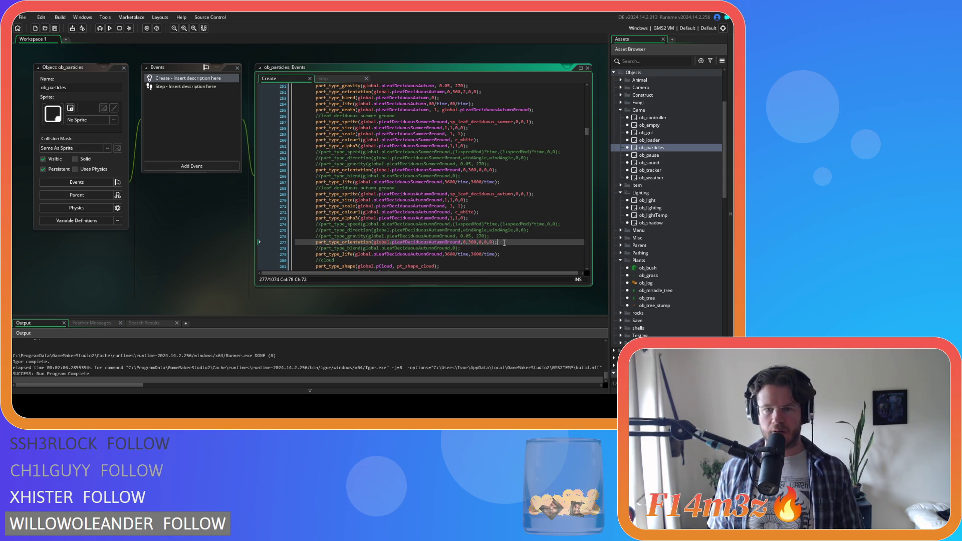
scroll(504, 243, up, 1)
scroll(495, 224, up, 3)
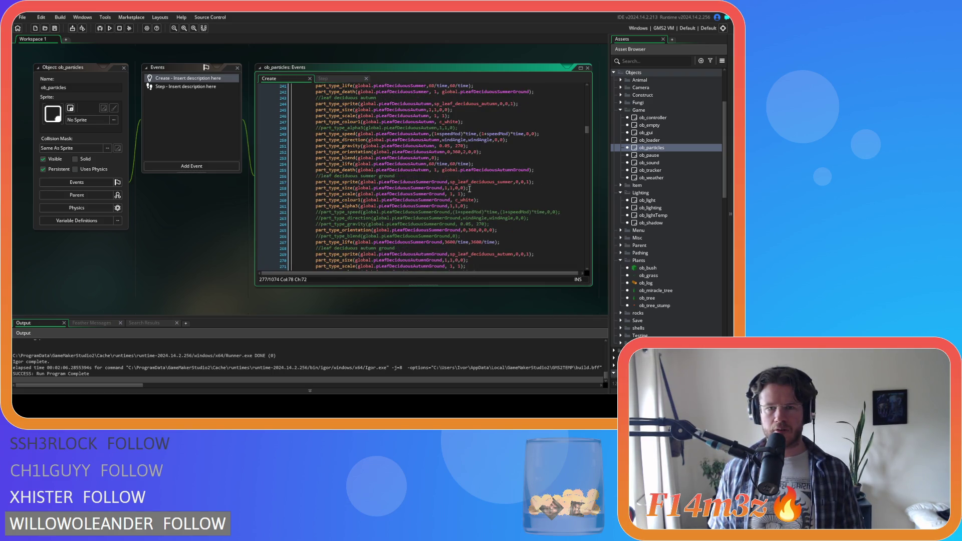
Step: Change the summer falling leaves' minimum life from 60/time to 30/time
scroll(454, 179, down, 3)
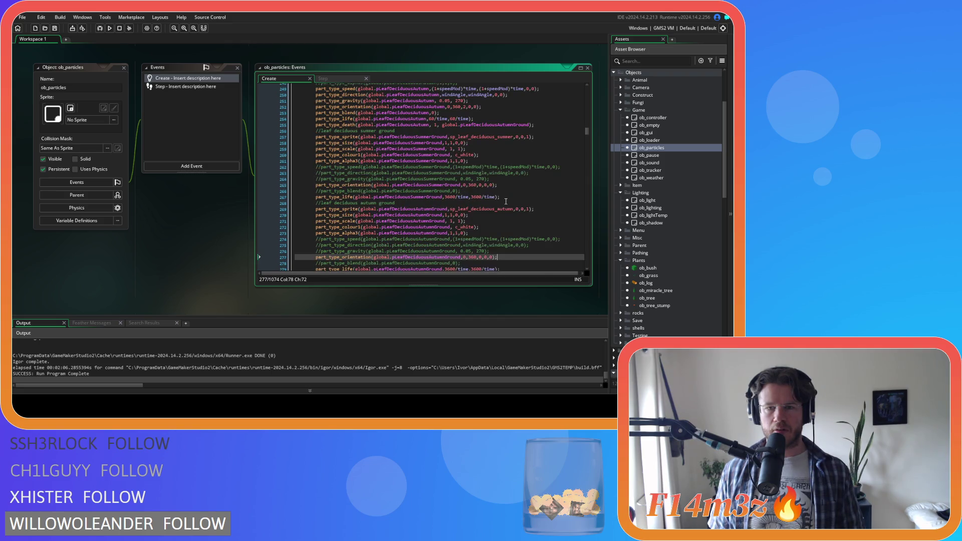
mouse_move(506, 206)
scroll(506, 206, up, 3)
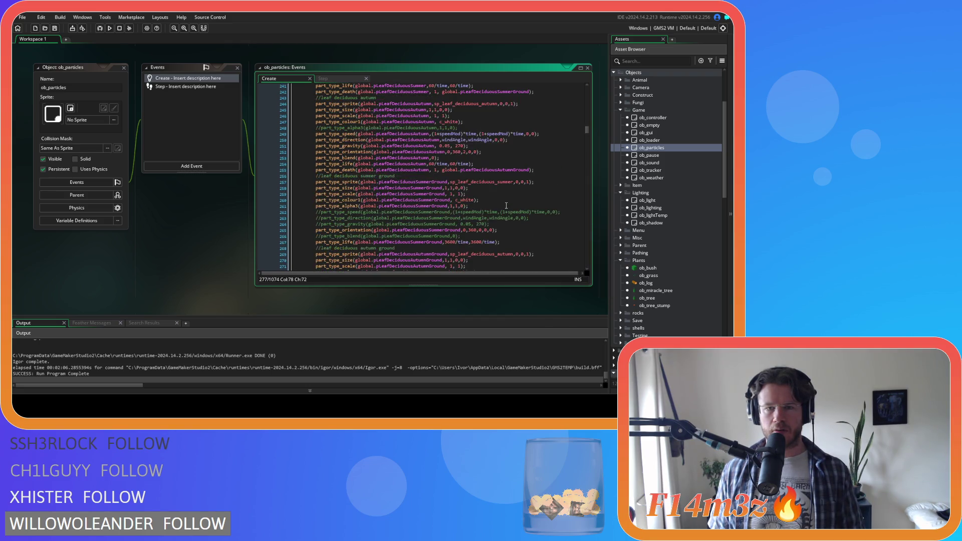
scroll(447, 179, up, 4)
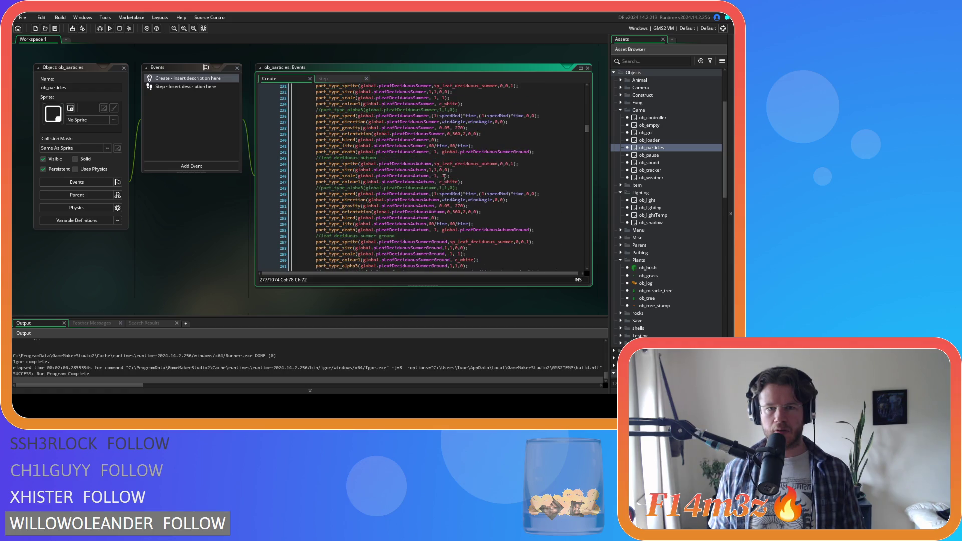
scroll(445, 177, up, 1)
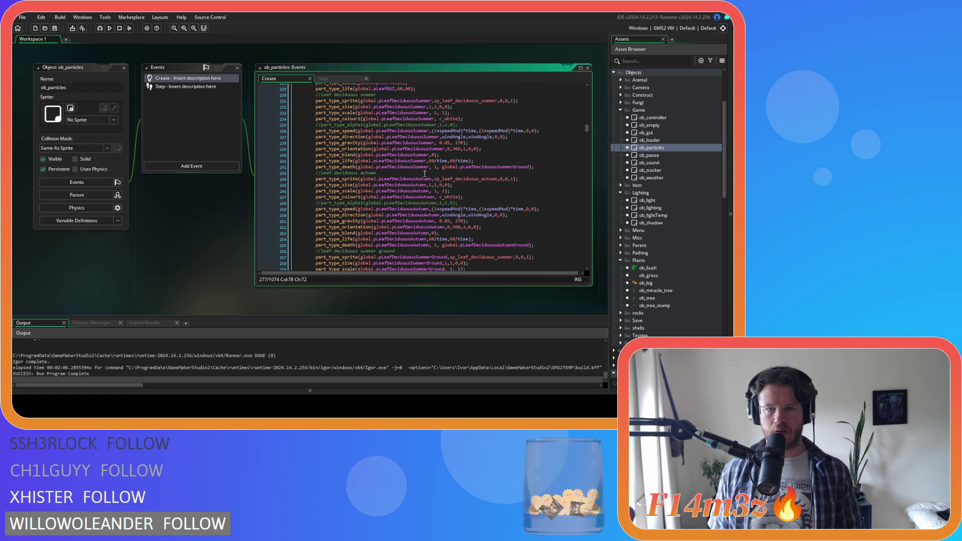
click(432, 161)
key(Delete)
key(BackSpace)
text(30)
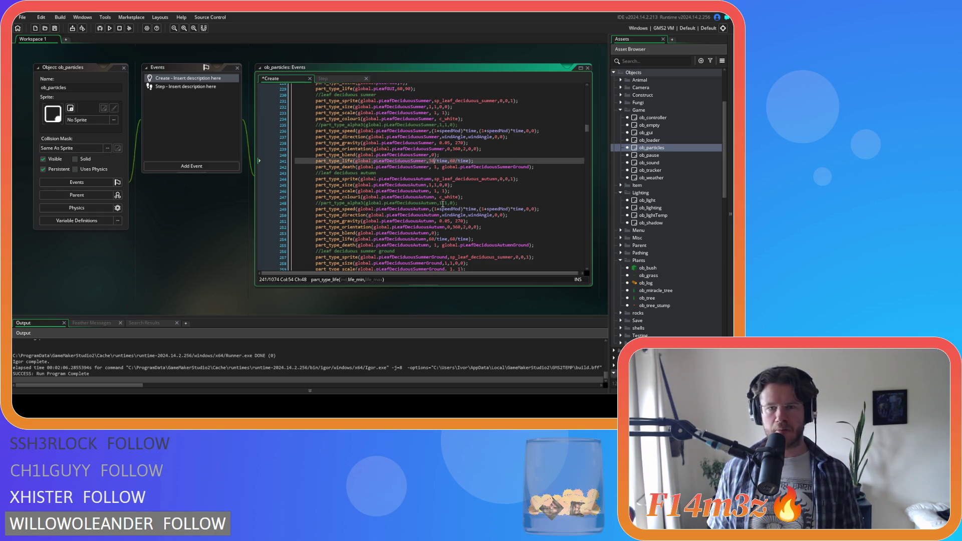
Step: Set the autumn falling leaves' minimum life to 30/time, save, and launch a test run
scroll(443, 203, down, 1)
double_click(432, 224)
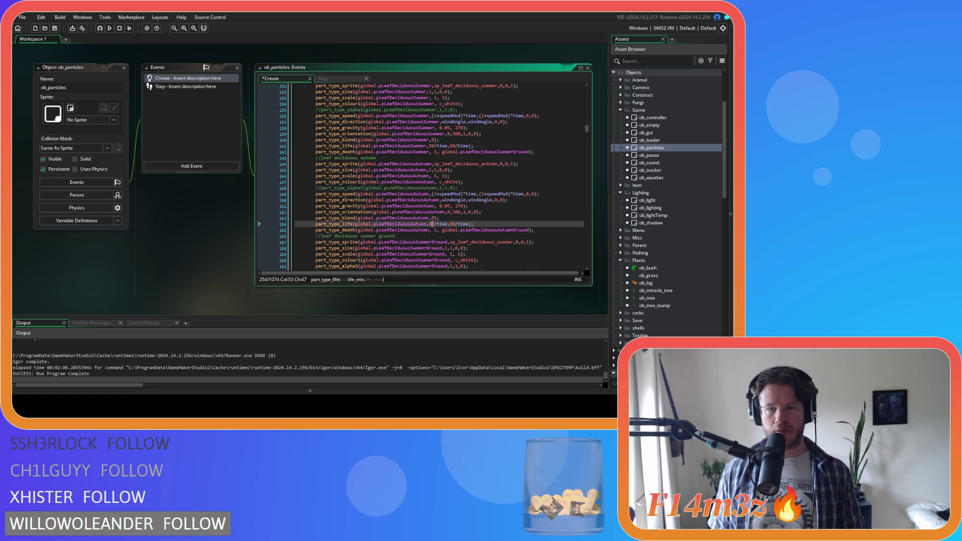
text(30)
key(ctrl+s)
click(489, 224)
key(F5)
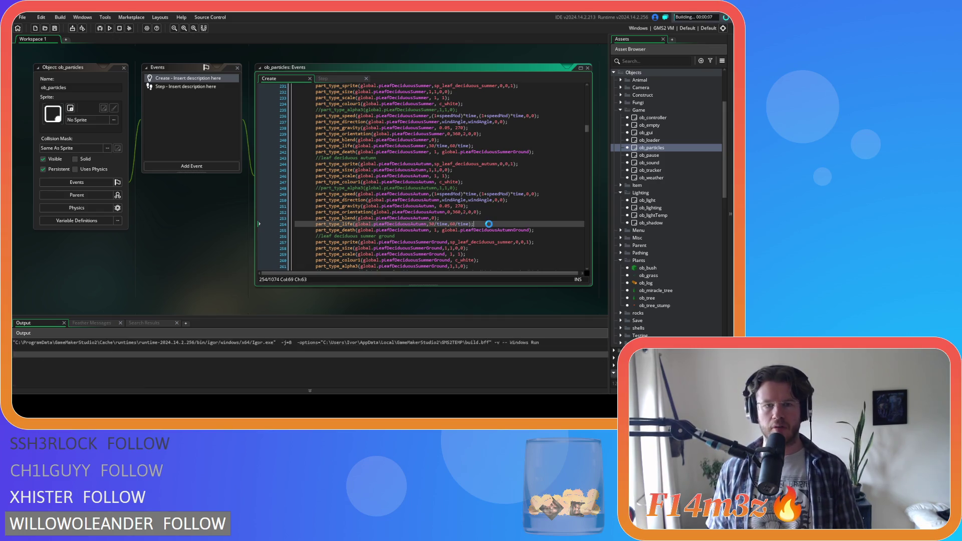